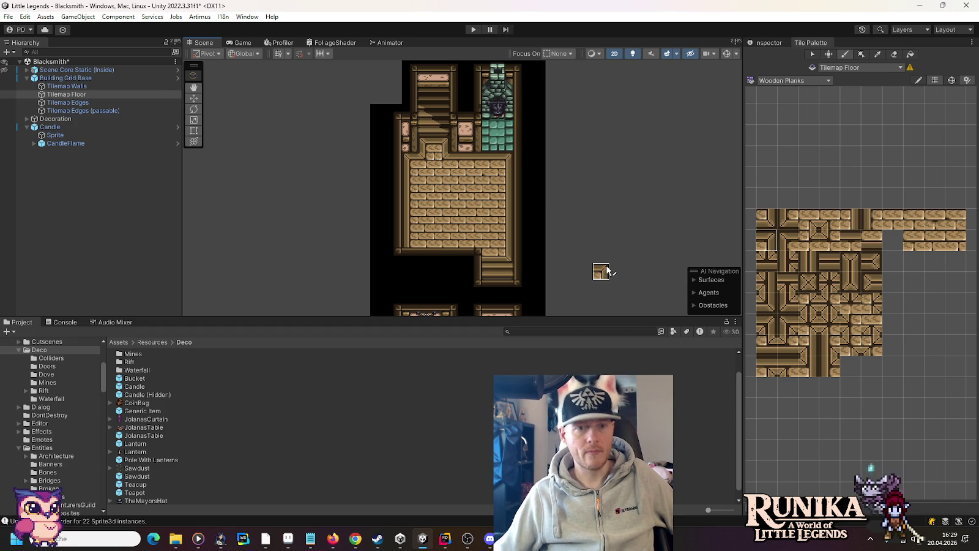
# Paint the floor border tile into two cells of the entrance gap.
pyautogui.scroll(5, 435, 153)
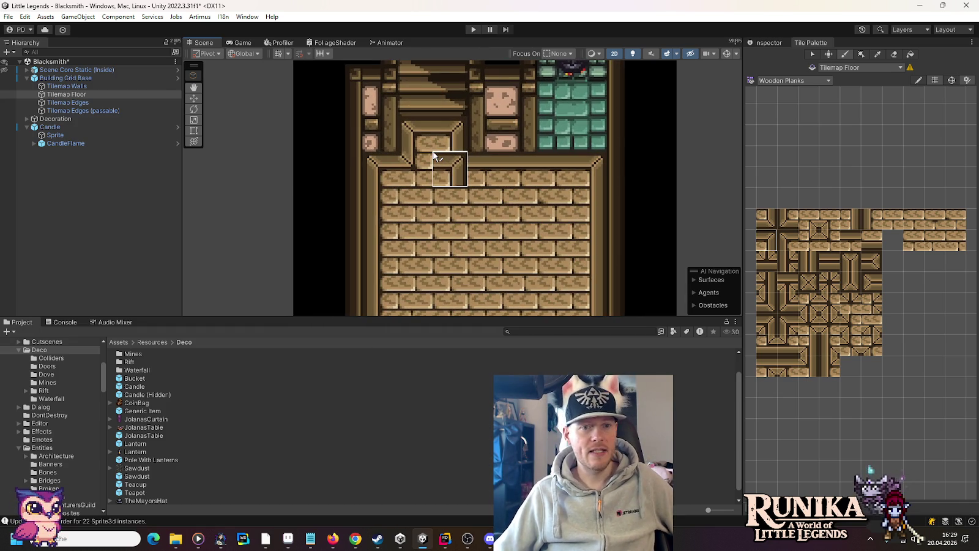
pyautogui.click(851, 240)
pyautogui.click(414, 178)
pyautogui.click(448, 178)
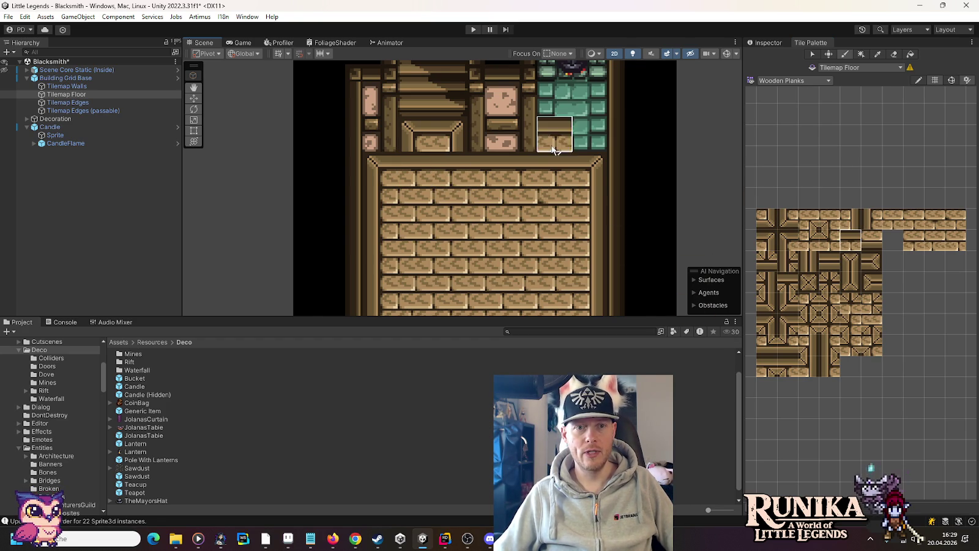
# Paint the plank end tile and its neighbouring plank tile at the entrance.
pyautogui.moveTo(553, 150); pyautogui.dragTo(574, 223)
pyautogui.click(871, 282)
pyautogui.click(433, 215)
pyautogui.click(871, 262)
pyautogui.click(470, 208)
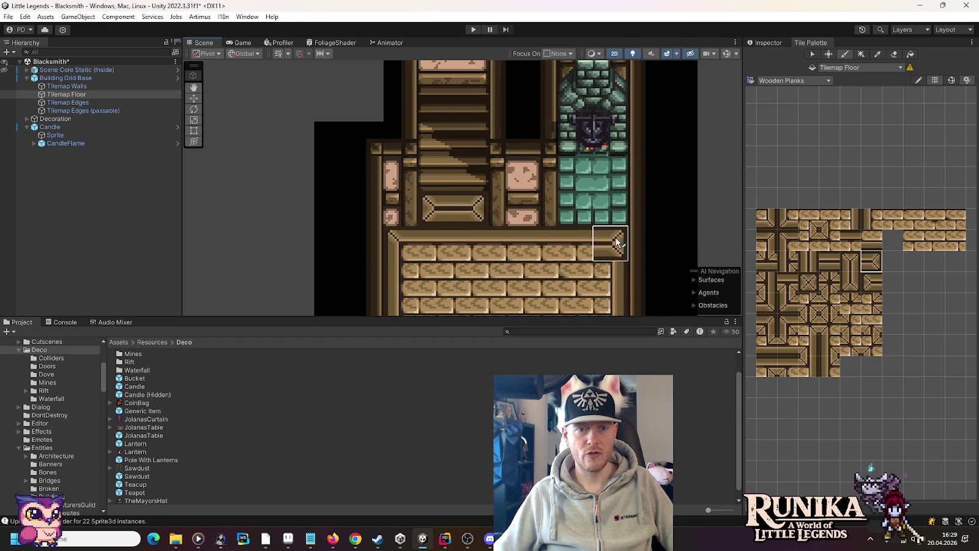
pyautogui.scroll(-5, 616, 243)
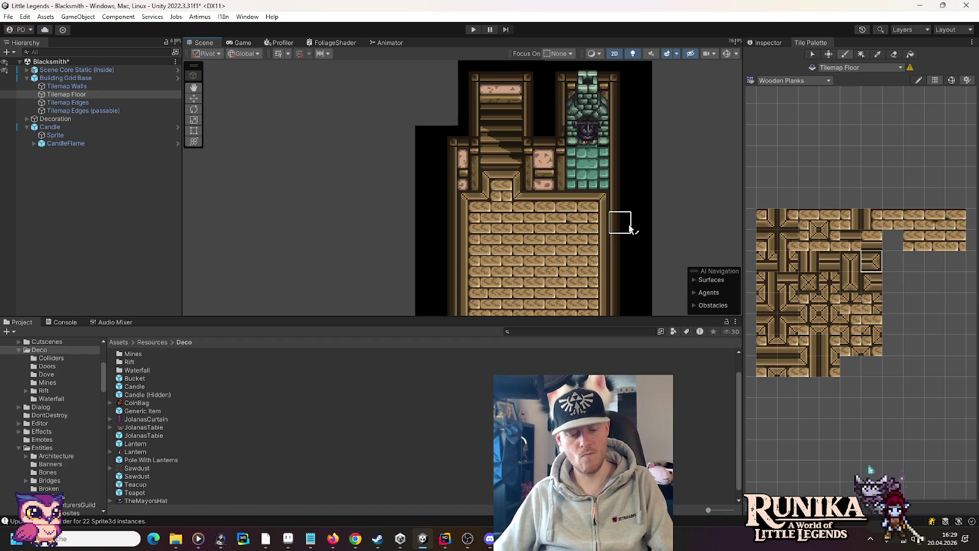
pyautogui.scroll(-1, 630, 227)
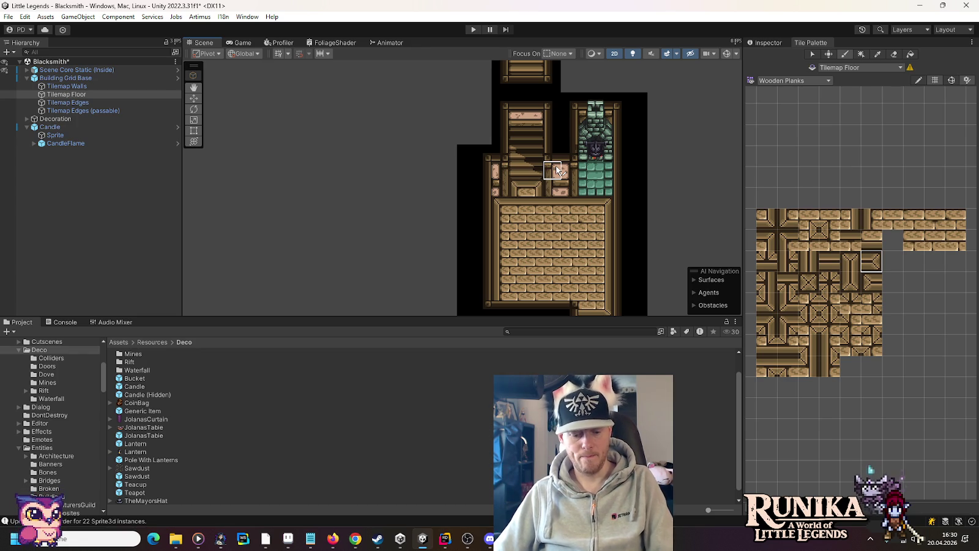
pyautogui.moveTo(565, 122); pyautogui.dragTo(561, 196)
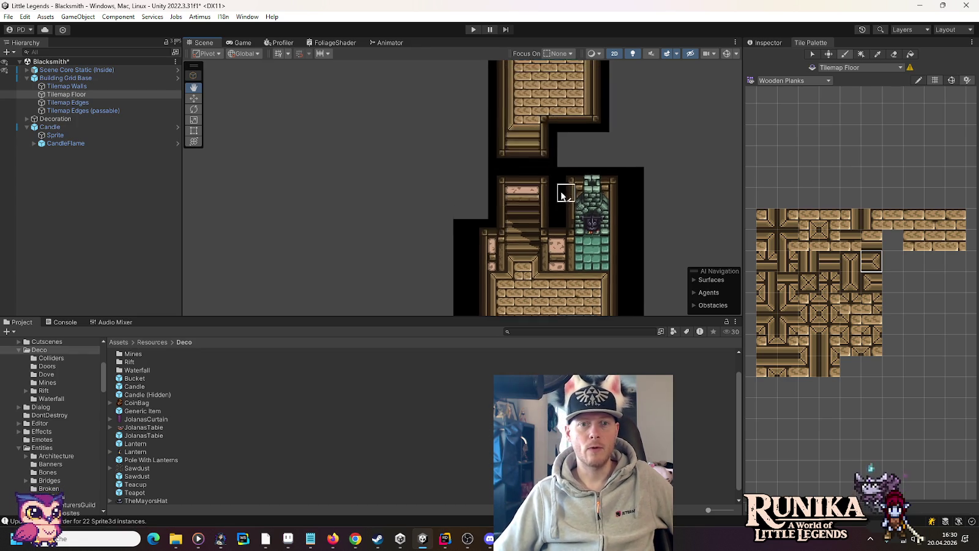
pyautogui.scroll(-3, 561, 196)
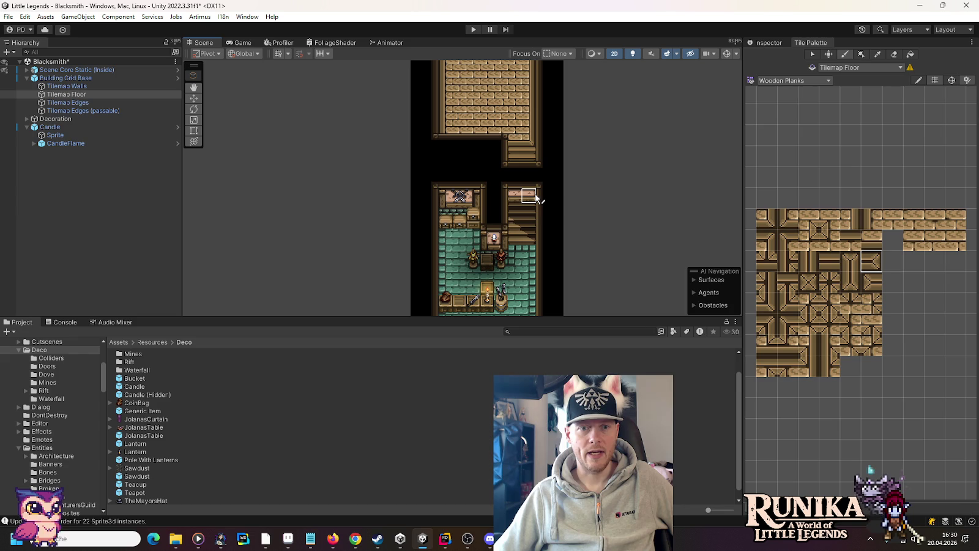
pyautogui.moveTo(516, 114); pyautogui.dragTo(542, 230)
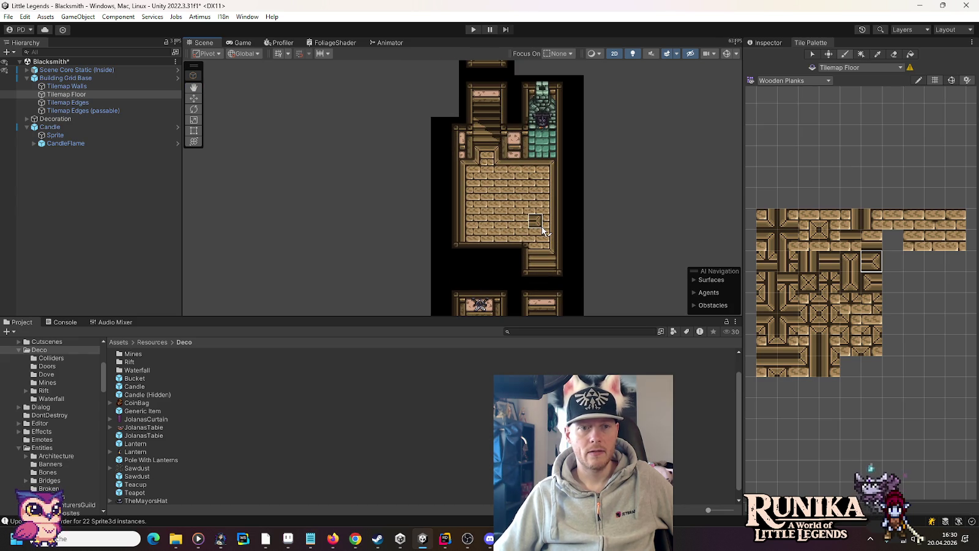
# Make Candle, with its Sprite and CandleFlame children, a child of Decoration.
pyautogui.click(65, 121)
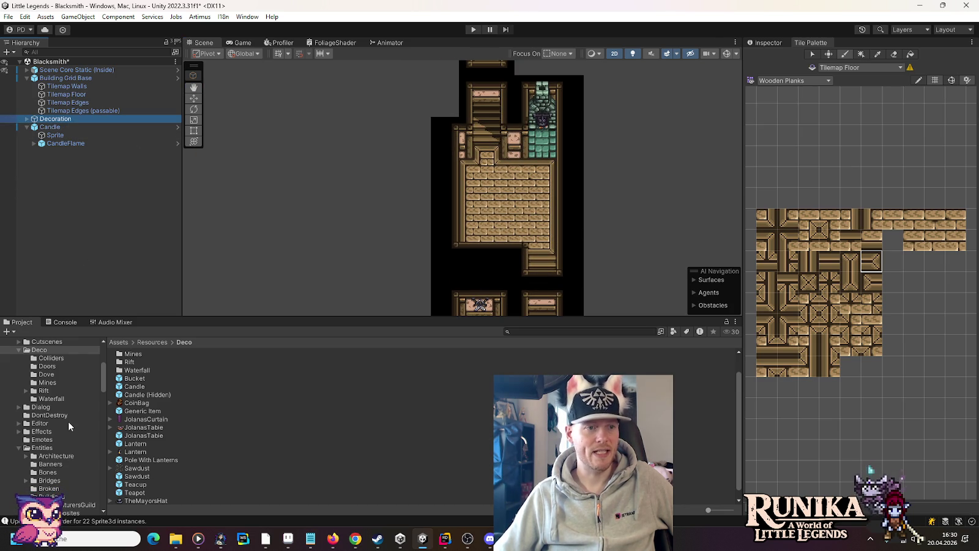
pyautogui.click(52, 128)
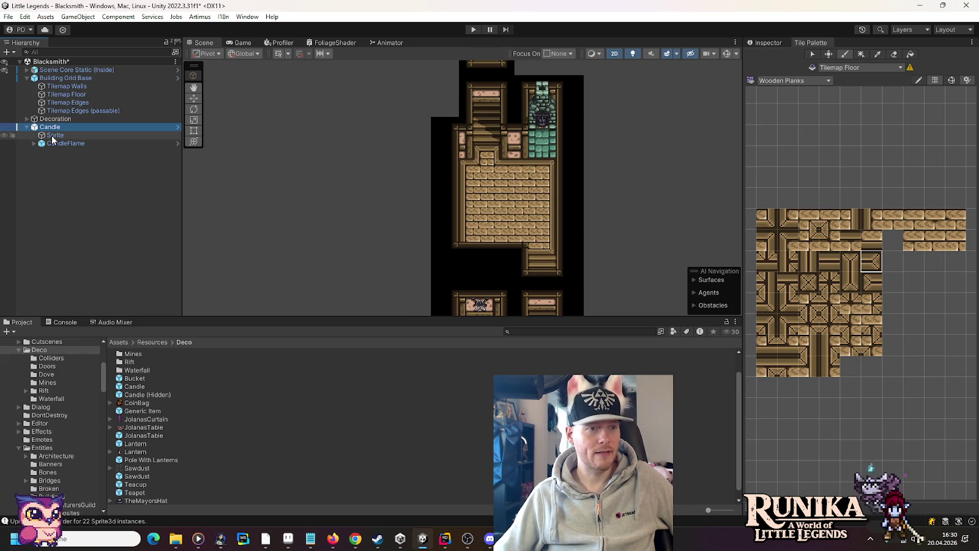
pyautogui.click(27, 127)
pyautogui.click(28, 128)
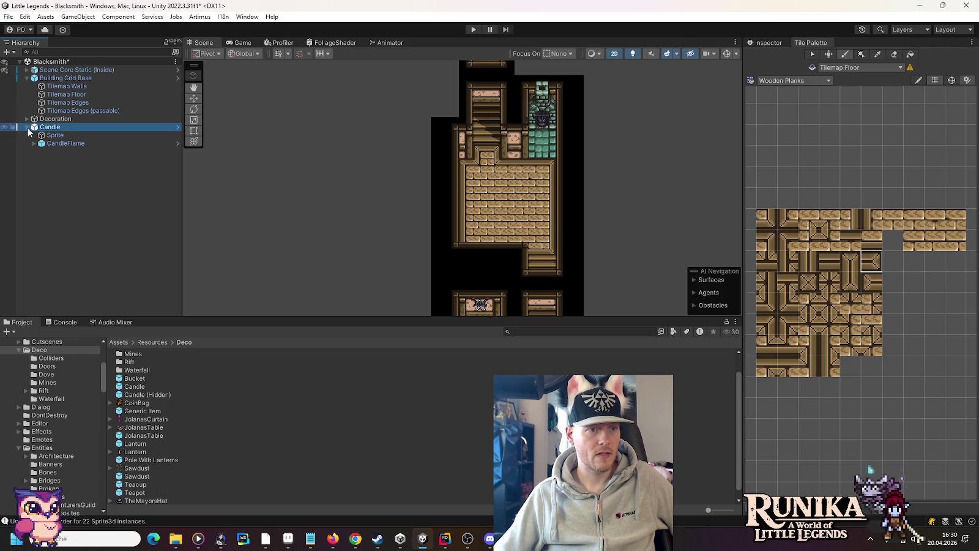
pyautogui.moveTo(404, 288); pyautogui.dragTo(323, 128)
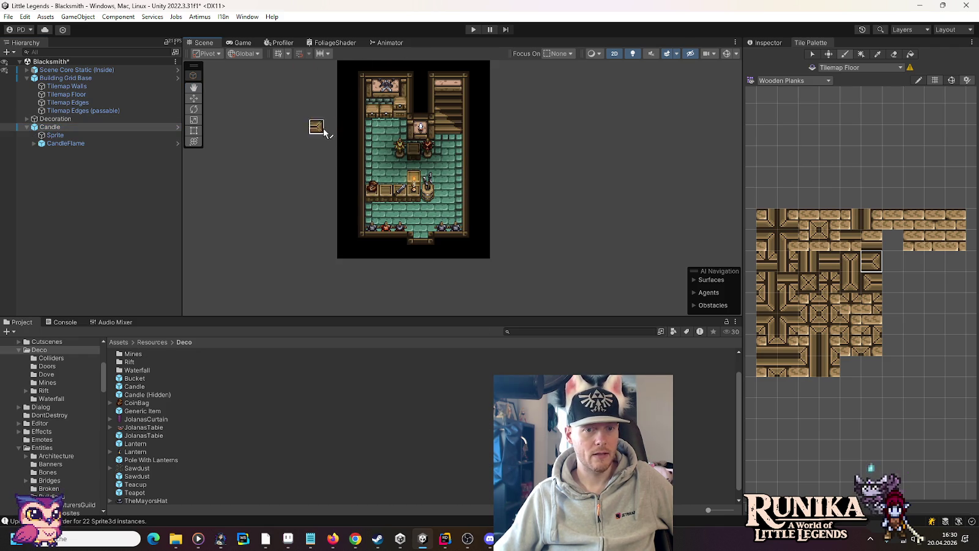
pyautogui.click(43, 134)
pyautogui.click(48, 127)
pyautogui.click(193, 98)
pyautogui.moveTo(54, 128); pyautogui.dragTo(54, 120)
# Inspect the component and decoratable settings of the Crate and WeaponBarrel objects.
pyautogui.click(34, 282)
pyautogui.click(55, 265)
pyautogui.click(766, 43)
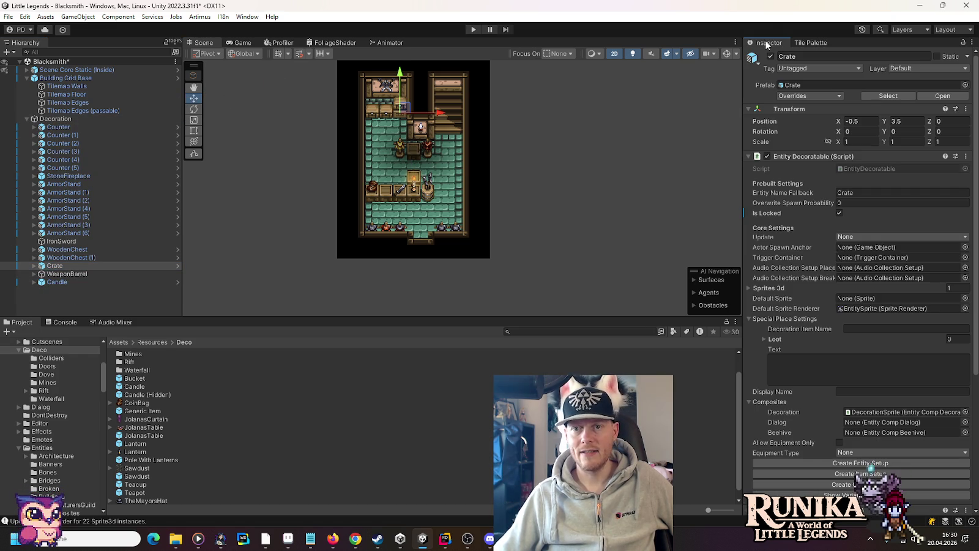
pyautogui.click(89, 273)
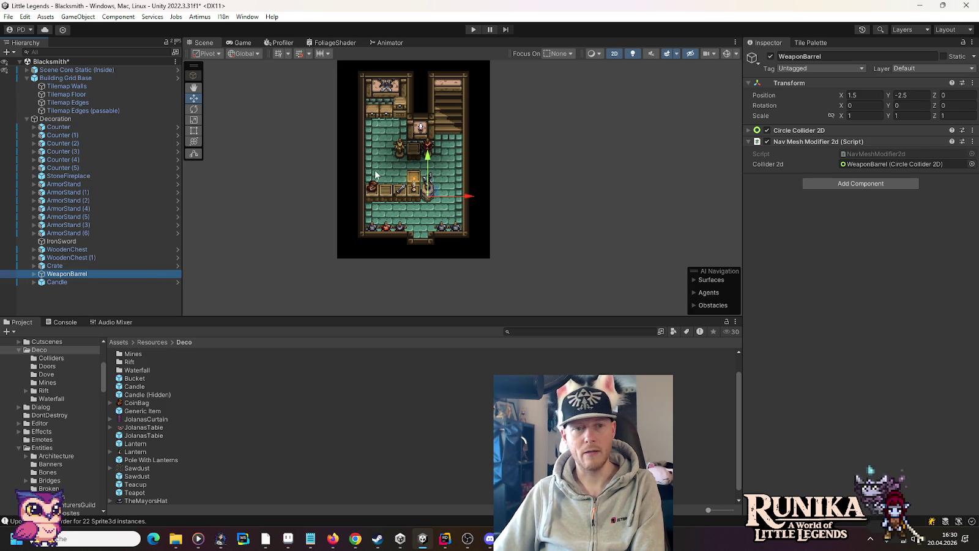
pyautogui.moveTo(311, 121)
pyautogui.mouseDown()
pyautogui.moveTo(318, 299)
pyautogui.moveTo(336, 203)
pyautogui.mouseUp()
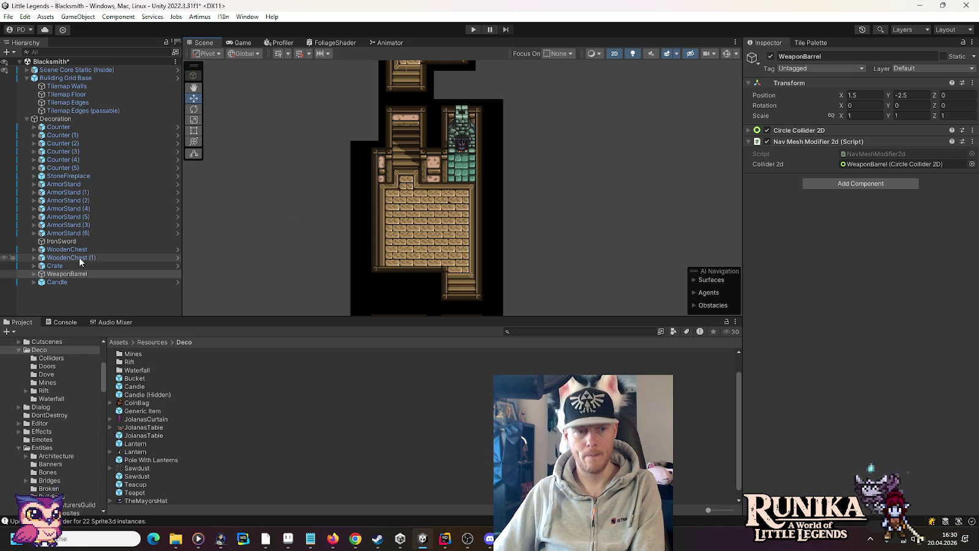
pyautogui.click(55, 265)
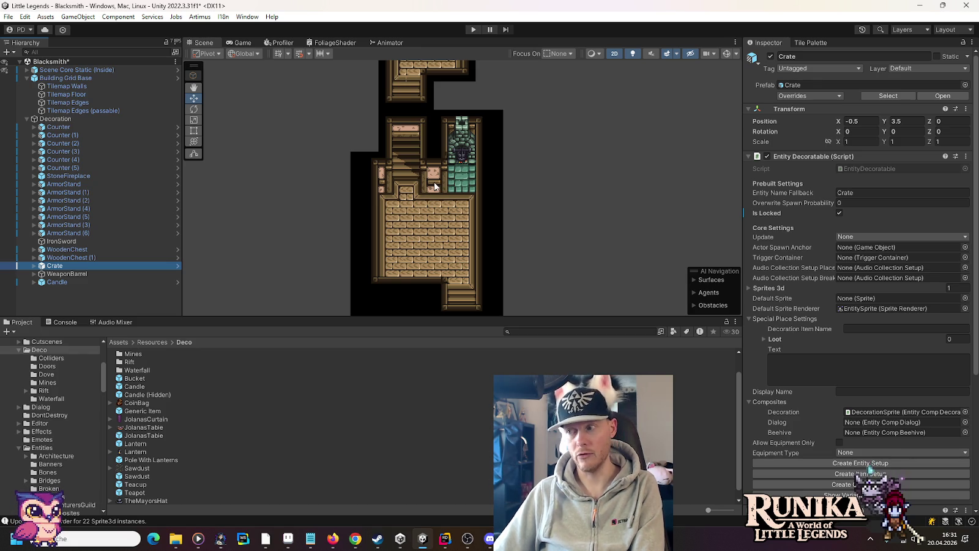
pyautogui.click(72, 258)
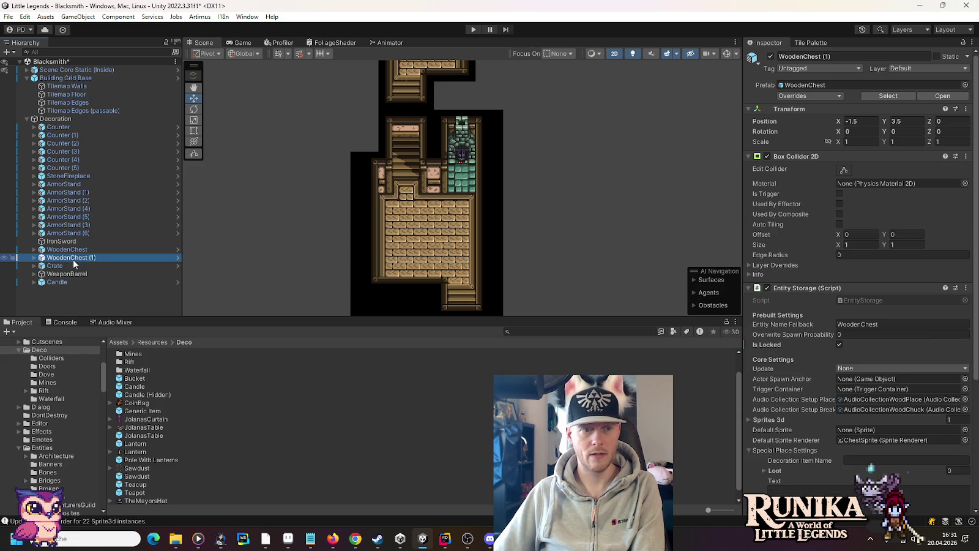
pyautogui.press('Up')
pyautogui.press('Up')
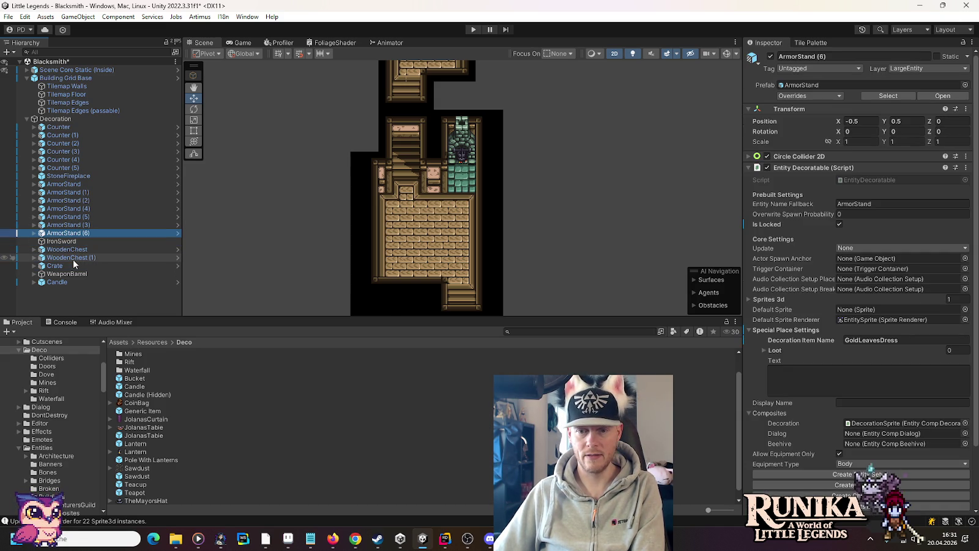
pyautogui.press('Up')
pyautogui.press('Up')
pyautogui.press('Up')
pyautogui.press('Up')
pyautogui.press('Up')
pyautogui.press('Up')
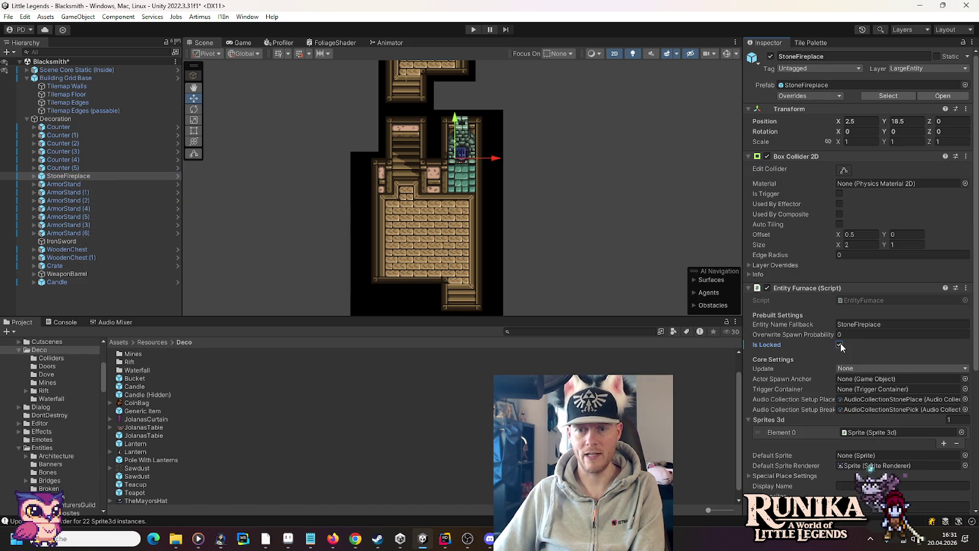
pyautogui.click(103, 169)
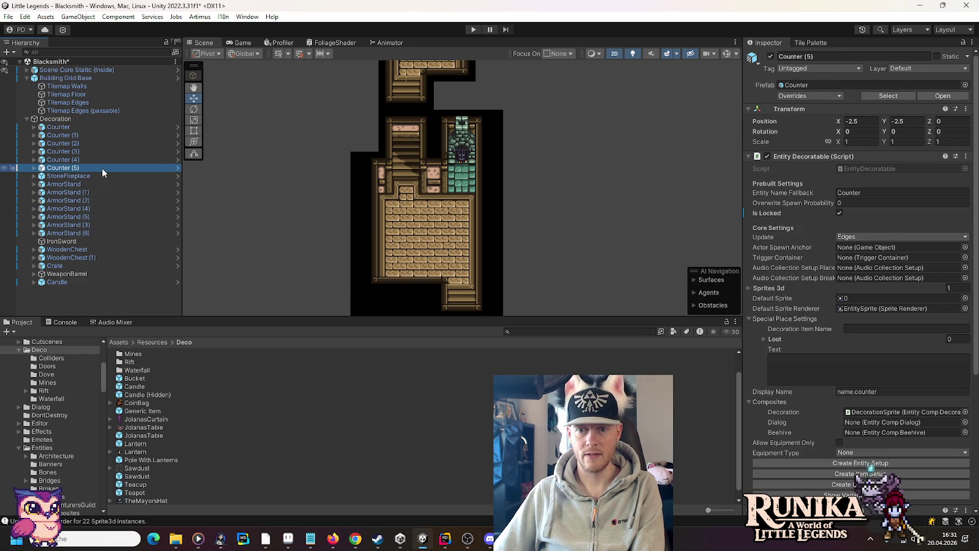
pyautogui.press('Up')
pyautogui.press('Up')
pyautogui.press('Up')
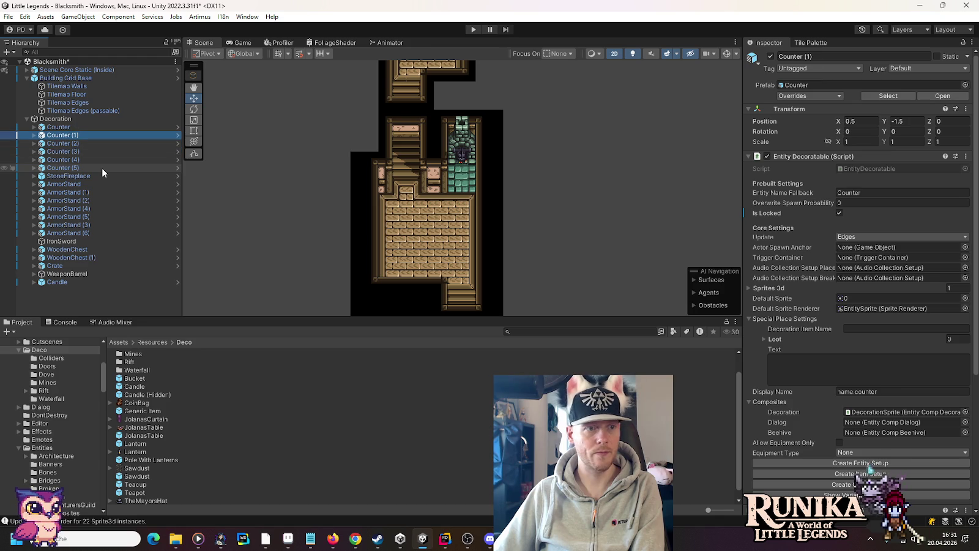
pyautogui.press('Up')
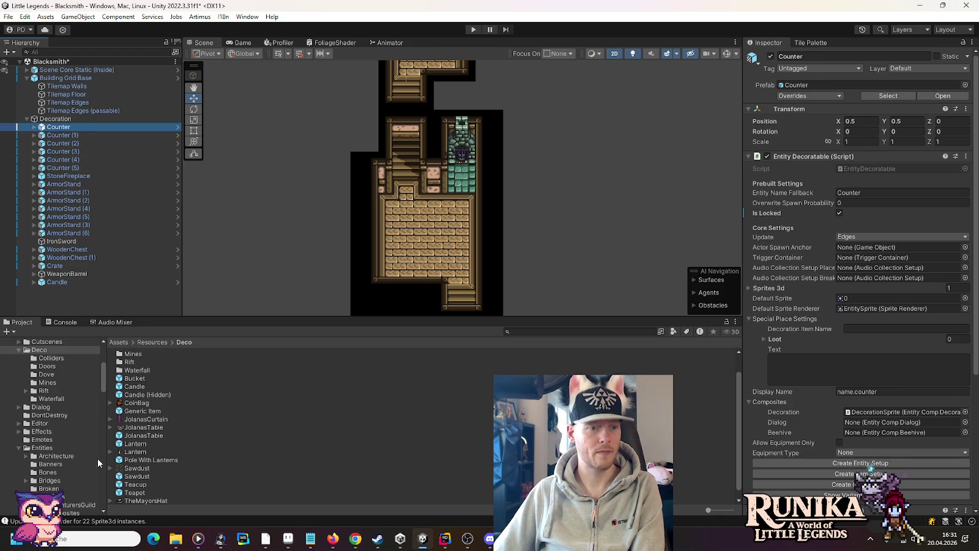
pyautogui.scroll(2, 58, 428)
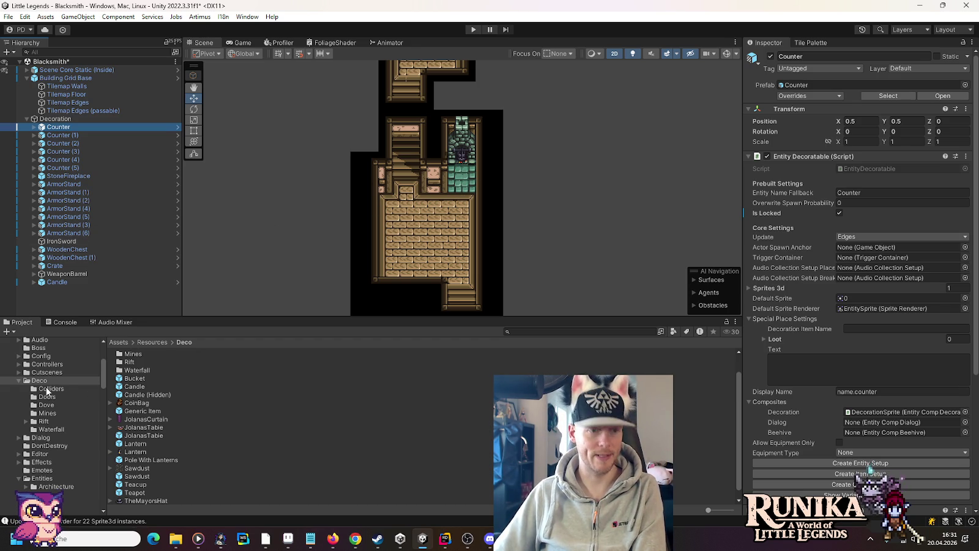
# Browse the Project folders to the Furniture > Beds assets.
pyautogui.scroll(-3, 41, 404)
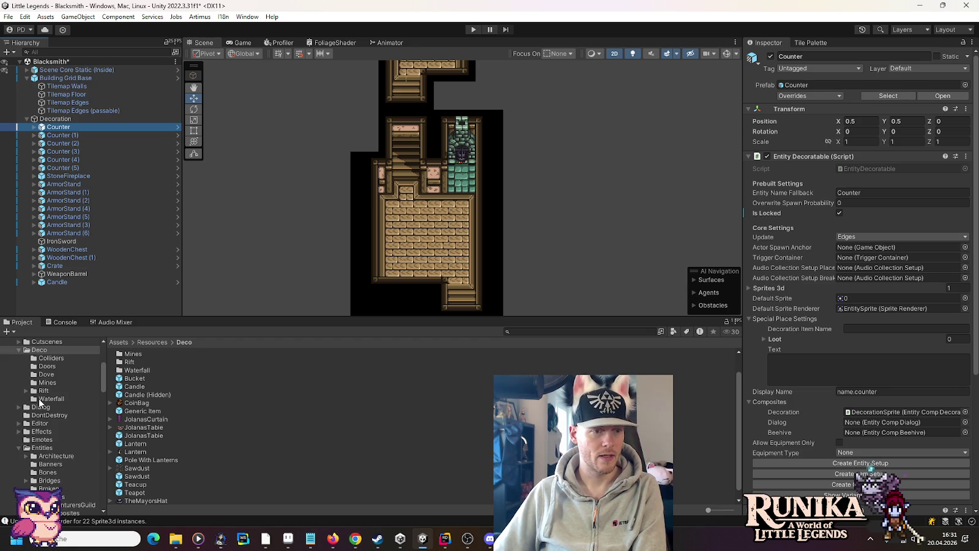
pyautogui.scroll(-10, 35, 455)
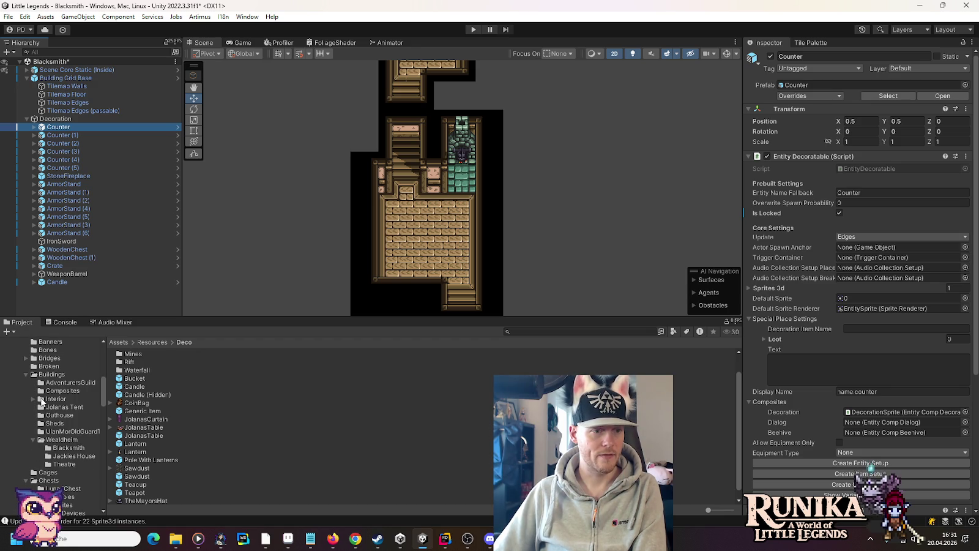
pyautogui.click(24, 378)
pyautogui.click(25, 375)
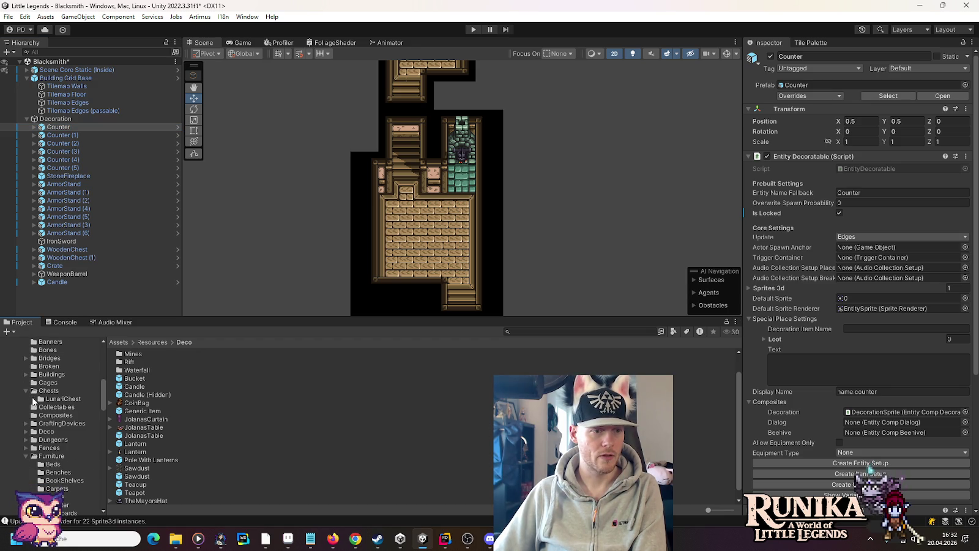
pyautogui.click(37, 391)
pyautogui.click(47, 455)
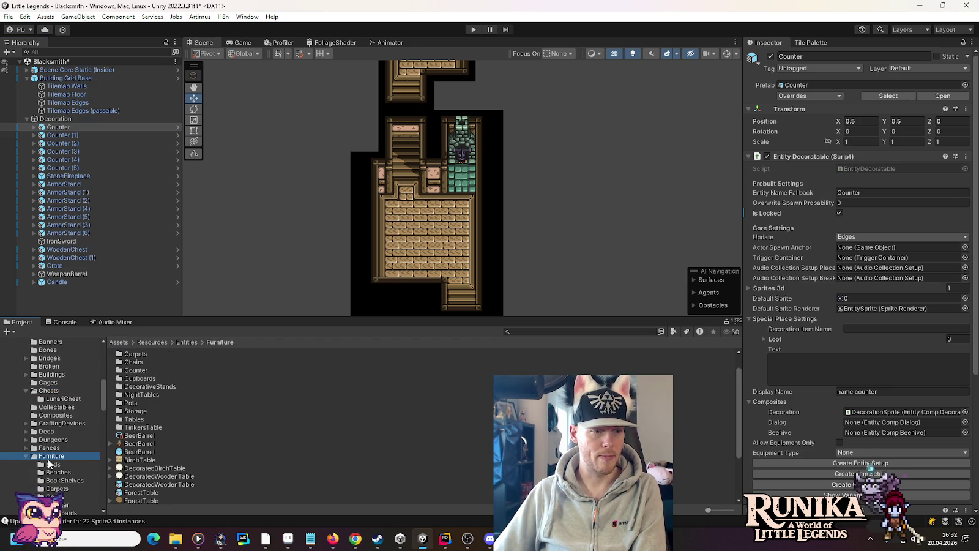
pyautogui.click(51, 465)
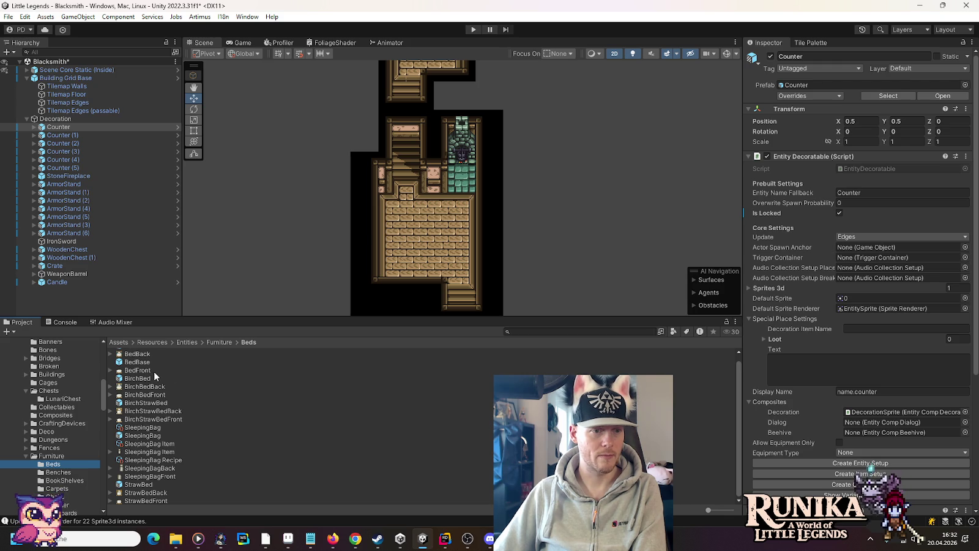
pyautogui.scroll(1, 136, 486)
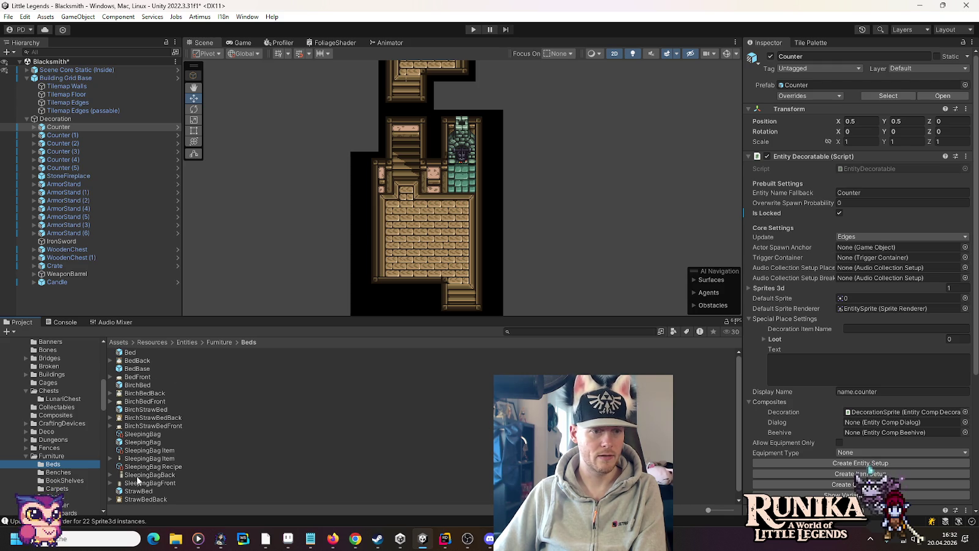
# Add a locked Bed prefab and place it in the upper room at -2.5, 10.5.
pyautogui.click(63, 127)
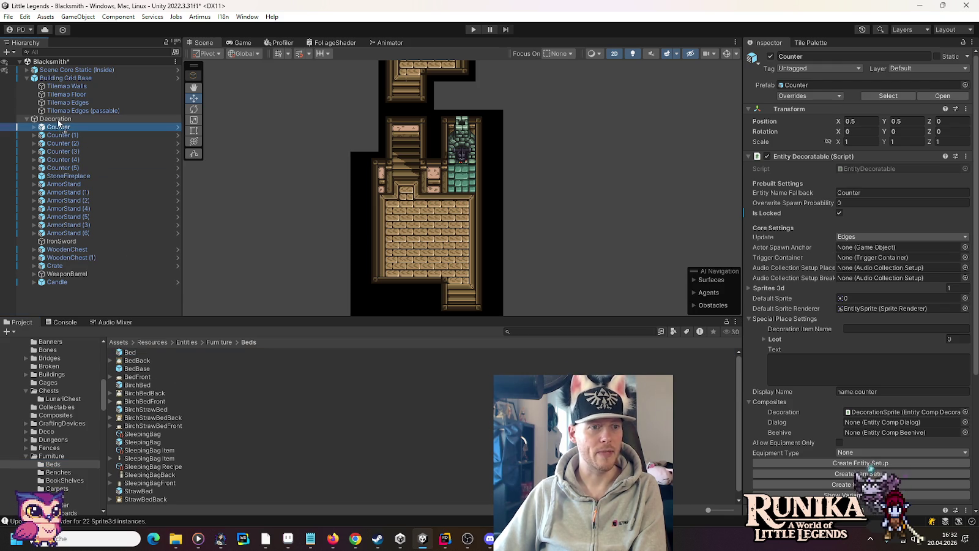
pyautogui.moveTo(130, 352); pyautogui.dragTo(55, 290)
pyautogui.press('f')
pyautogui.click(843, 212)
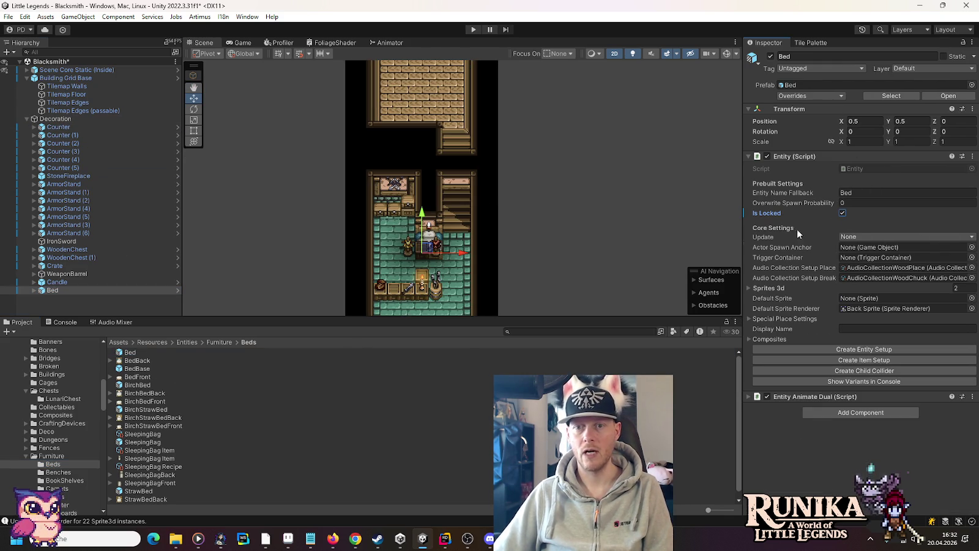
pyautogui.moveTo(423, 256); pyautogui.dragTo(406, 97)
pyautogui.press('f')
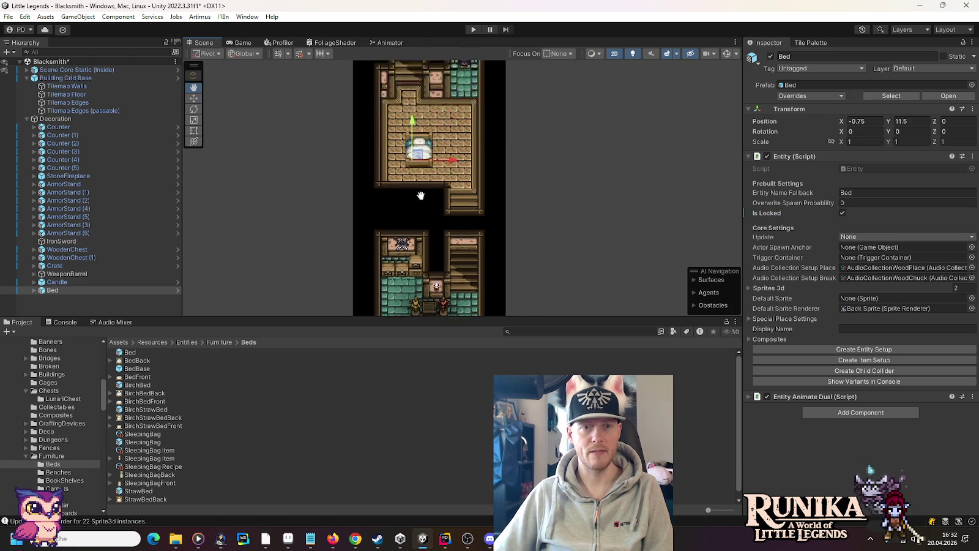
pyautogui.moveTo(409, 202)
pyautogui.mouseDown()
pyautogui.moveTo(374, 215)
pyautogui.moveTo(375, 228)
pyautogui.moveTo(486, 259)
pyautogui.moveTo(361, 260)
pyautogui.mouseUp()
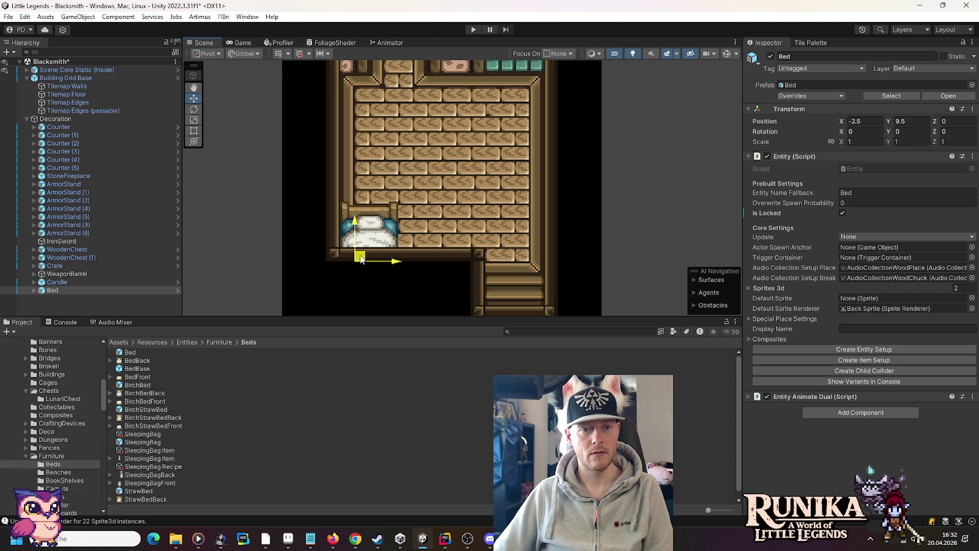
pyautogui.moveTo(360, 259); pyautogui.dragTo(362, 229)
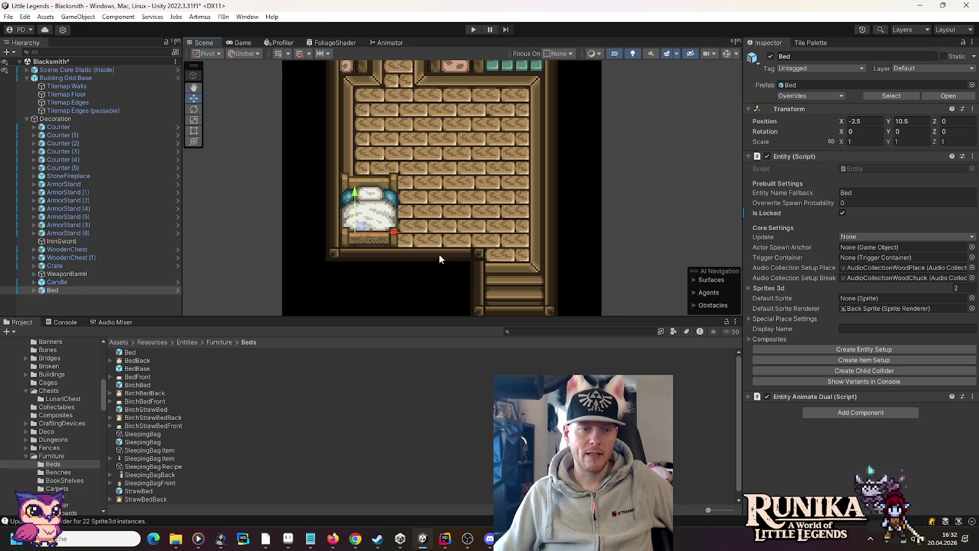
pyautogui.click(59, 127)
# Duplicate Counter three times, stacking Counter (6)-(8) at X 1.5, ending at 1.5, 12.5.
pyautogui.scroll(-1, 415, 256)
pyautogui.moveTo(415, 251); pyautogui.dragTo(419, 136)
pyautogui.moveTo(487, 256); pyautogui.dragTo(484, 138)
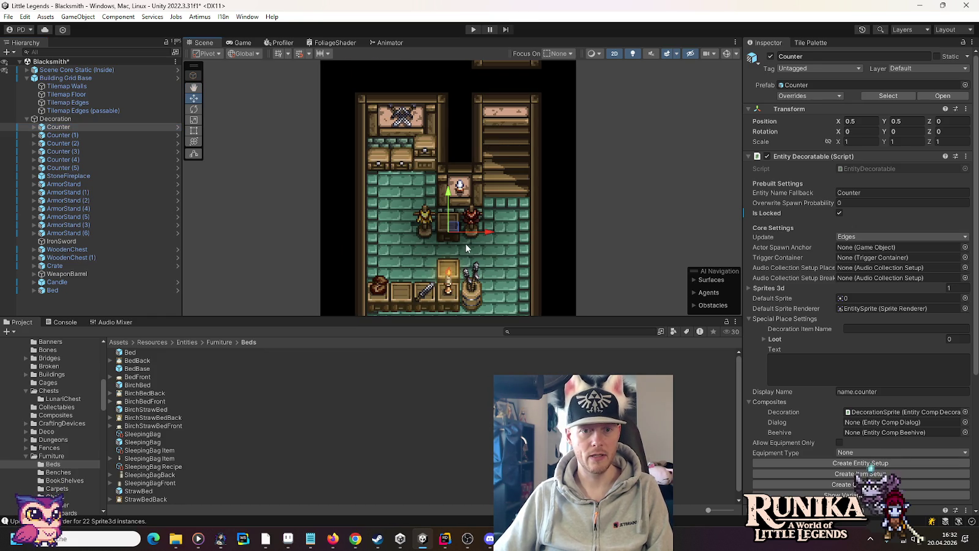
pyautogui.hotkey('ctrl', 'd')
pyautogui.moveTo(454, 227)
pyautogui.mouseDown()
pyautogui.moveTo(494, 130)
pyautogui.moveTo(504, 270)
pyautogui.moveTo(492, 156)
pyautogui.moveTo(482, 156)
pyautogui.mouseUp()
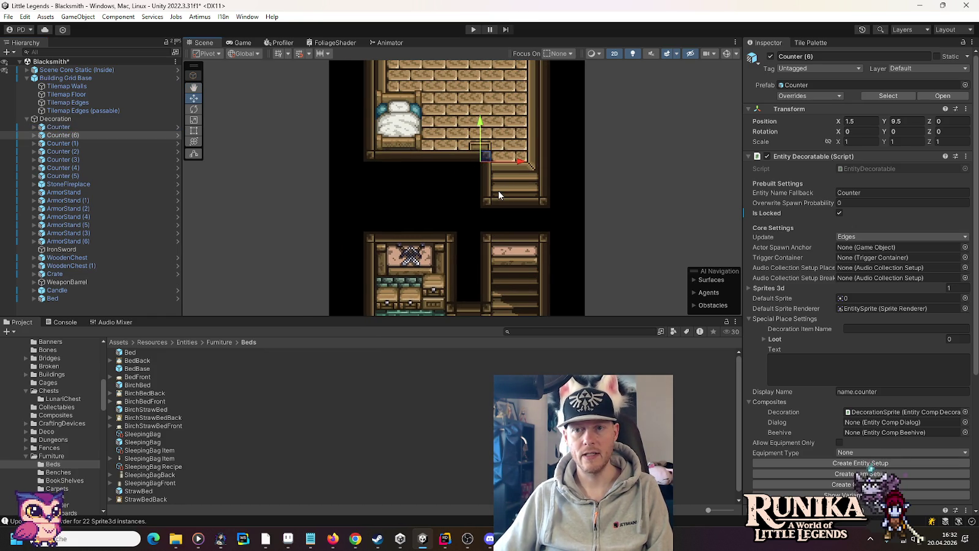
pyautogui.moveTo(498, 195); pyautogui.dragTo(489, 232)
pyautogui.hotkey('ctrl', 'd')
pyautogui.moveTo(478, 188); pyautogui.dragTo(479, 155)
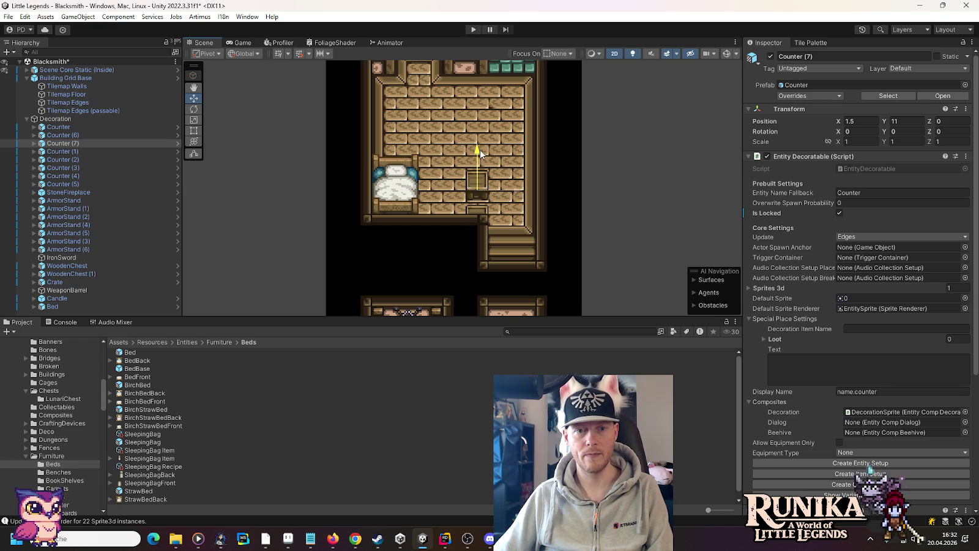
pyautogui.hotkey('ctrl', 'd')
pyautogui.moveTo(478, 155); pyautogui.dragTo(479, 120)
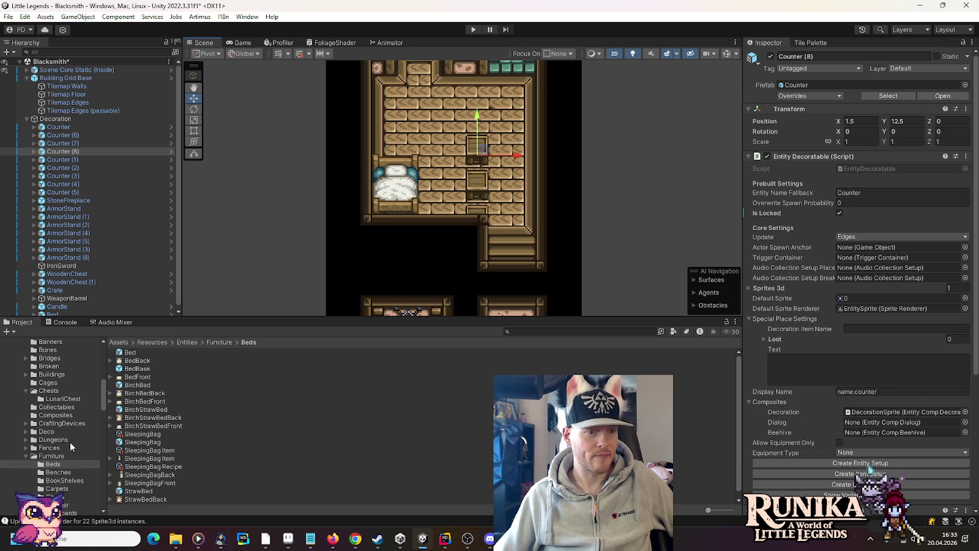
pyautogui.scroll(3, 70, 442)
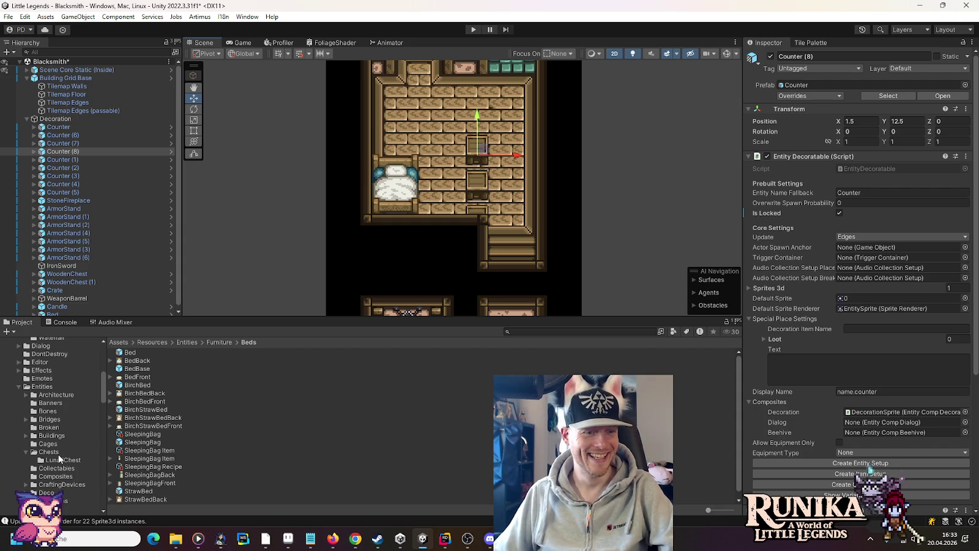
# Switch from Unity to Discord and maximize it on the hamster-chat channel.
pyautogui.scroll(-5, 62, 459)
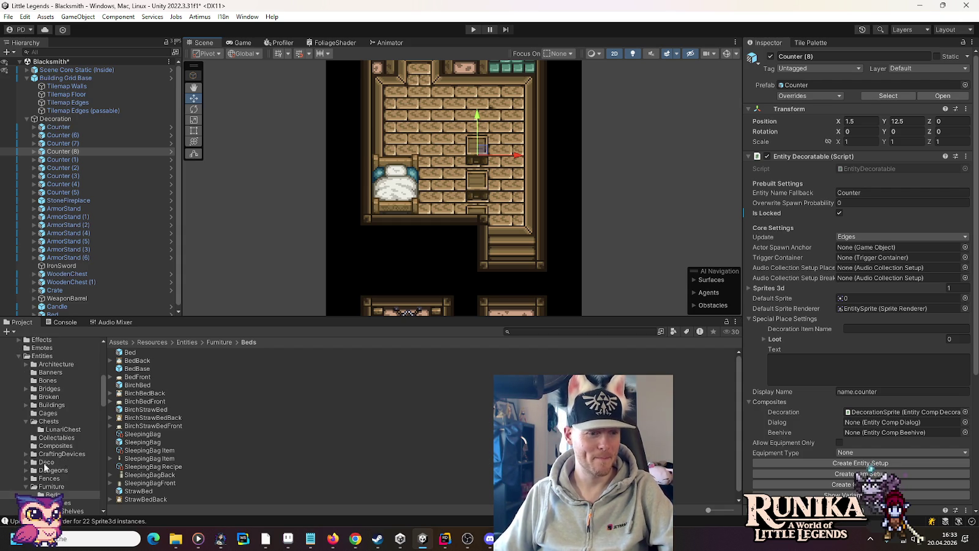
pyautogui.scroll(-2, 66, 450)
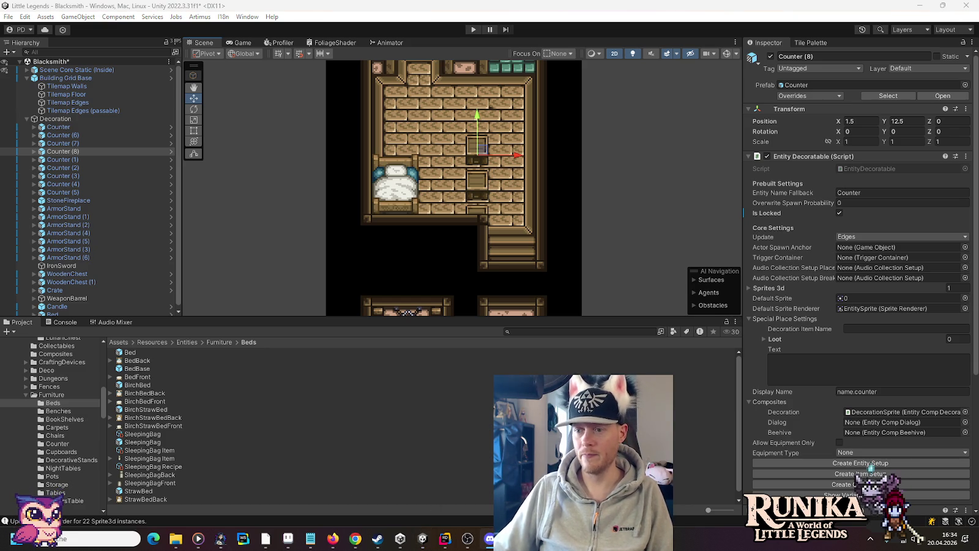
pyautogui.hotkey('alt', 'Tab')
pyautogui.doubleClick(453, 34)
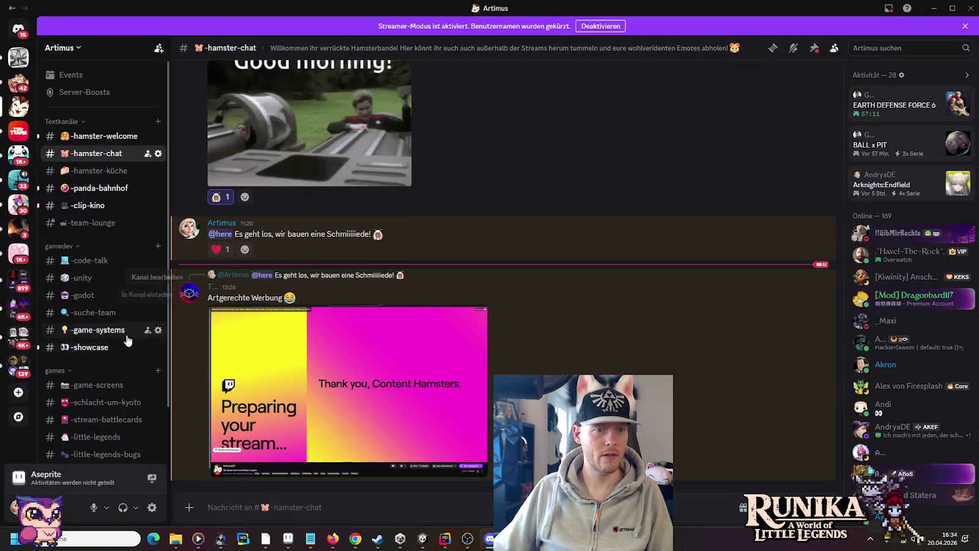
# View the FN-P90 inventory texture in #showcase full size, then return to Unity.
pyautogui.click(105, 346)
pyautogui.scroll(3, 344, 480)
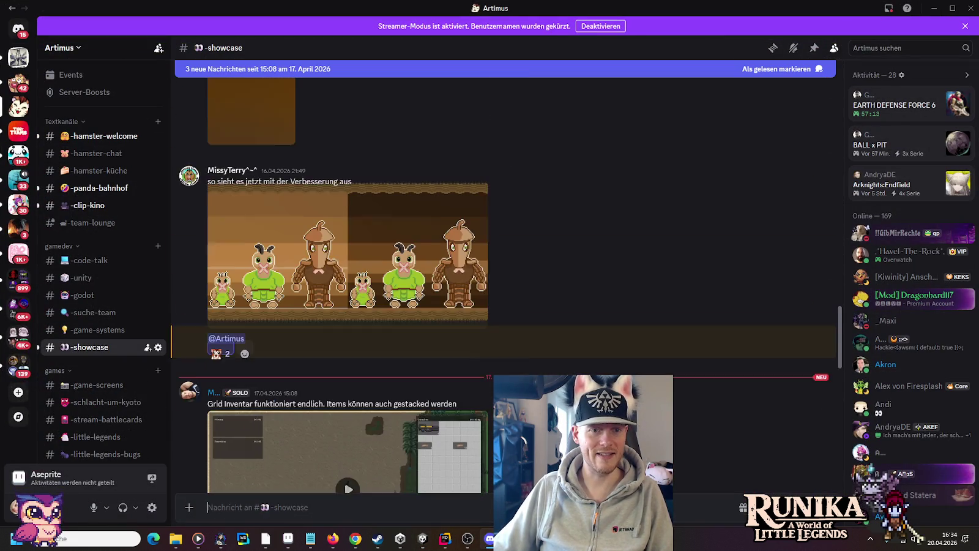
pyautogui.scroll(10, 347, 282)
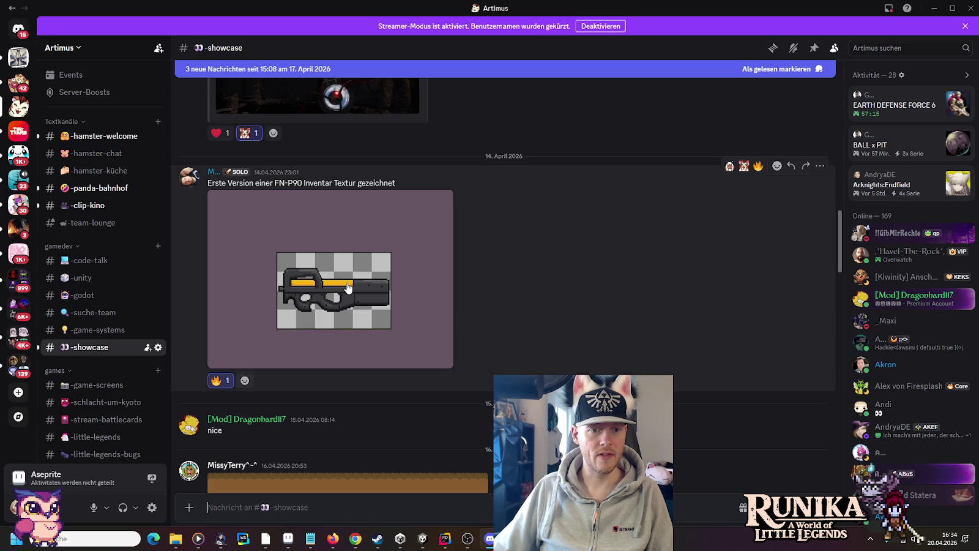
pyautogui.click(347, 282)
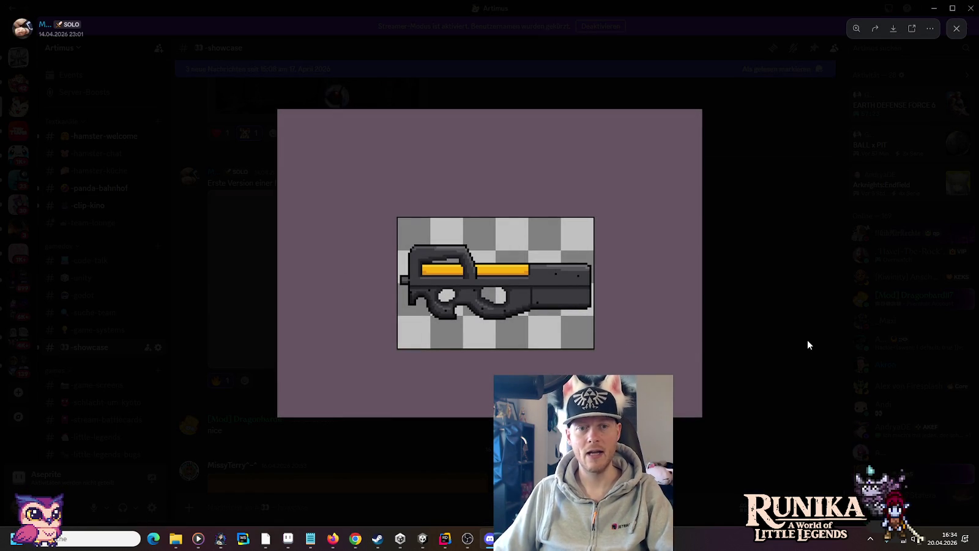
pyautogui.press('Escape')
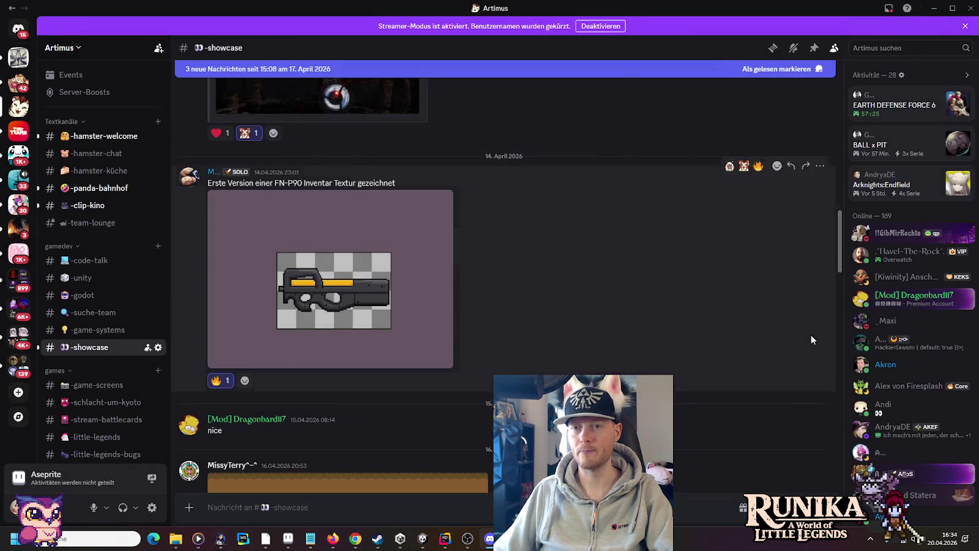
pyautogui.hotkey('alt', 'Tab')
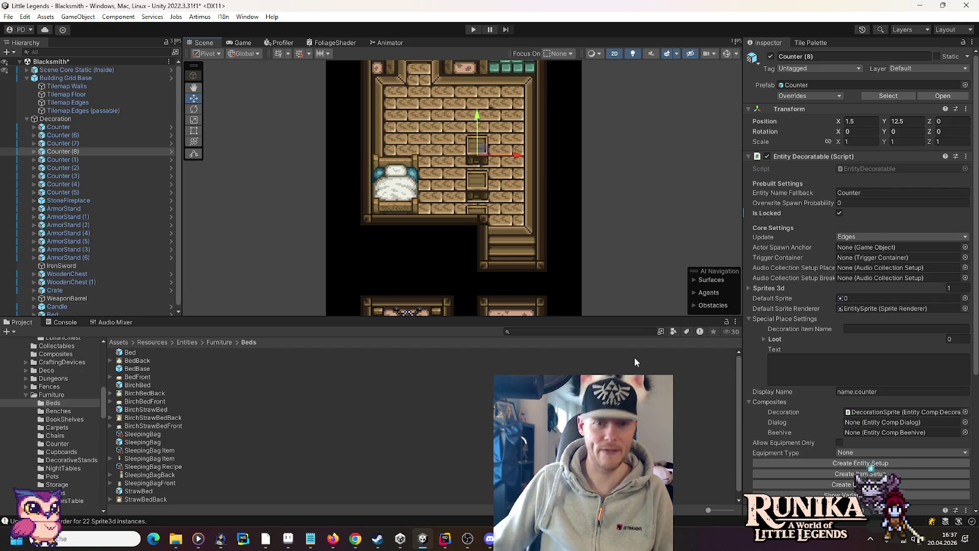
# Show the BookShelves assets, try placing a locked ThinBirchBookShelf, then delete it.
pyautogui.click(91, 411)
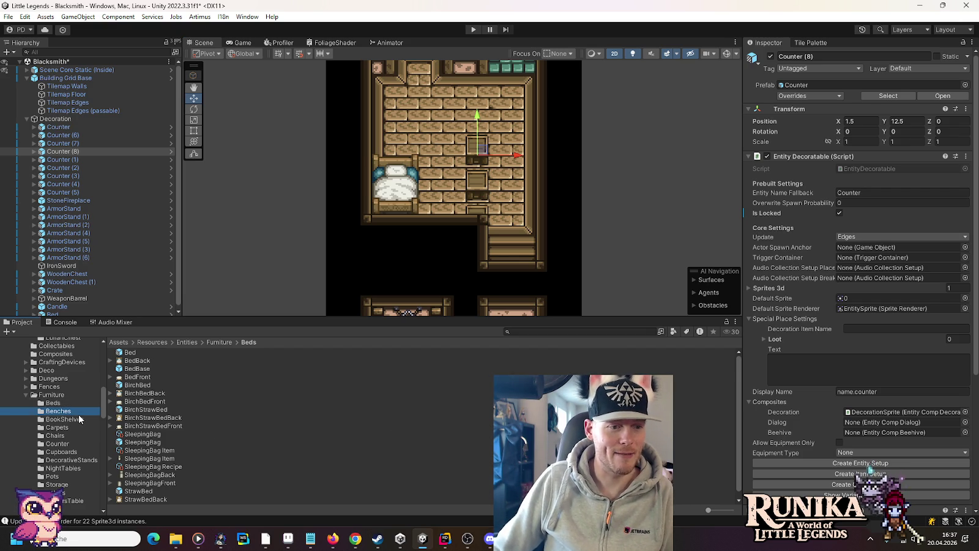
pyautogui.click(91, 419)
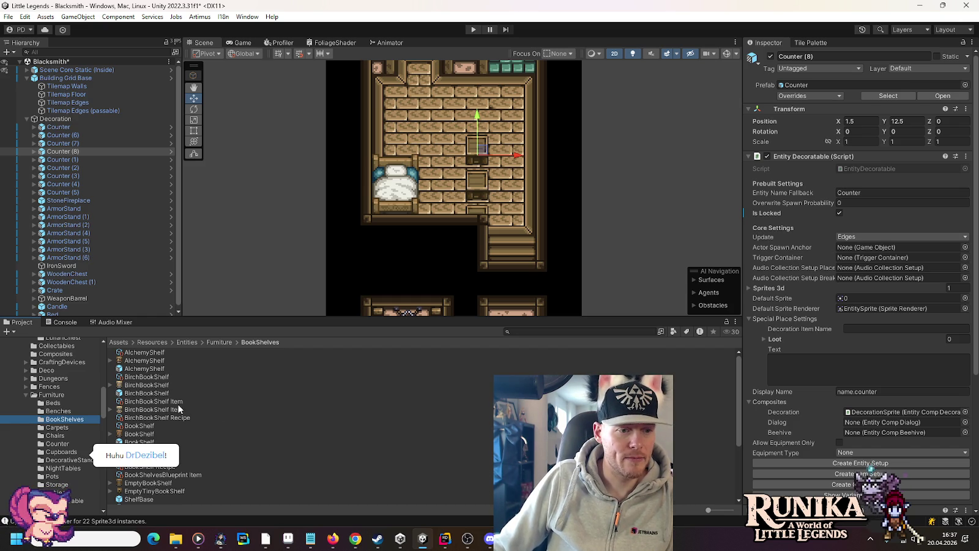
pyautogui.scroll(-4, 146, 441)
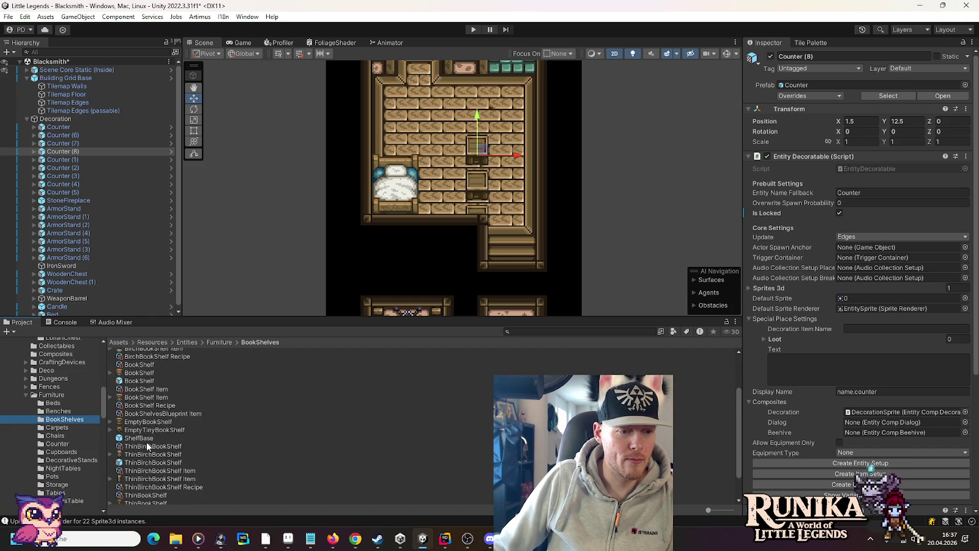
pyautogui.moveTo(153, 427); pyautogui.dragTo(58, 119)
pyautogui.click(839, 344)
pyautogui.press('f')
pyautogui.moveTo(391, 205)
pyautogui.mouseDown()
pyautogui.moveTo(397, 132)
pyautogui.moveTo(478, 96)
pyautogui.mouseUp()
pyautogui.moveTo(404, 258); pyautogui.dragTo(403, 120)
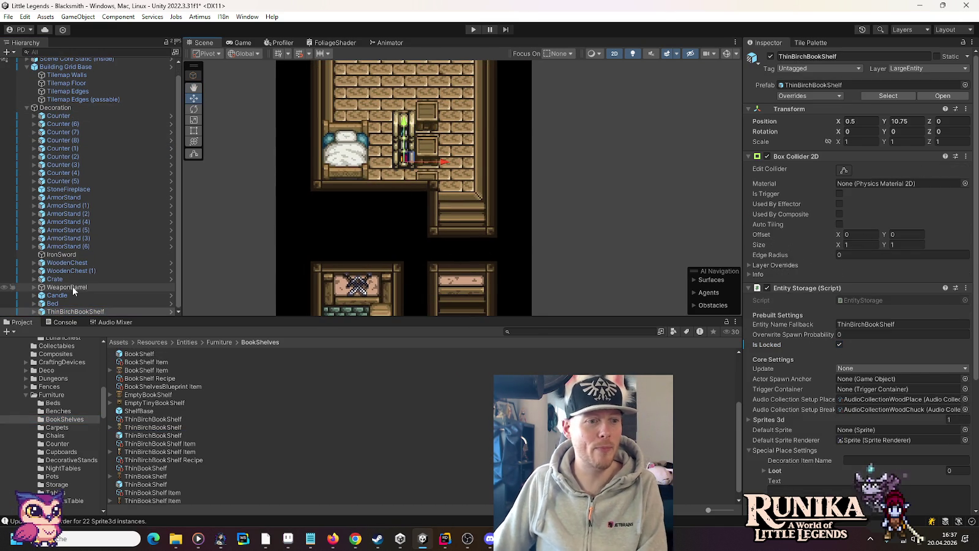
pyautogui.press('Delete')
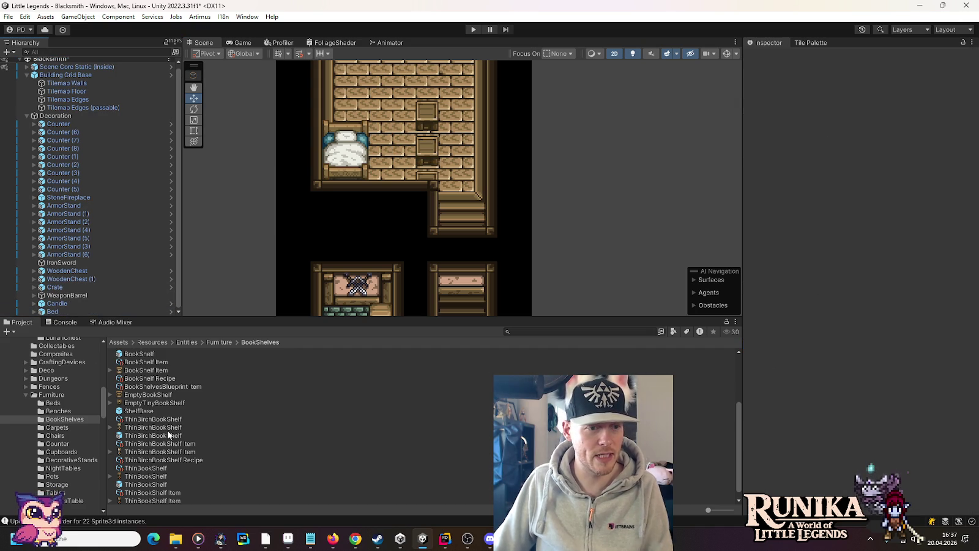
# Place a ThinBookShelf in the upper room at 0.5, 12.5, then list the NightTables assets.
pyautogui.moveTo(152, 488); pyautogui.dragTo(56, 115)
pyautogui.scroll(-2, 388, 279)
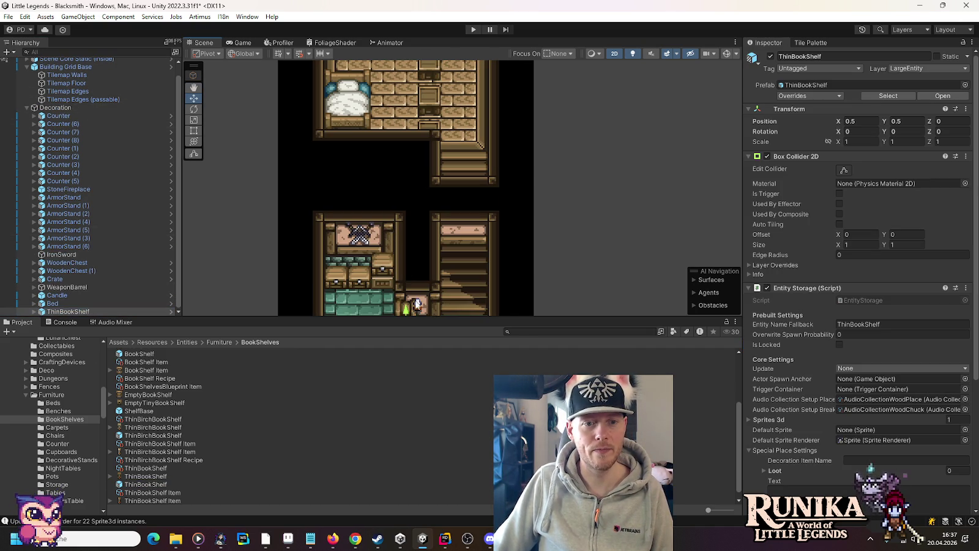
pyautogui.moveTo(408, 309); pyautogui.dragTo(384, 62)
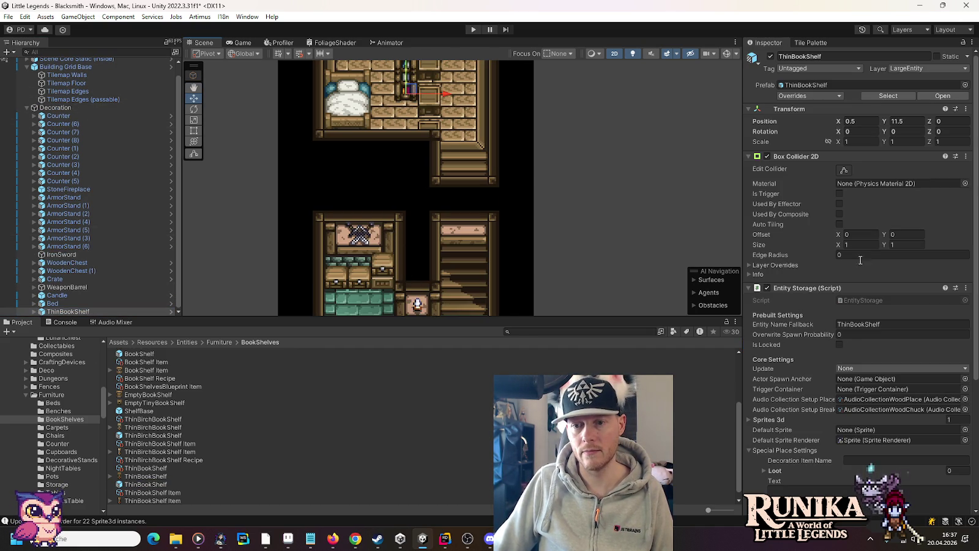
pyautogui.scroll(4, 483, 144)
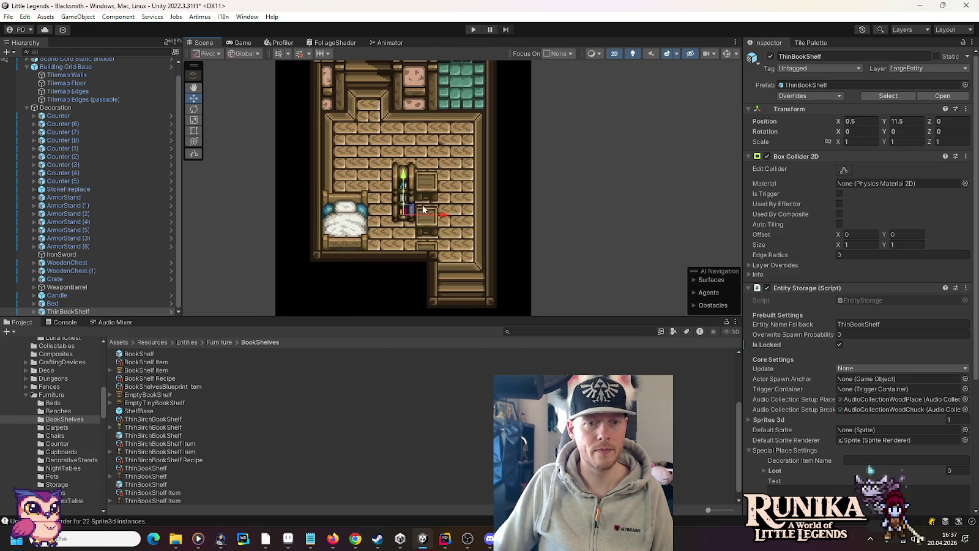
pyautogui.moveTo(404, 175); pyautogui.dragTo(402, 158)
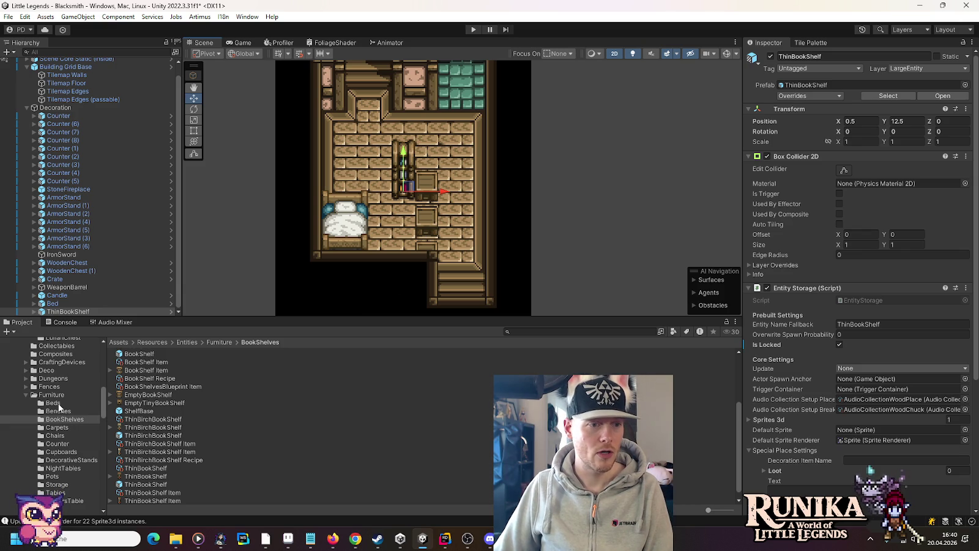
pyautogui.click(61, 468)
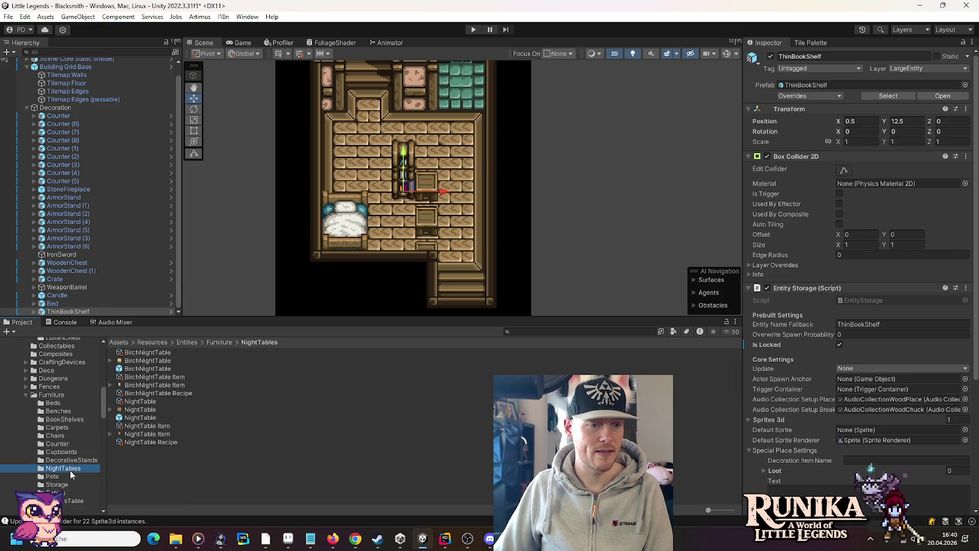
# Add a locked NightTable and move it just above the bed at -2.5, 12.5.
pyautogui.moveTo(133, 419)
pyautogui.mouseDown()
pyautogui.moveTo(110, 268)
pyautogui.moveTo(52, 112)
pyautogui.mouseUp()
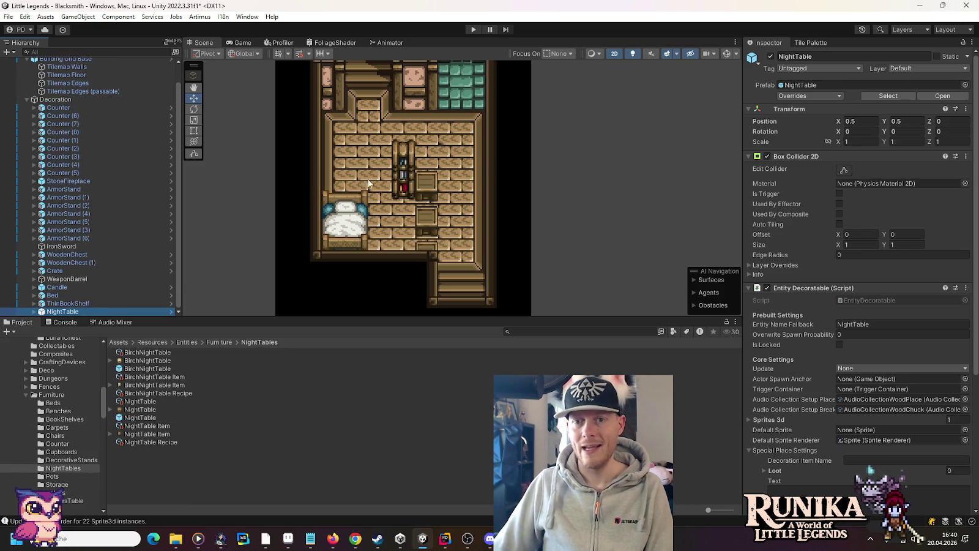
pyautogui.click(838, 345)
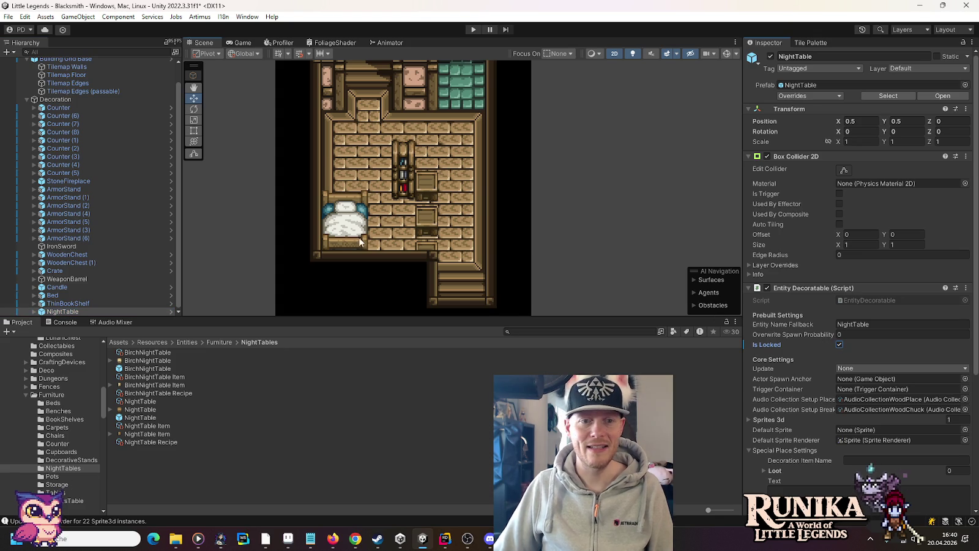
pyautogui.press('f')
pyautogui.moveTo(387, 227)
pyautogui.mouseDown()
pyautogui.moveTo(390, 160)
pyautogui.moveTo(445, 92)
pyautogui.mouseUp()
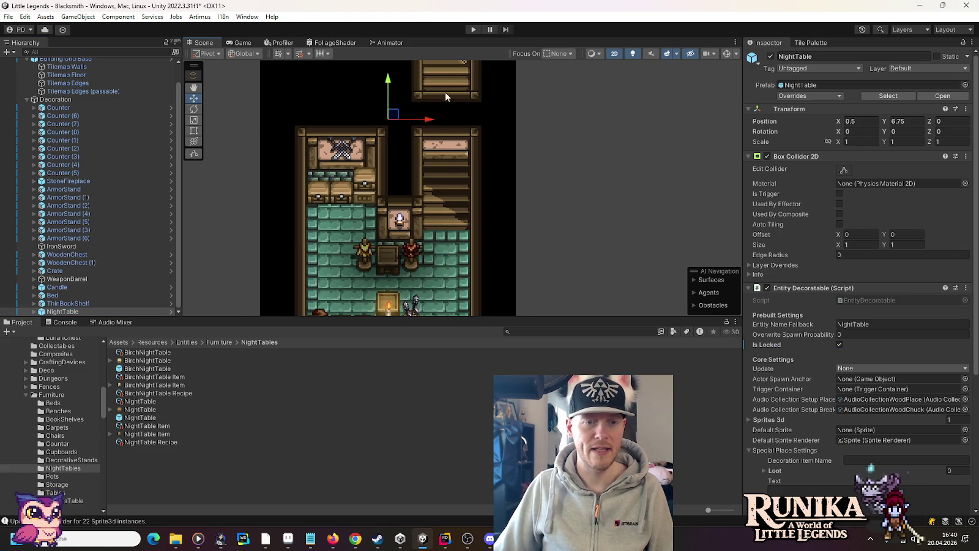
pyautogui.press('f')
pyautogui.moveTo(392, 245)
pyautogui.mouseDown()
pyautogui.moveTo(408, 141)
pyautogui.moveTo(330, 144)
pyautogui.mouseUp()
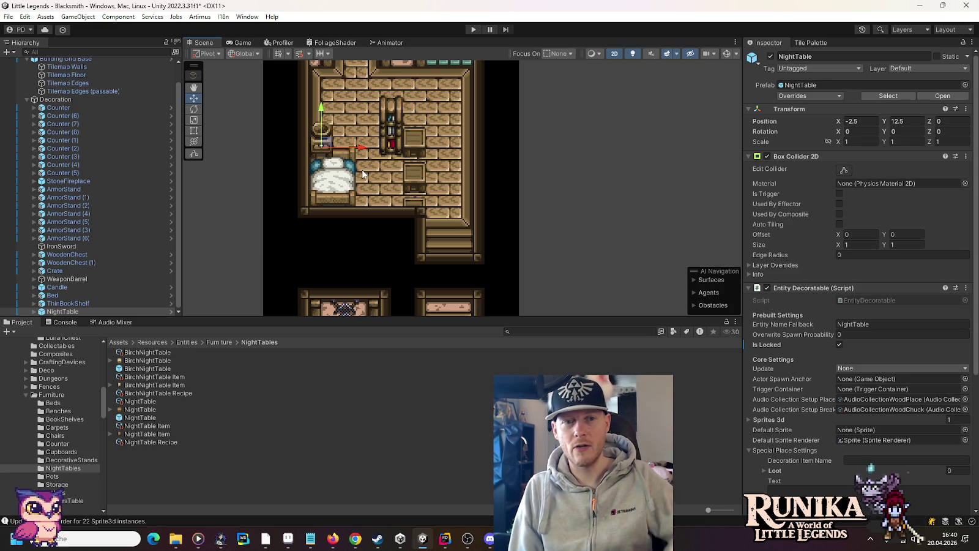
pyautogui.moveTo(489, 139); pyautogui.dragTo(536, 194)
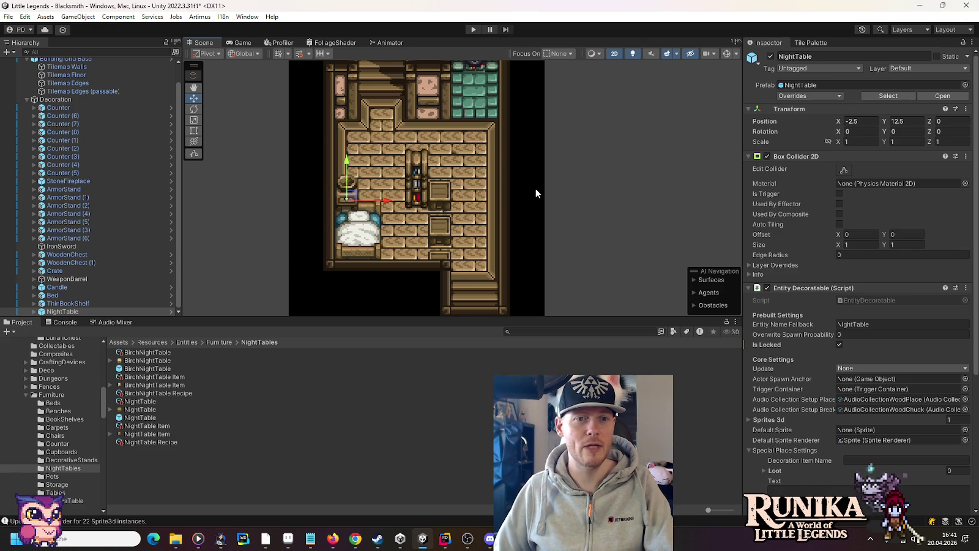
pyautogui.moveTo(546, 183); pyautogui.dragTo(554, 208)
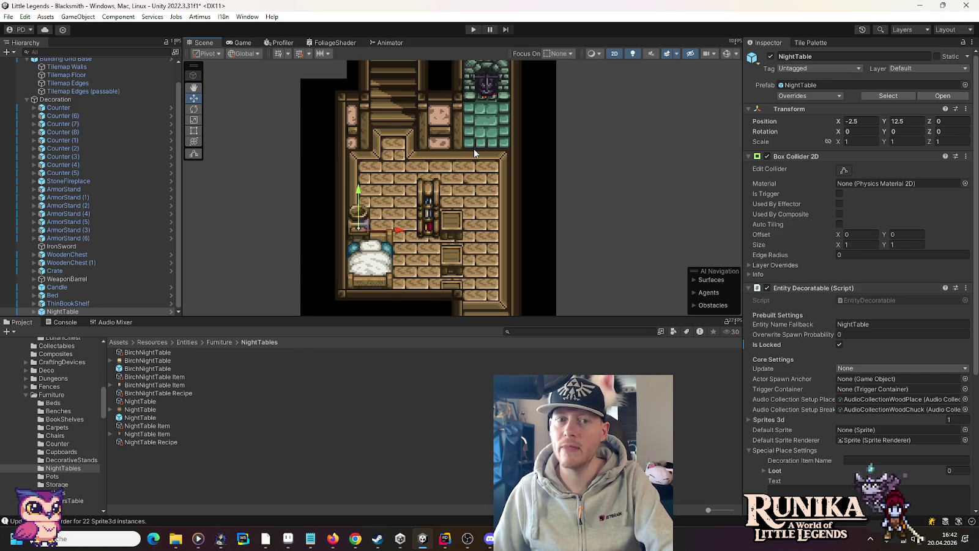
pyautogui.moveTo(473, 148); pyautogui.dragTo(482, 231)
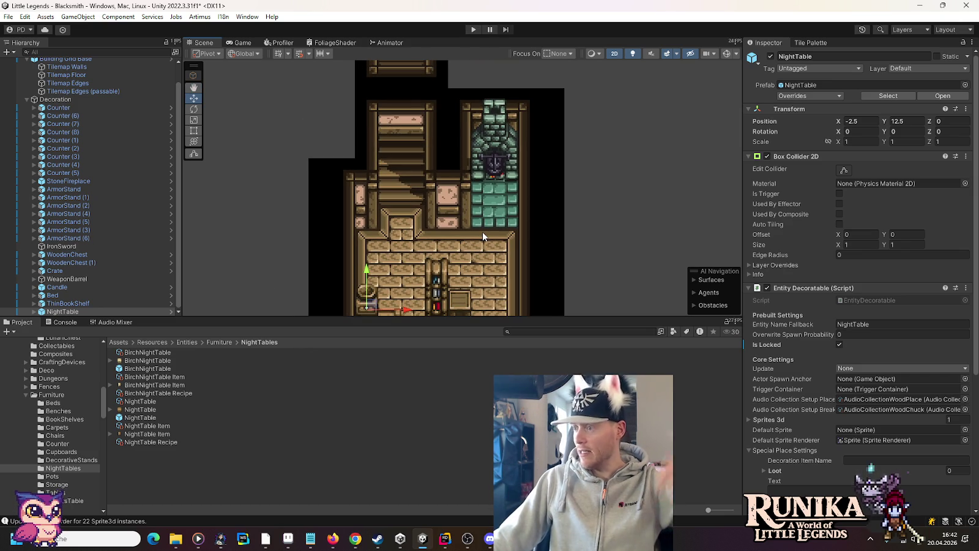
pyautogui.moveTo(419, 263); pyautogui.dragTo(420, 146)
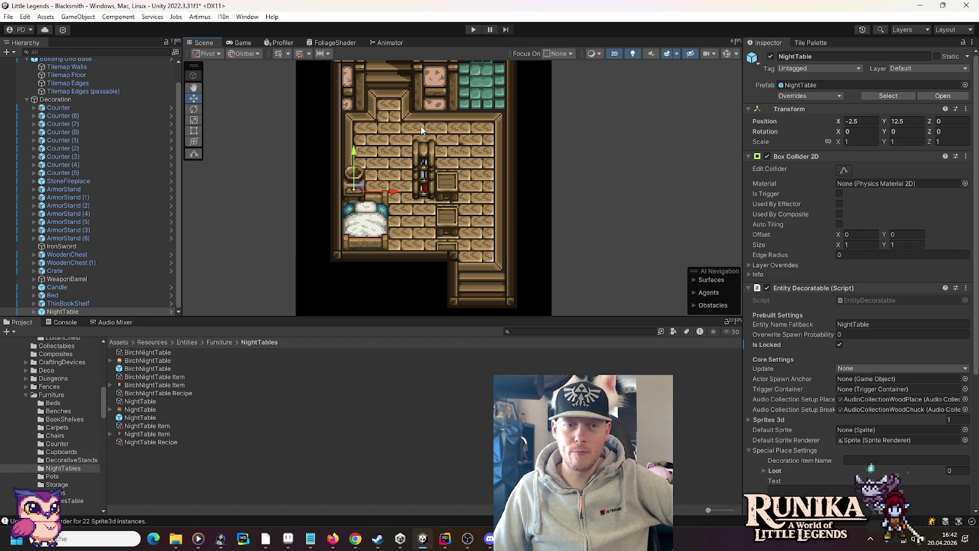
pyautogui.moveTo(421, 126); pyautogui.dragTo(434, 222)
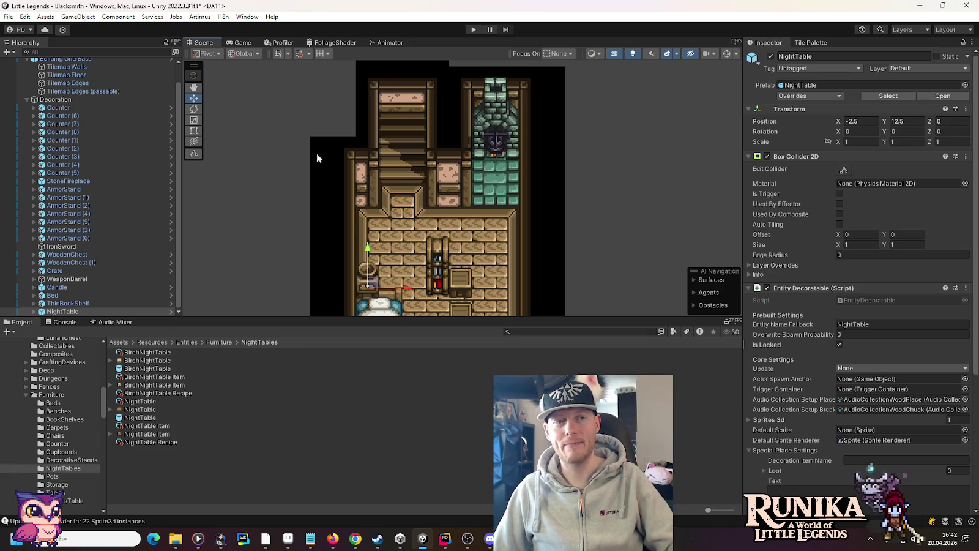
pyautogui.scroll(2, 90, 90)
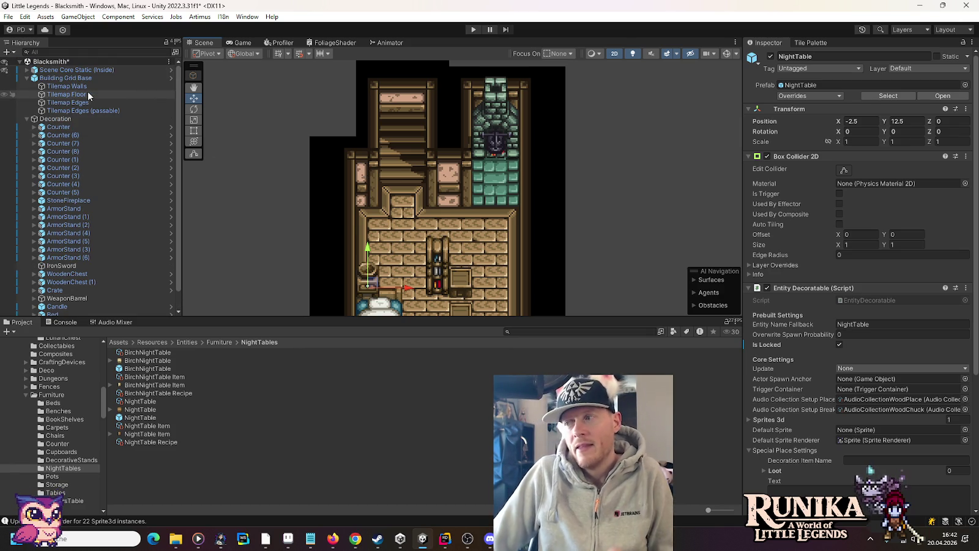
# Erase the black edge tile beside the stairs on Tilemap Edges.
pyautogui.click(71, 93)
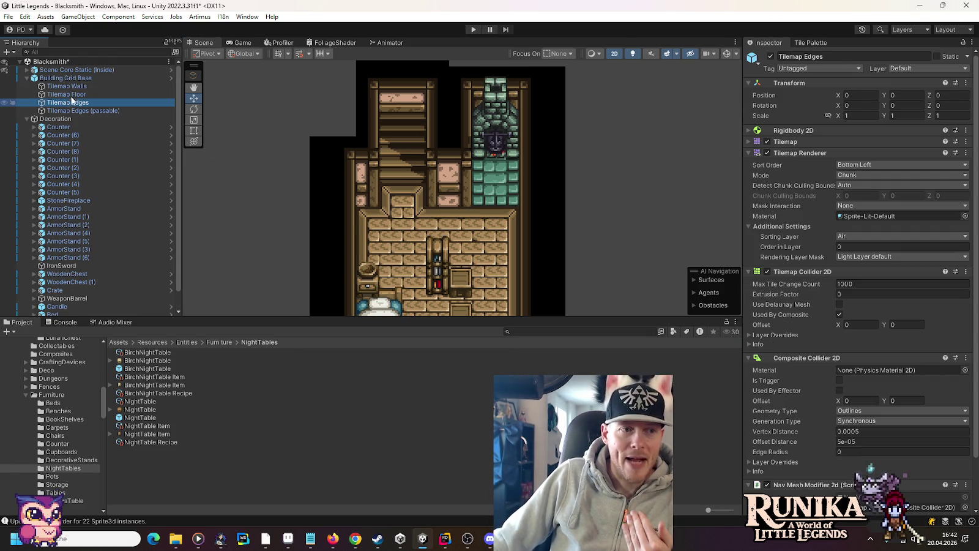
pyautogui.click(67, 86)
pyautogui.click(67, 102)
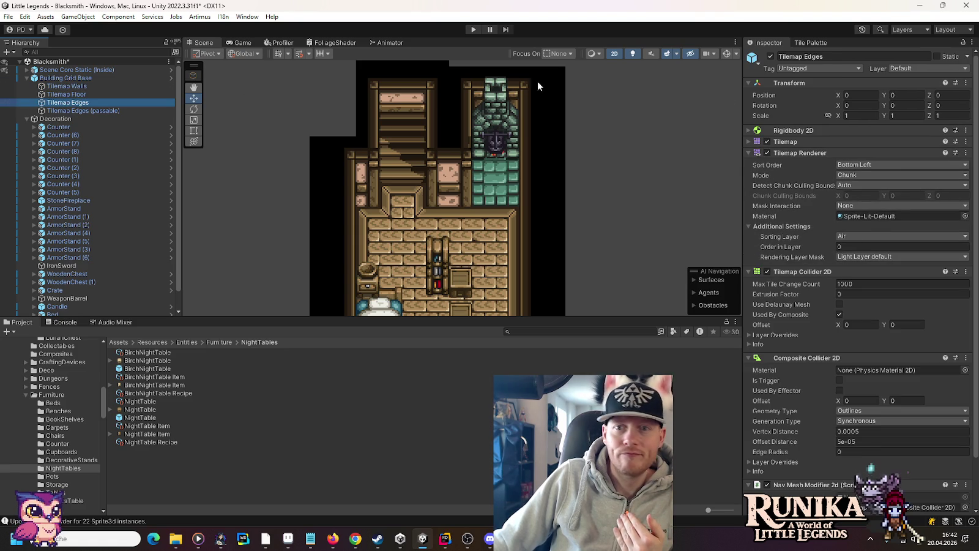
pyautogui.click(804, 43)
pyautogui.click(893, 54)
pyautogui.click(449, 133)
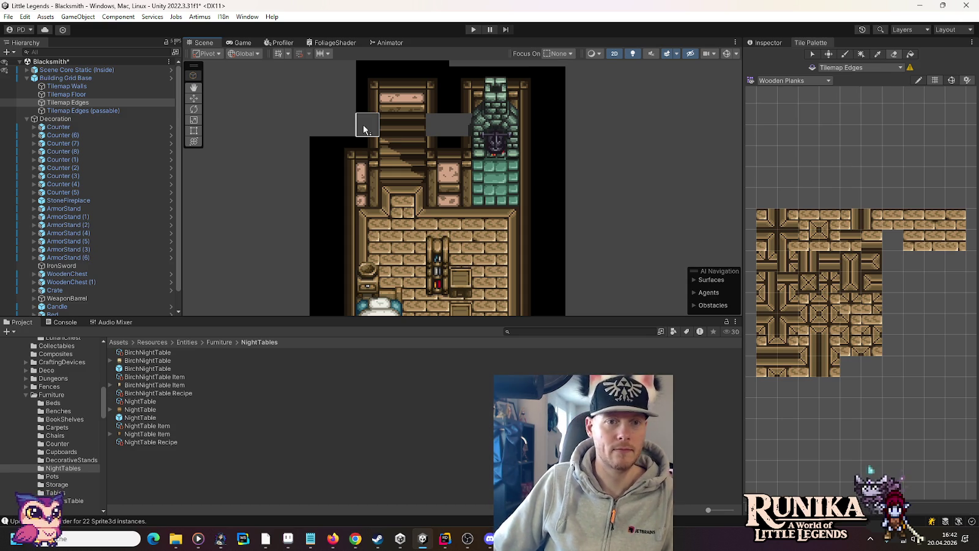
# Move the 5x4 wall-and-stair block on Tilemap Walls up one tile.
pyautogui.click(67, 86)
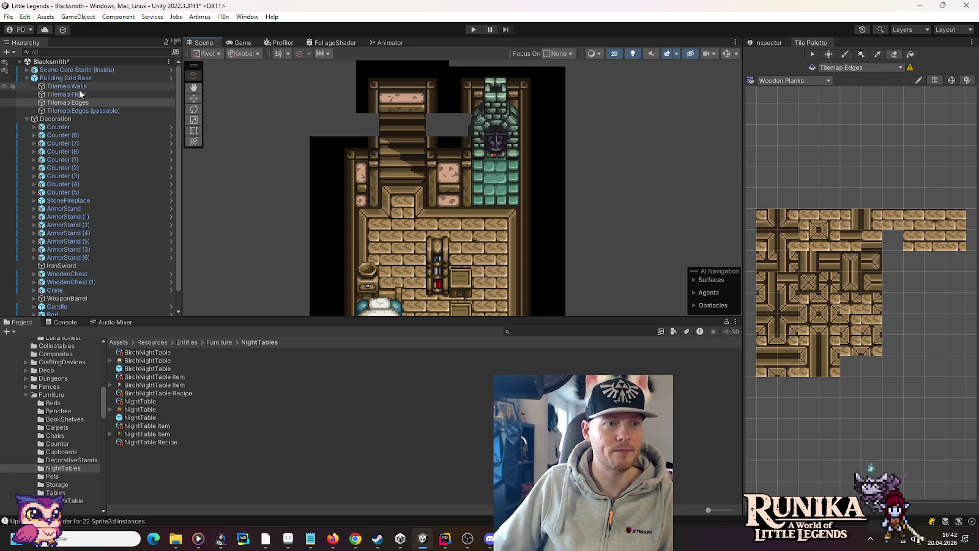
pyautogui.click(811, 54)
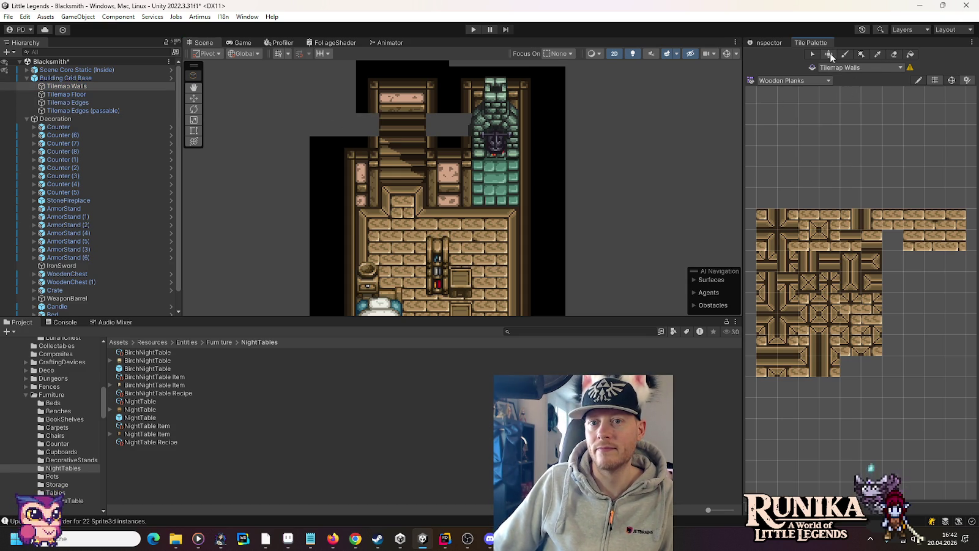
pyautogui.moveTo(460, 195); pyautogui.dragTo(375, 132)
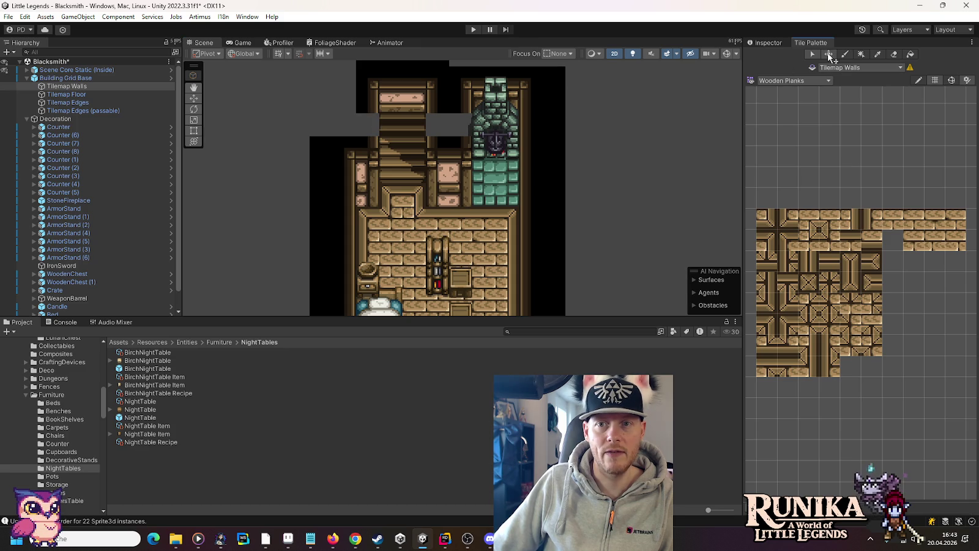
pyautogui.press('s')
pyautogui.moveTo(467, 200)
pyautogui.mouseDown()
pyautogui.moveTo(379, 116)
pyautogui.moveTo(364, 119)
pyautogui.moveTo(375, 160)
pyautogui.moveTo(374, 135)
pyautogui.mouseUp()
pyautogui.press('m')
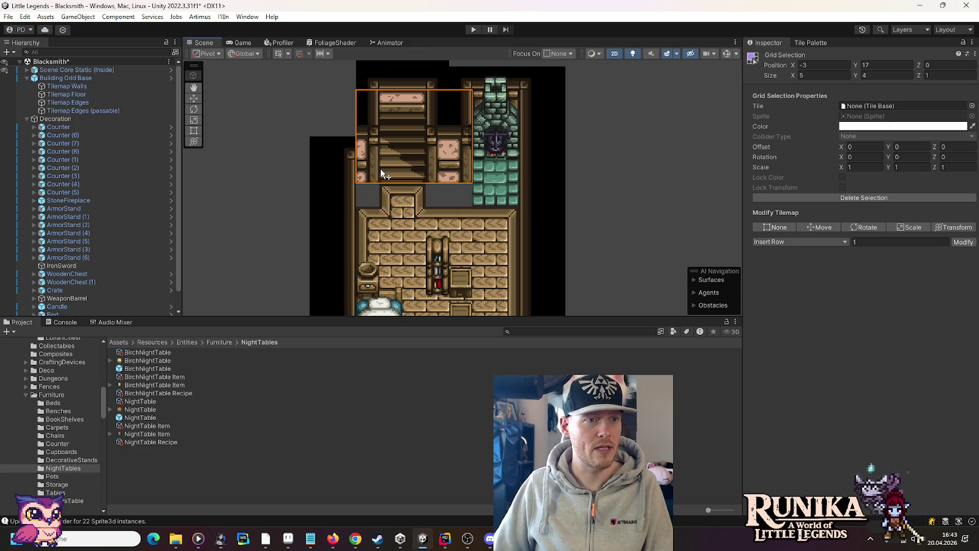
pyautogui.click(812, 43)
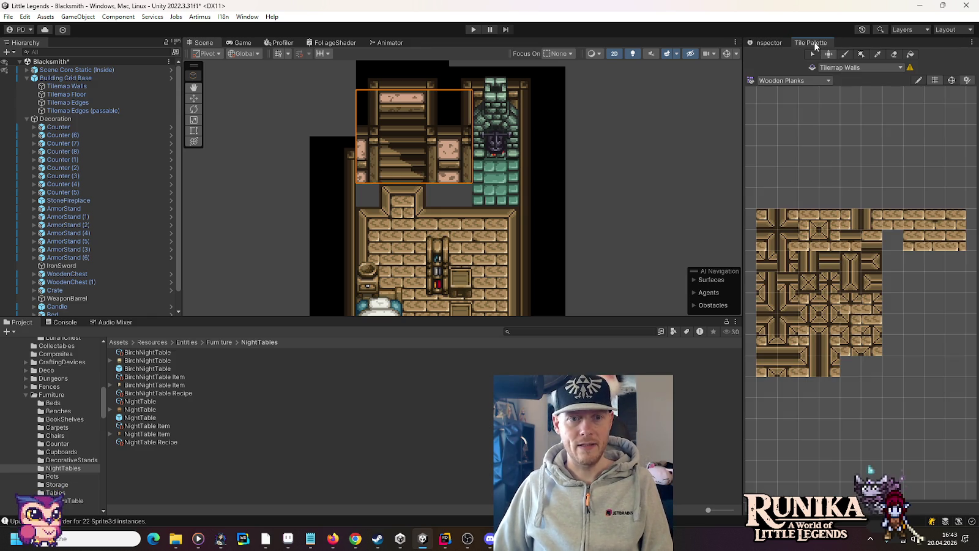
pyautogui.click(66, 94)
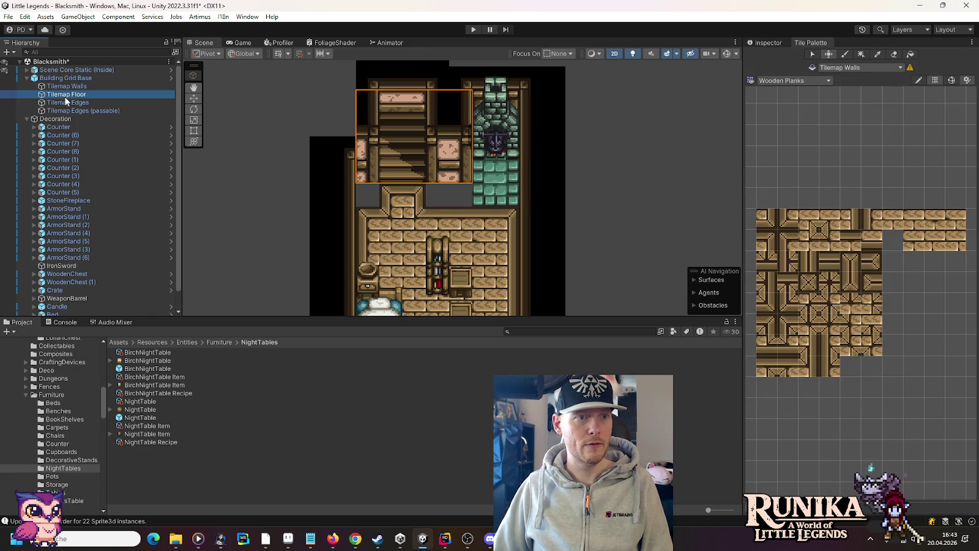
# On Tilemap Floor, paint Wooden Planks tiles across the empty strip above the floor.
pyautogui.click(871, 219)
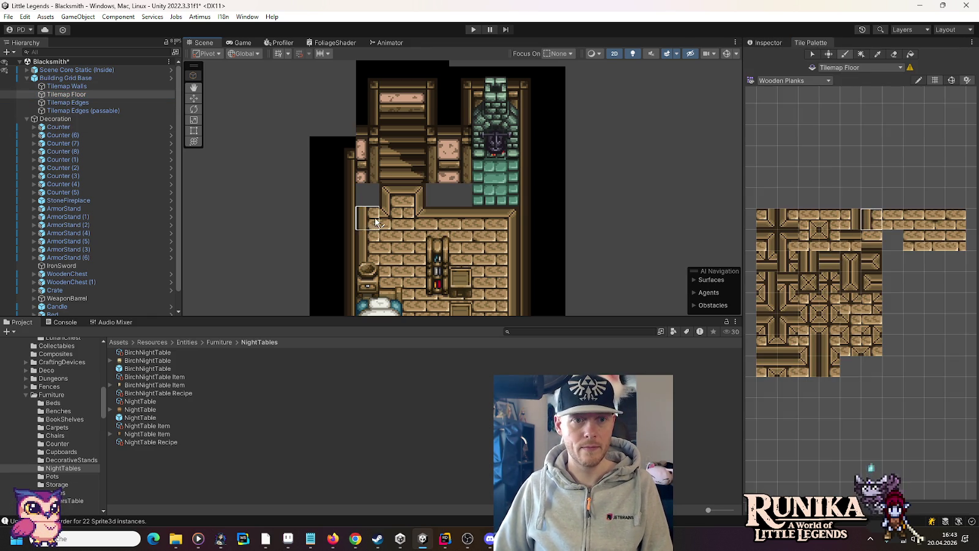
pyautogui.click(787, 240)
pyautogui.click(368, 195)
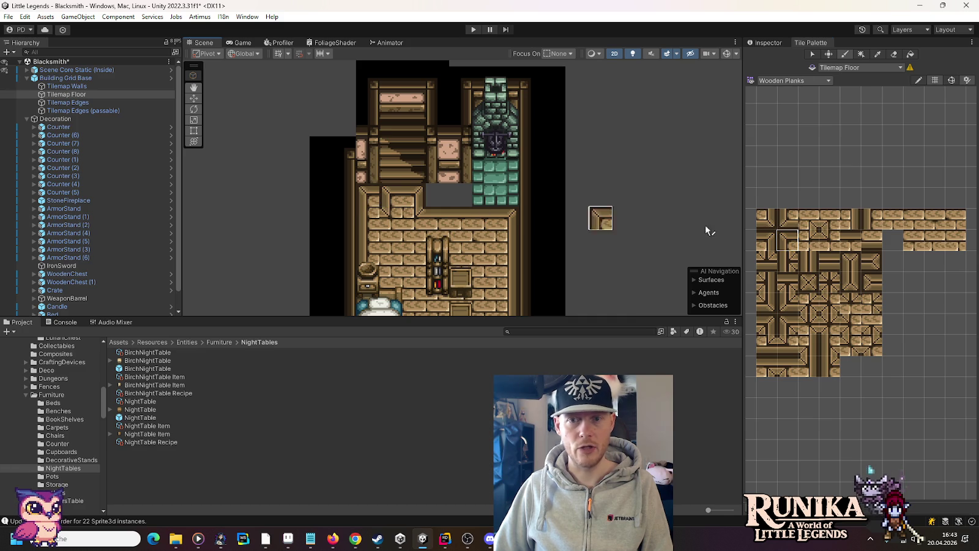
pyautogui.click(851, 240)
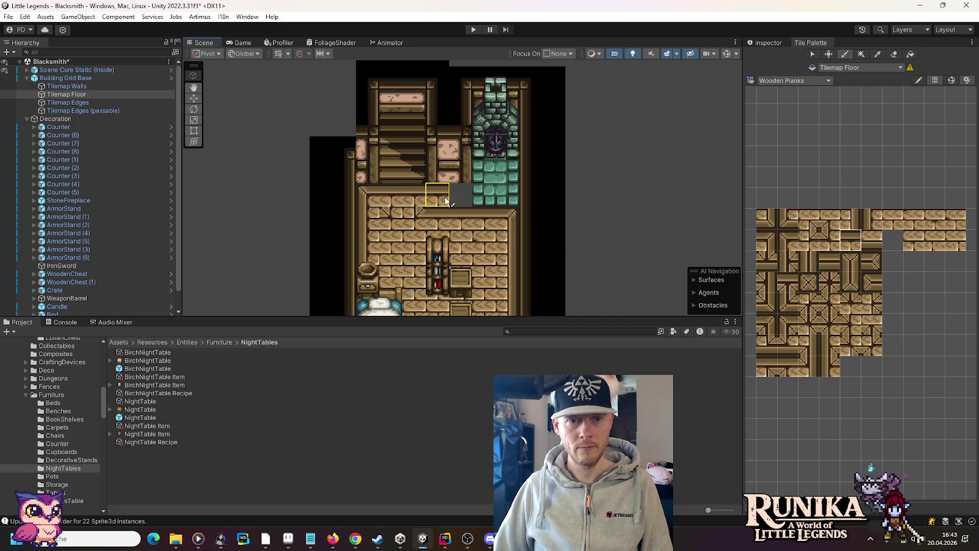
pyautogui.moveTo(446, 201); pyautogui.dragTo(486, 197)
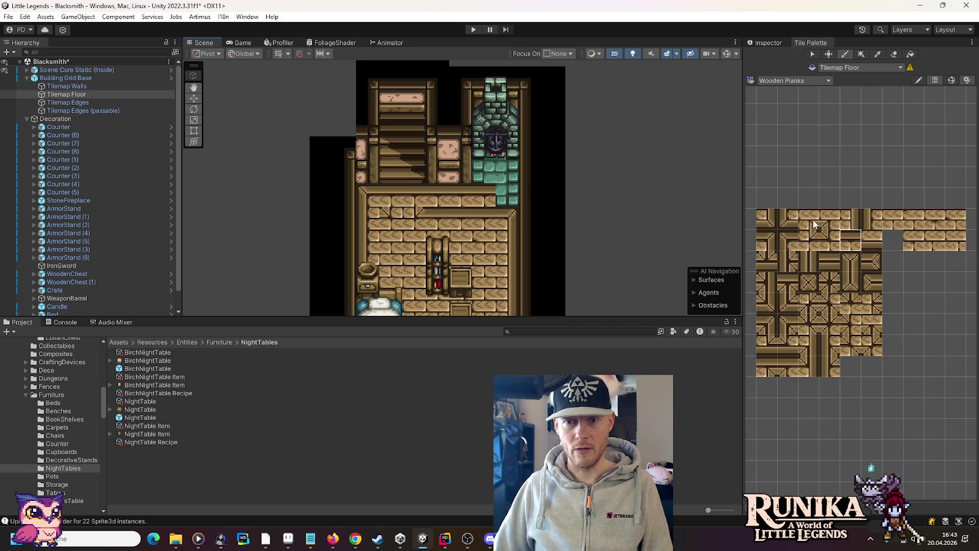
# Repaint the floor's top row with uniform plain plank tiles up to the stairs.
pyautogui.click(768, 241)
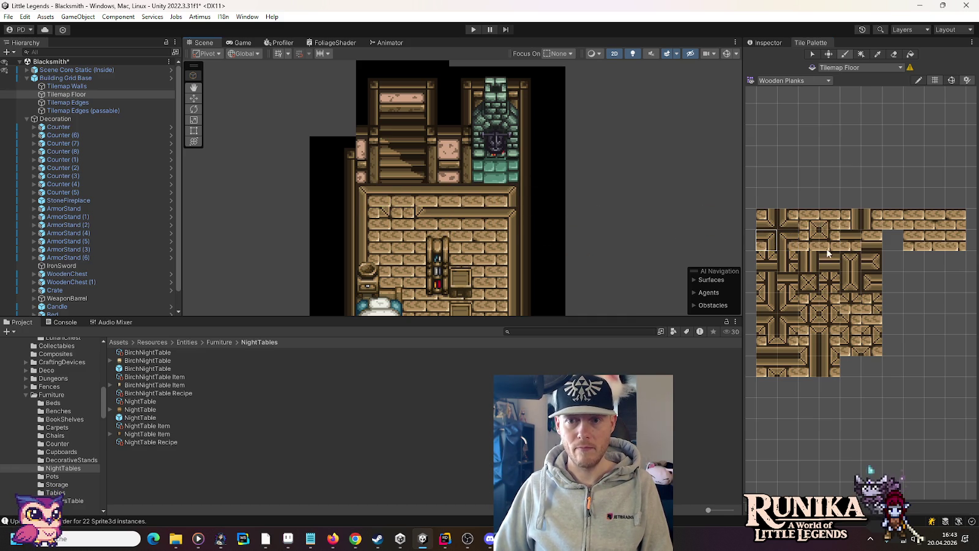
pyautogui.click(859, 217)
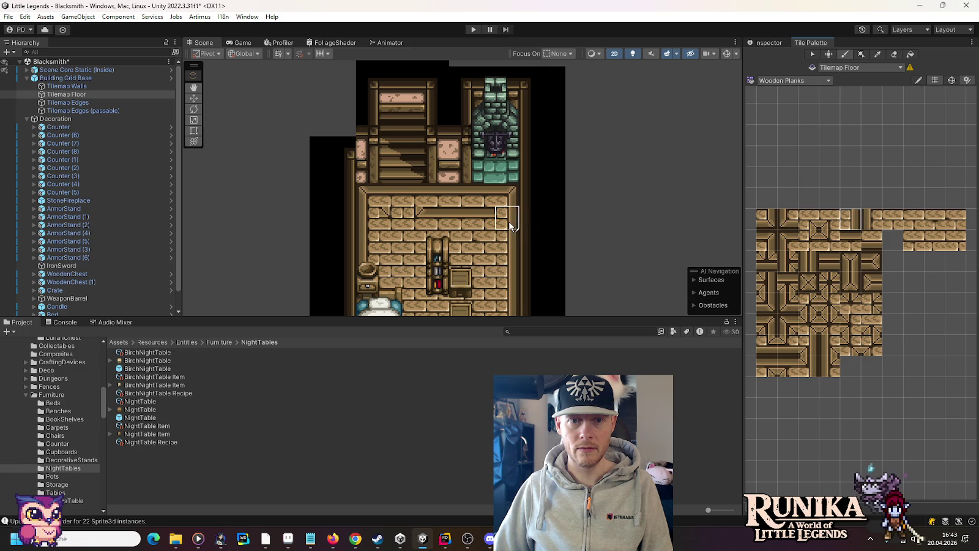
pyautogui.click(892, 222)
pyautogui.moveTo(507, 219); pyautogui.dragTo(388, 218)
pyautogui.click(933, 247)
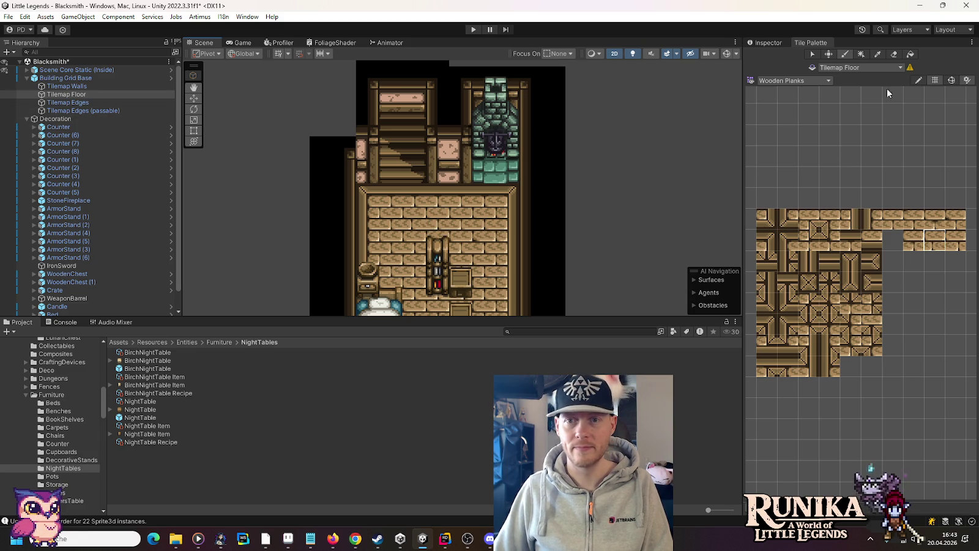
pyautogui.click(814, 82)
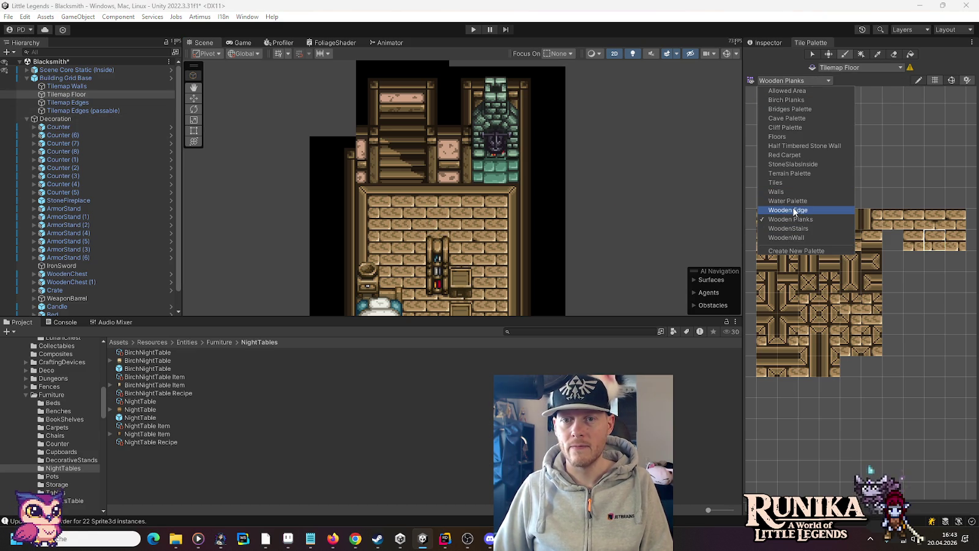
# Switch to the Floors palette and pick a green floor tile.
pyautogui.click(789, 136)
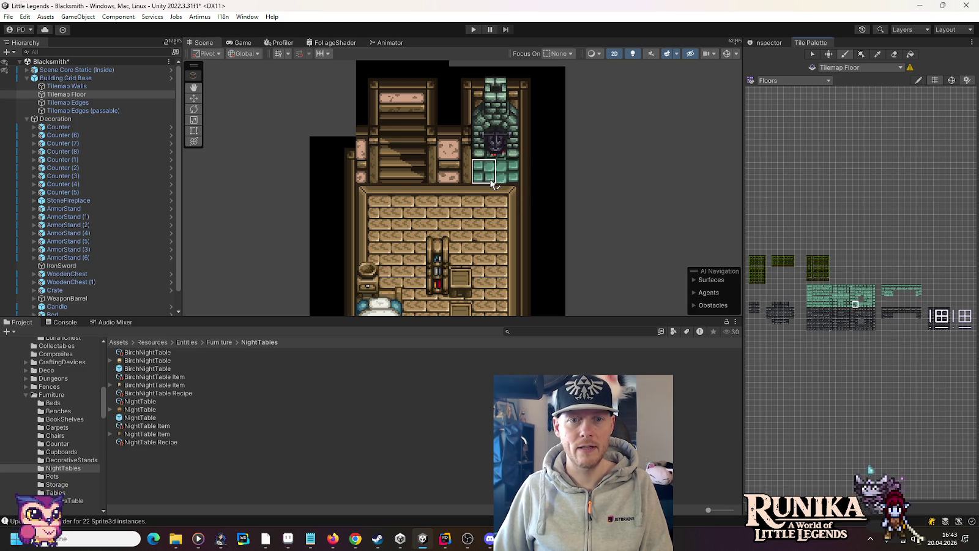
pyautogui.click(872, 305)
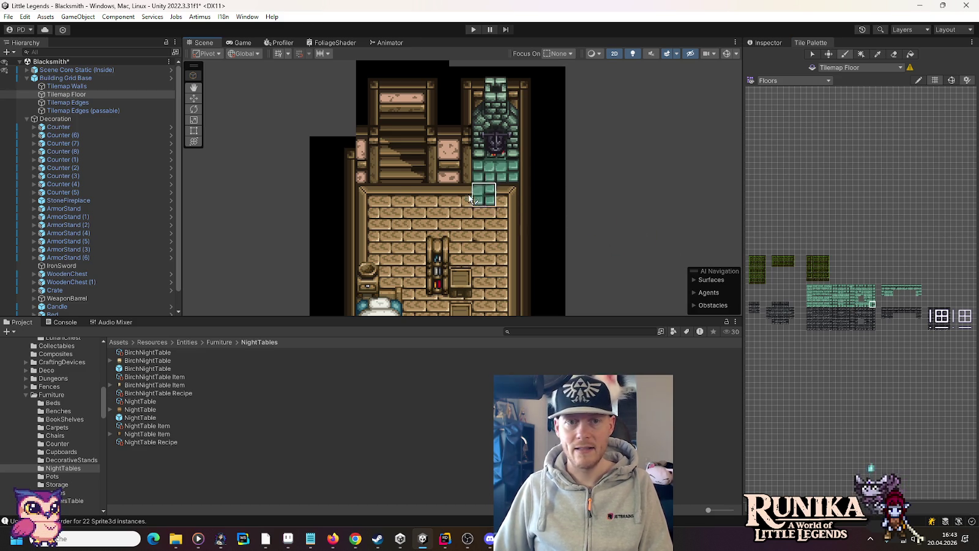
pyautogui.scroll(5, 481, 174)
pyautogui.scroll(1, 481, 174)
pyautogui.click(873, 292)
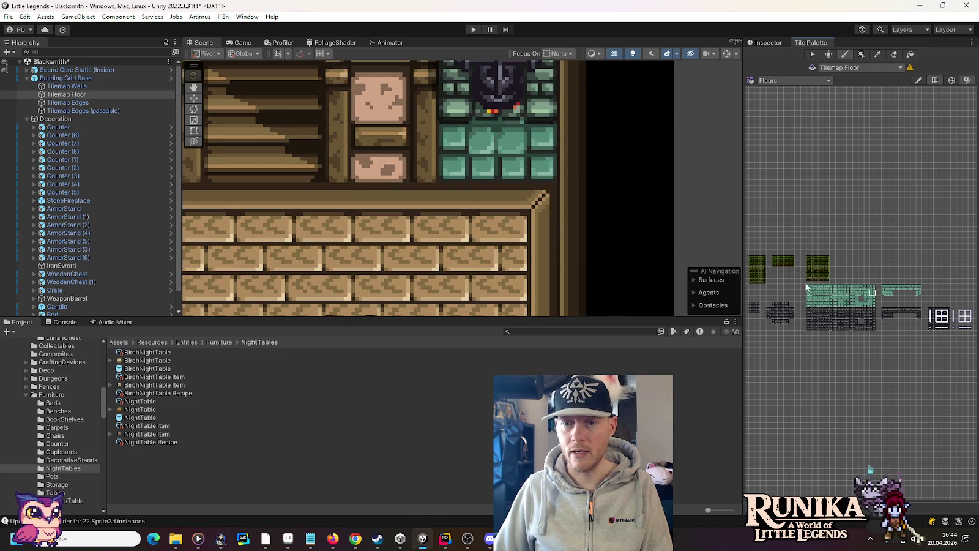
pyautogui.click(856, 297)
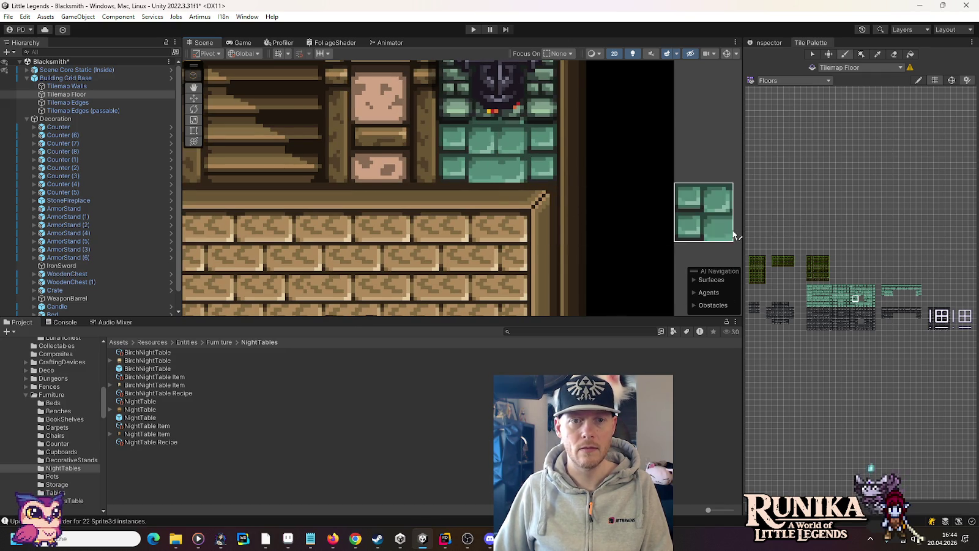
pyautogui.scroll(-1, 704, 235)
pyautogui.scroll(-5, 702, 234)
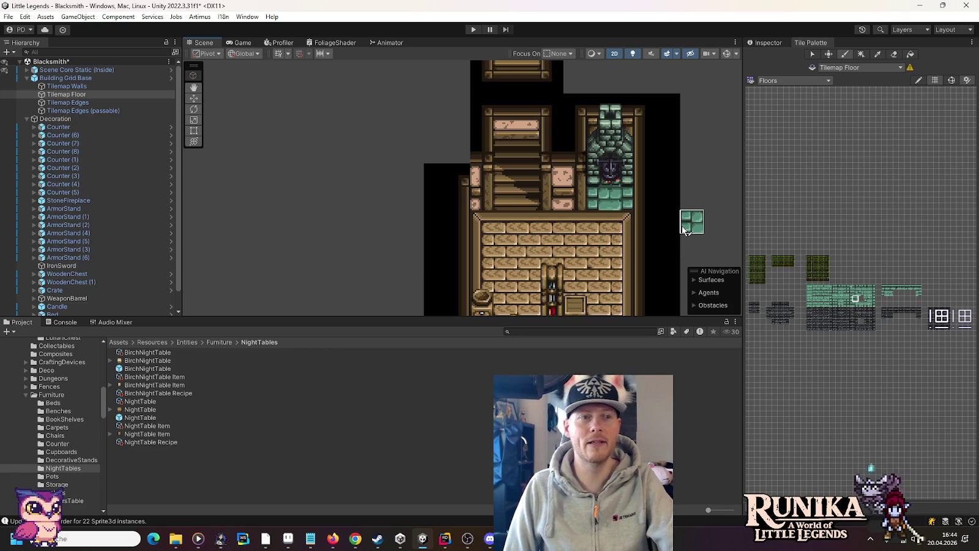
# Save the Blacksmith scene, then make Tilemap Walls the painting target.
pyautogui.hotkey('ctrl', 's')
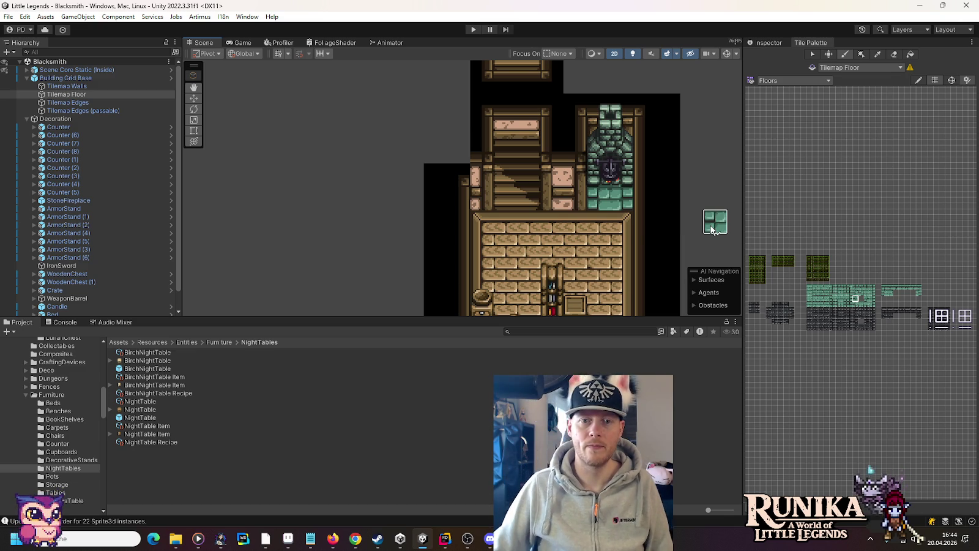
pyautogui.scroll(-2, 649, 243)
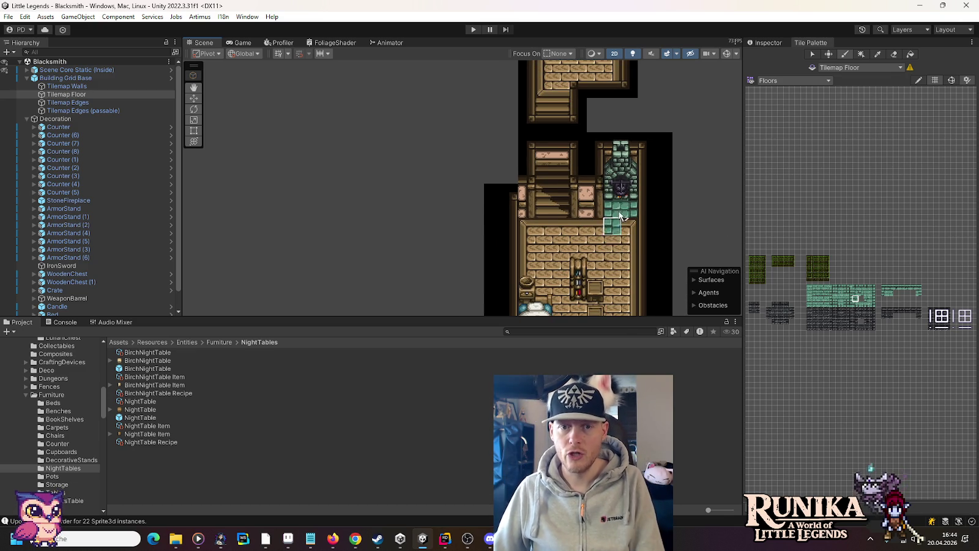
pyautogui.scroll(4, 620, 201)
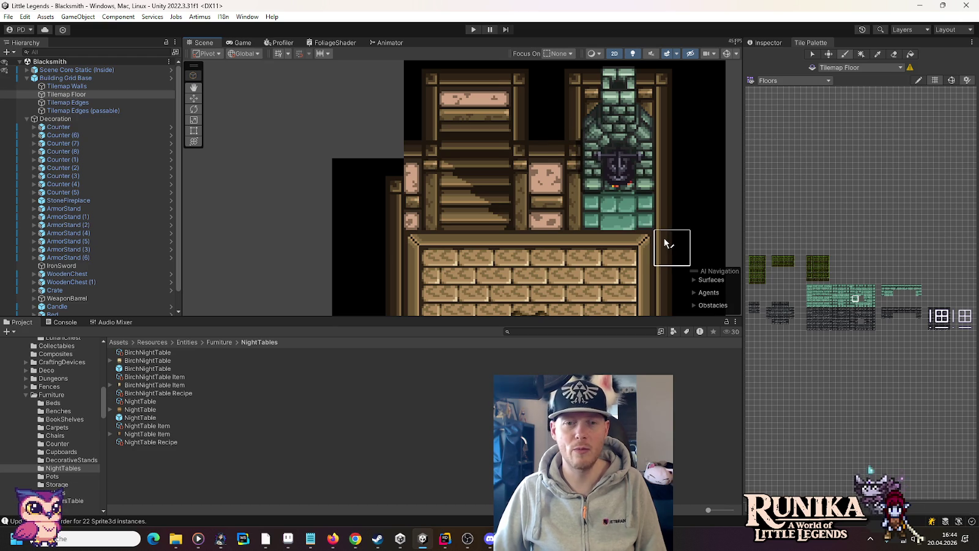
pyautogui.scroll(-1, 664, 242)
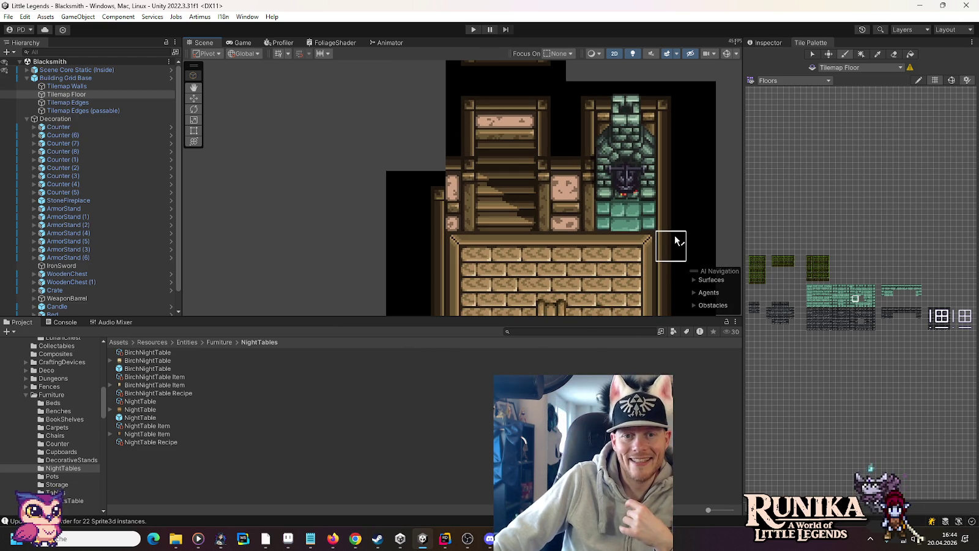
pyautogui.scroll(-1, 669, 236)
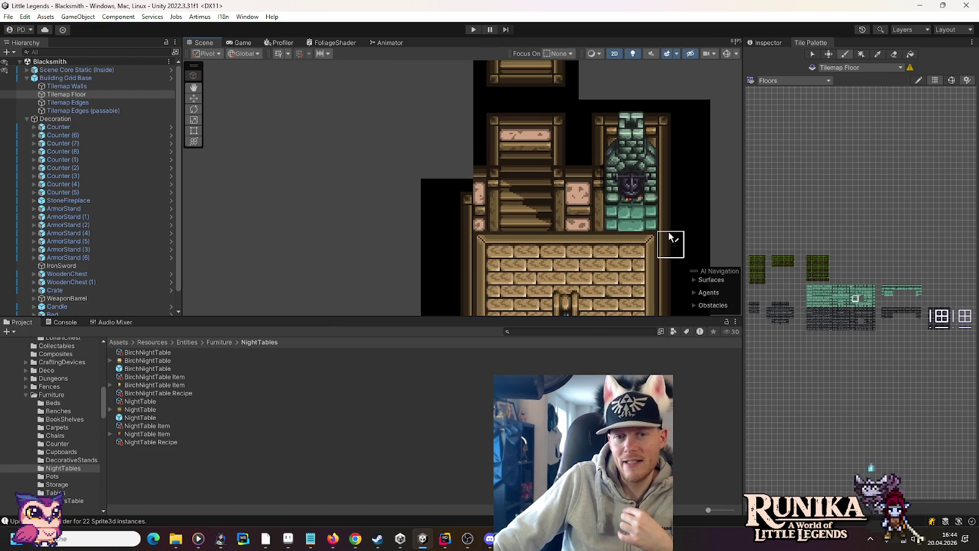
pyautogui.scroll(-2, 669, 236)
pyautogui.moveTo(673, 218); pyautogui.dragTo(635, 142)
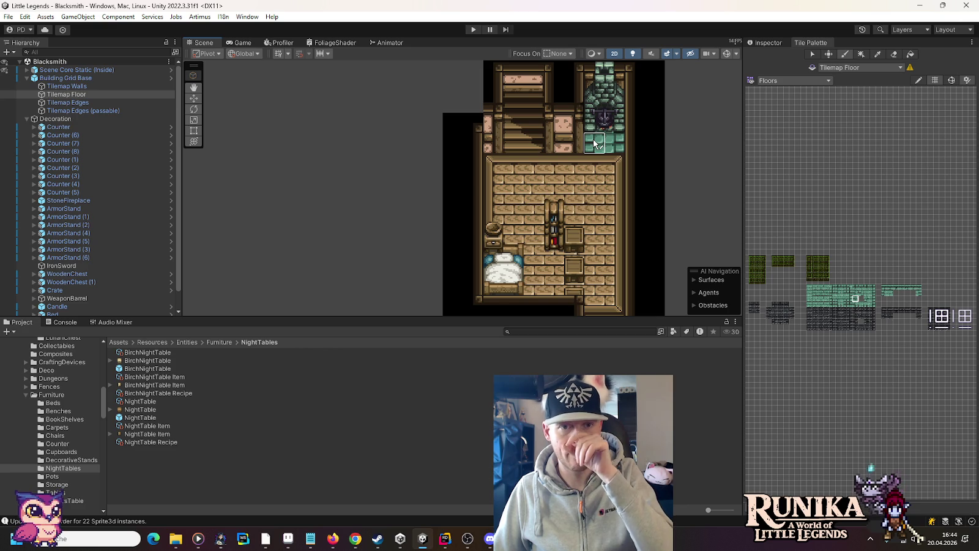
pyautogui.scroll(3, 543, 123)
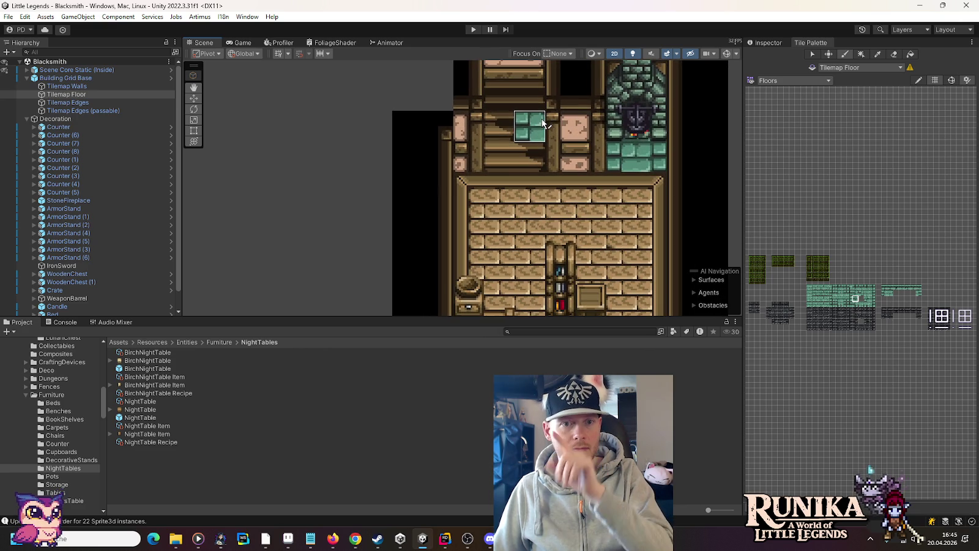
pyautogui.moveTo(543, 122); pyautogui.dragTo(539, 181)
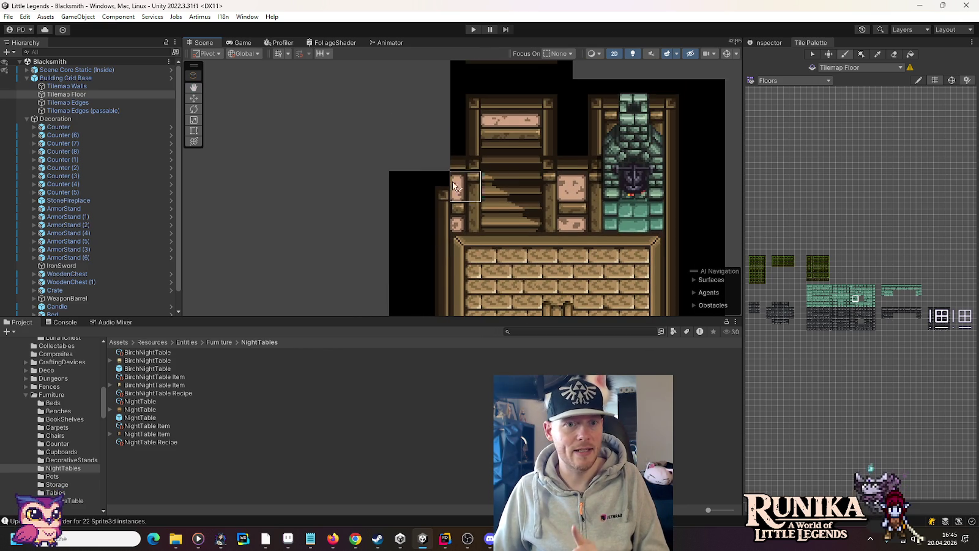
pyautogui.click(103, 86)
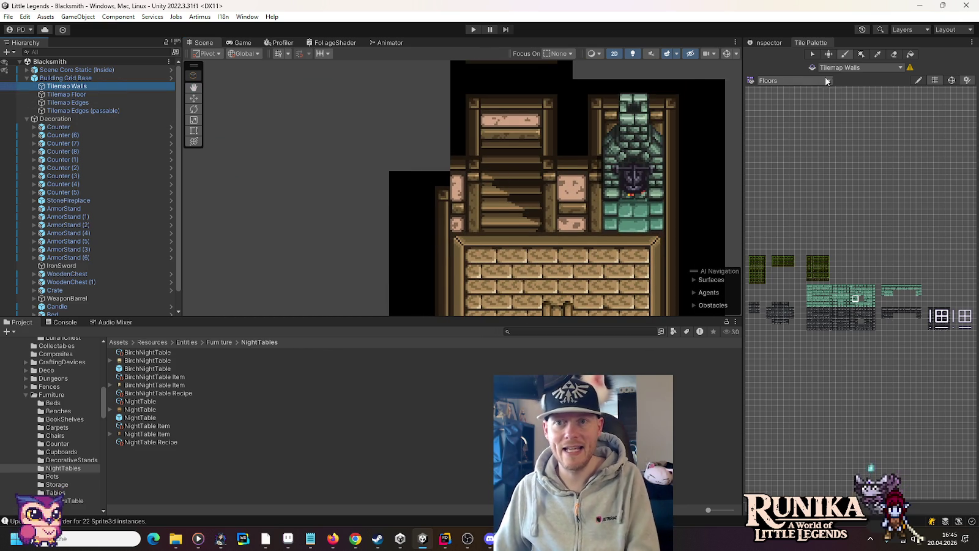
# Select the three-tile column beside the stairs, target Tilemap Floor and load the Wooden Planks palette.
pyautogui.press('s')
pyautogui.moveTo(466, 154)
pyautogui.mouseDown()
pyautogui.moveTo(467, 218)
pyautogui.moveTo(466, 197)
pyautogui.moveTo(466, 209)
pyautogui.mouseUp()
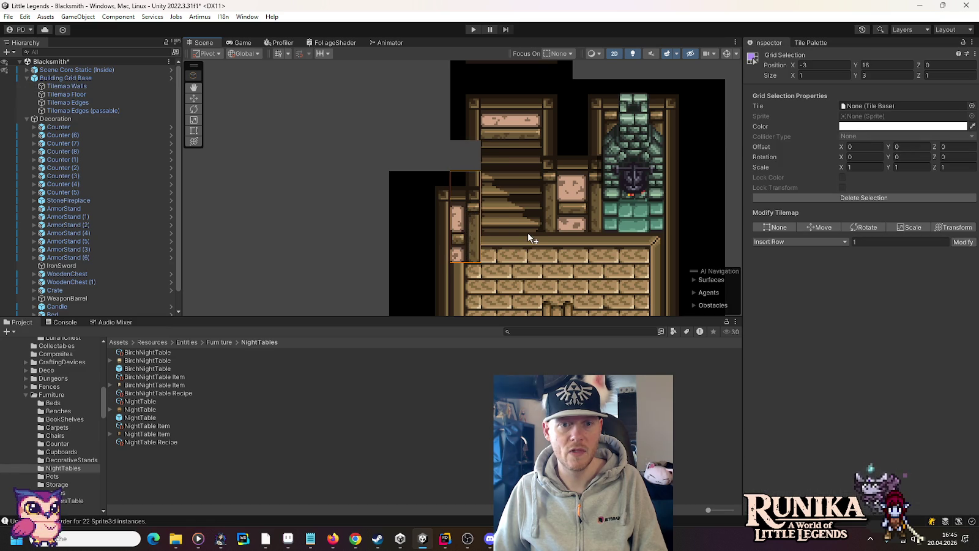
pyautogui.click(74, 95)
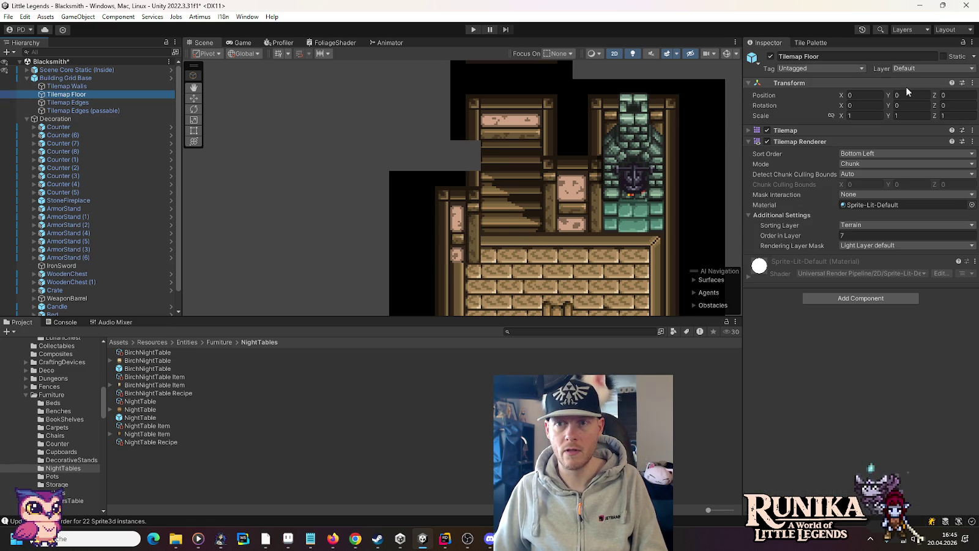
pyautogui.click(814, 43)
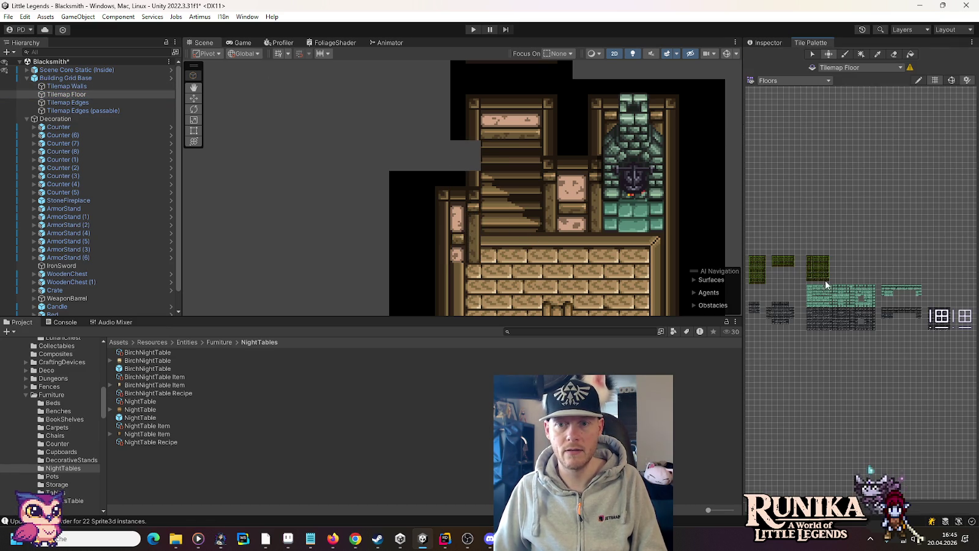
pyautogui.click(793, 80)
pyautogui.click(800, 211)
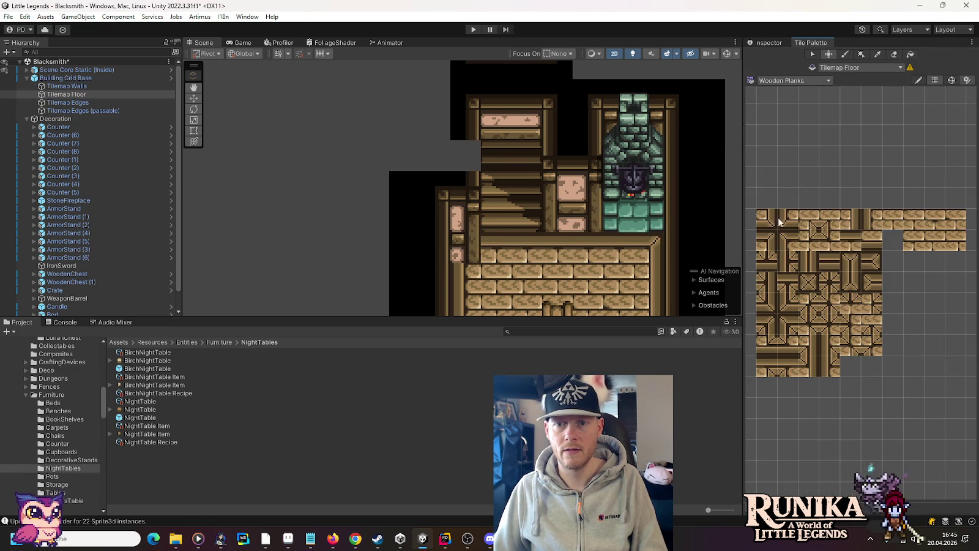
pyautogui.scroll(2, 497, 278)
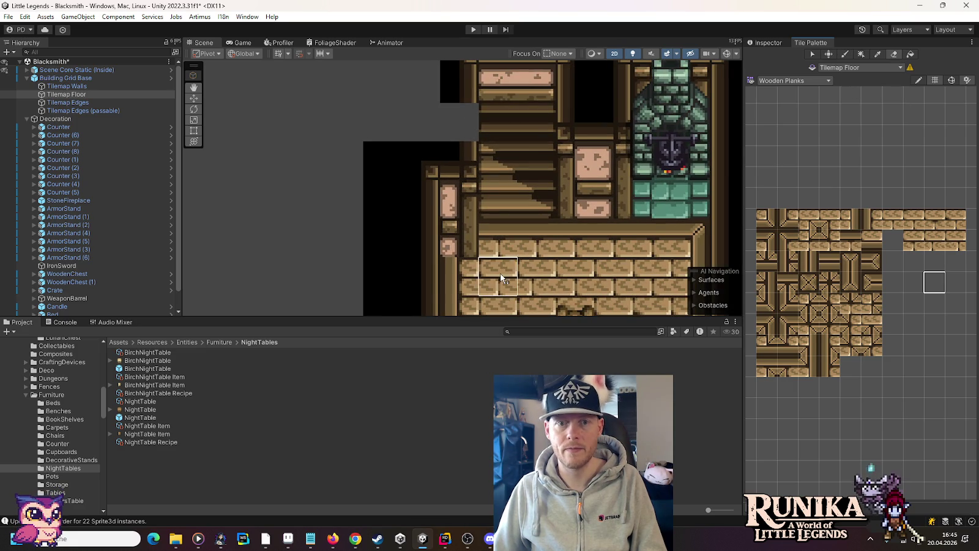
# Paint corner and edge plank trim along the floor's top edge beneath the stairs.
pyautogui.click(784, 242)
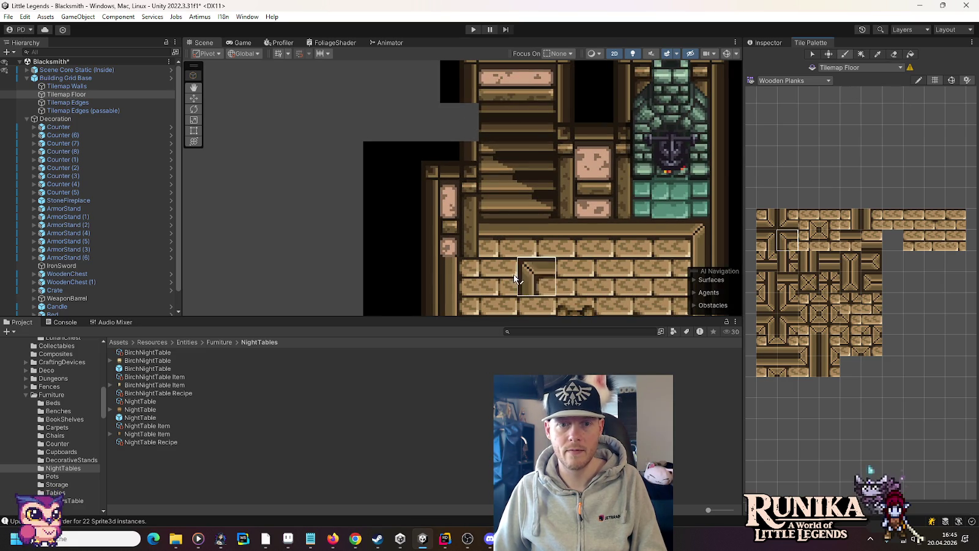
pyautogui.click(491, 245)
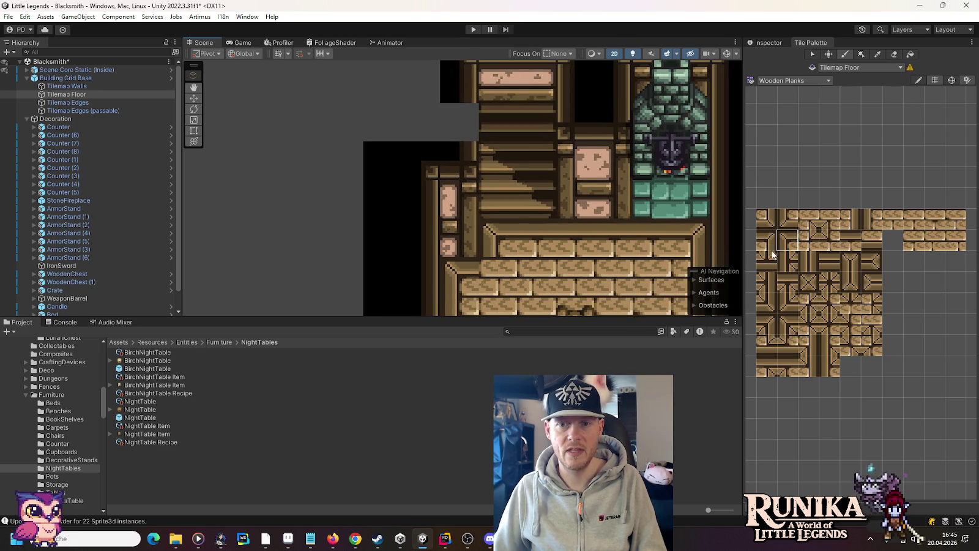
pyautogui.click(819, 243)
pyautogui.scroll(-3, 595, 227)
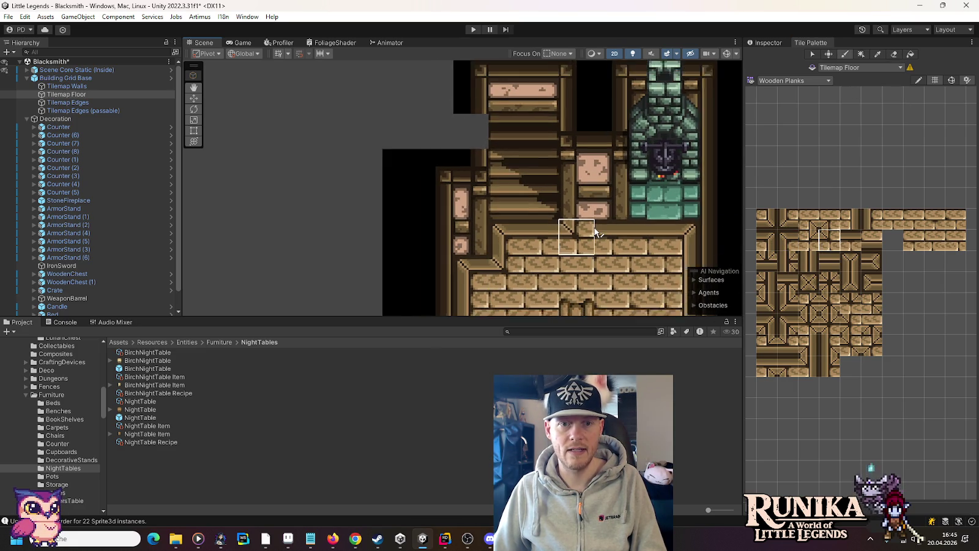
pyautogui.click(111, 103)
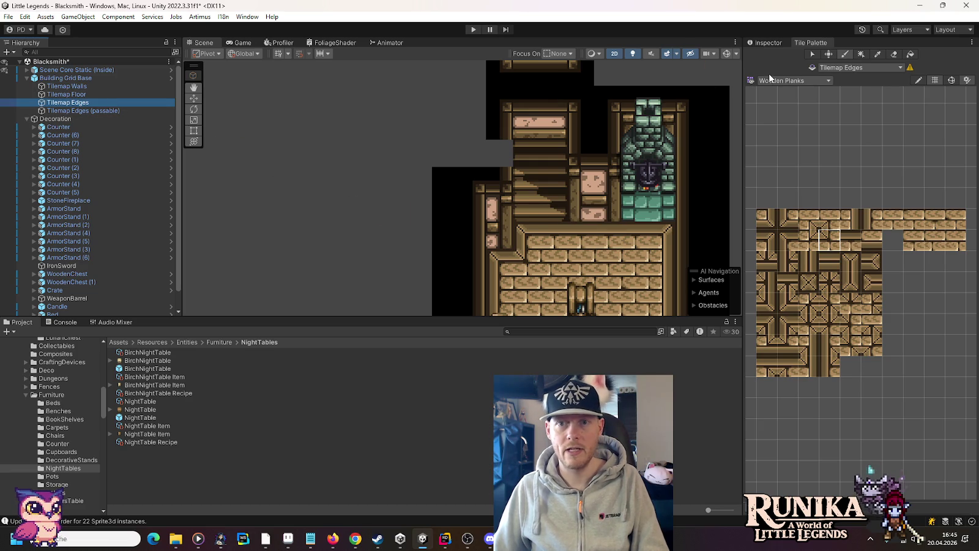
# Load the Wooden Edge palette and pick a wooden edge tile.
pyautogui.click(794, 80)
pyautogui.click(817, 210)
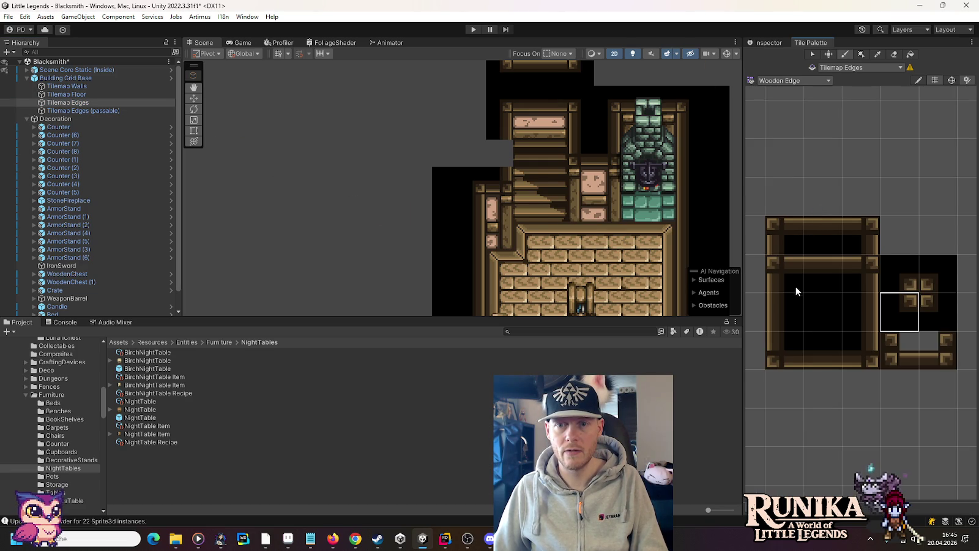
pyautogui.click(860, 312)
pyautogui.scroll(-2, 605, 199)
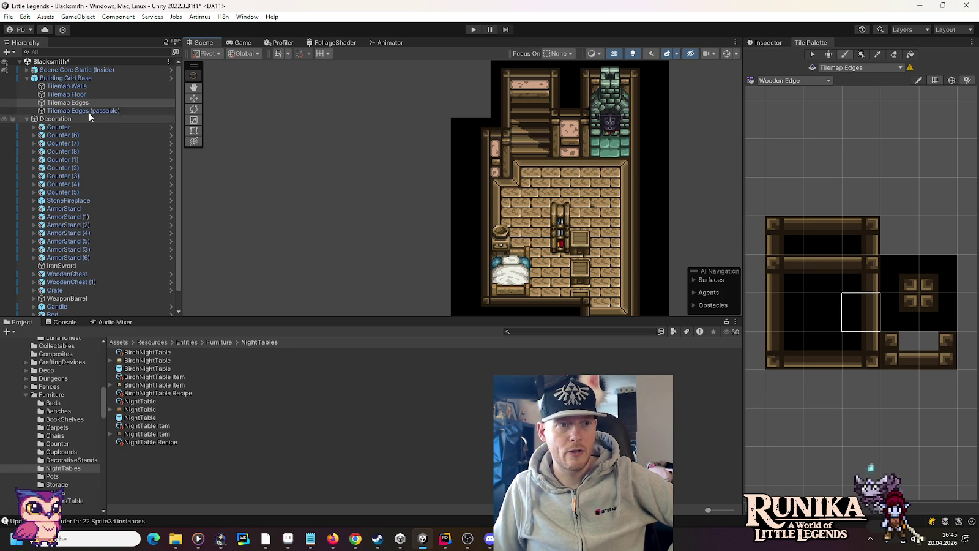
# With the Move tool, pan over the narrow room and corridor below, then back to the blacksmith room.
pyautogui.click(195, 99)
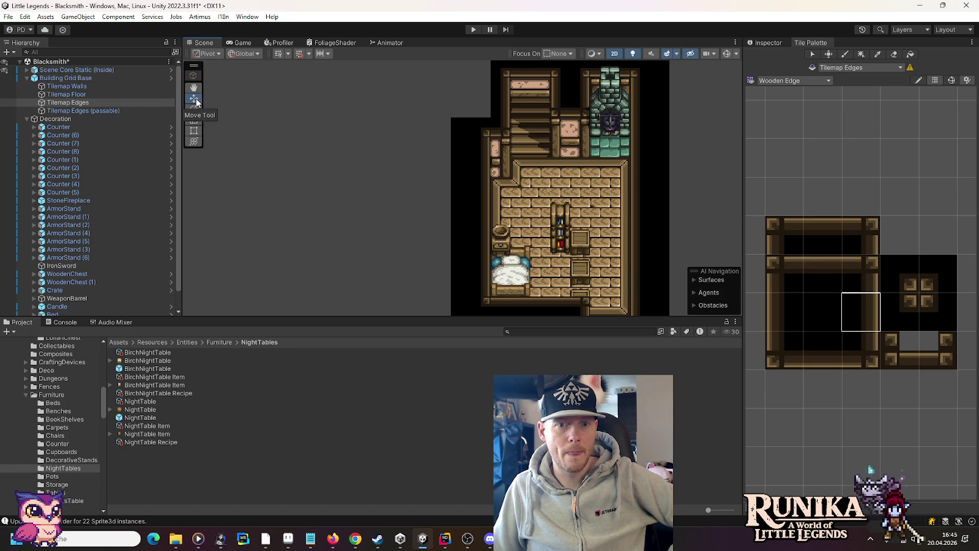
pyautogui.moveTo(476, 275); pyautogui.dragTo(476, 74)
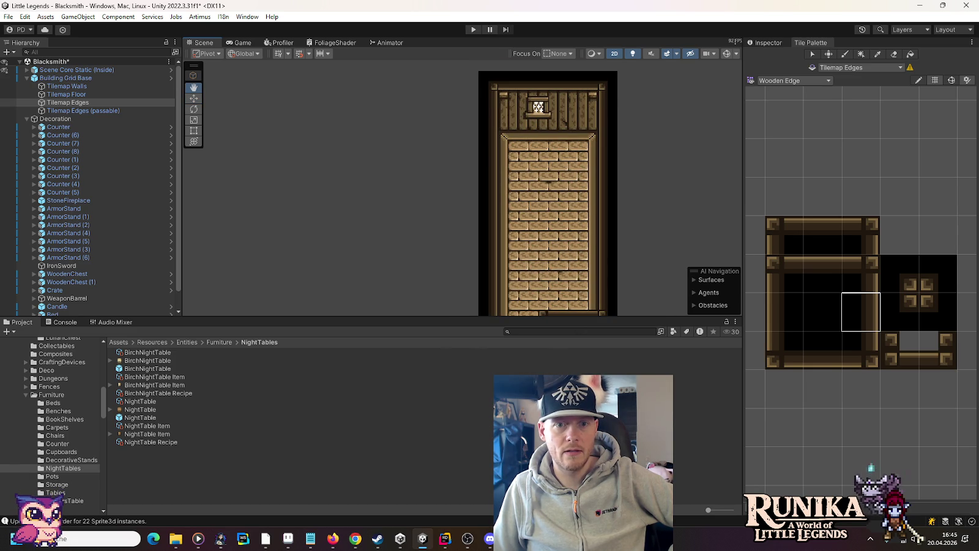
pyautogui.moveTo(476, 184)
pyautogui.mouseDown()
pyautogui.moveTo(489, 117)
pyautogui.moveTo(544, 110)
pyautogui.mouseUp()
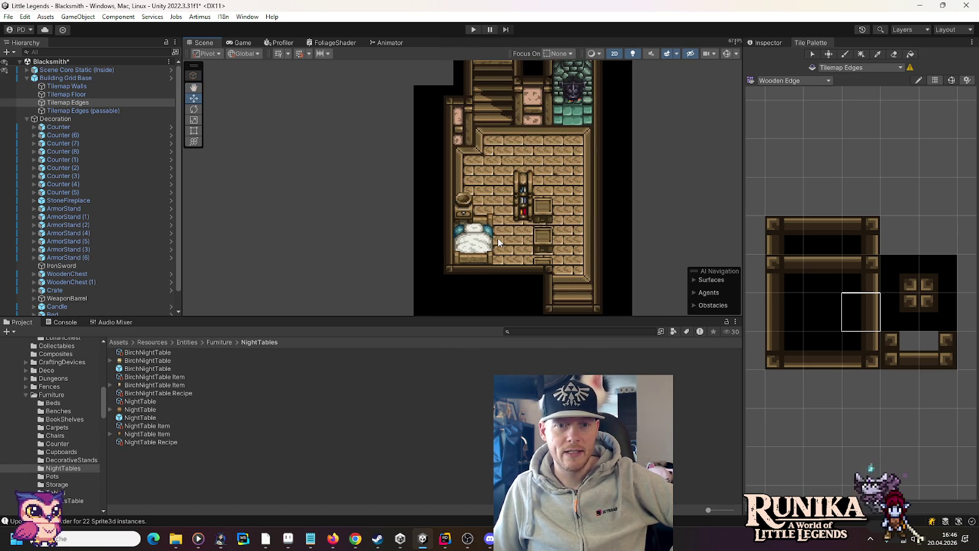
pyautogui.moveTo(526, 138)
pyautogui.mouseDown()
pyautogui.moveTo(529, 459)
pyautogui.moveTo(525, 208)
pyautogui.mouseUp()
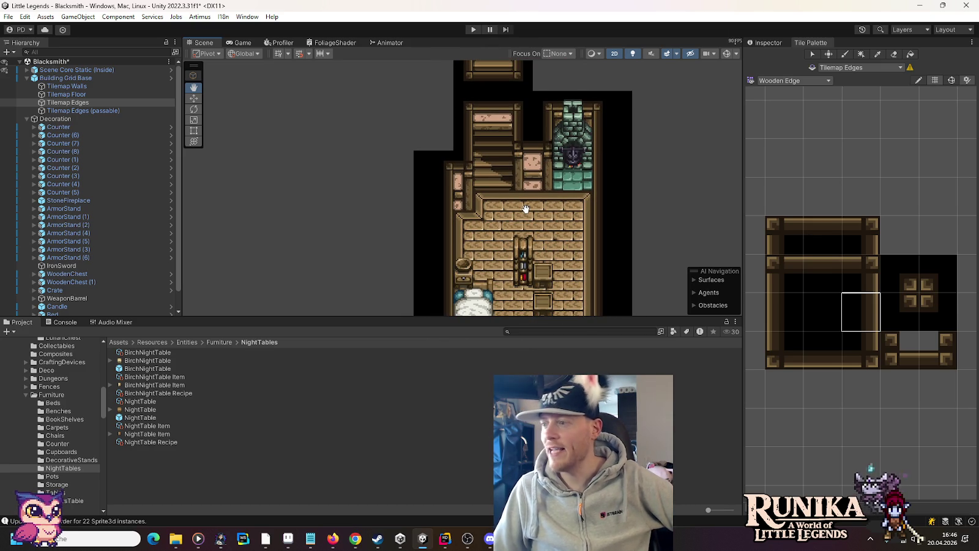
pyautogui.press('w')
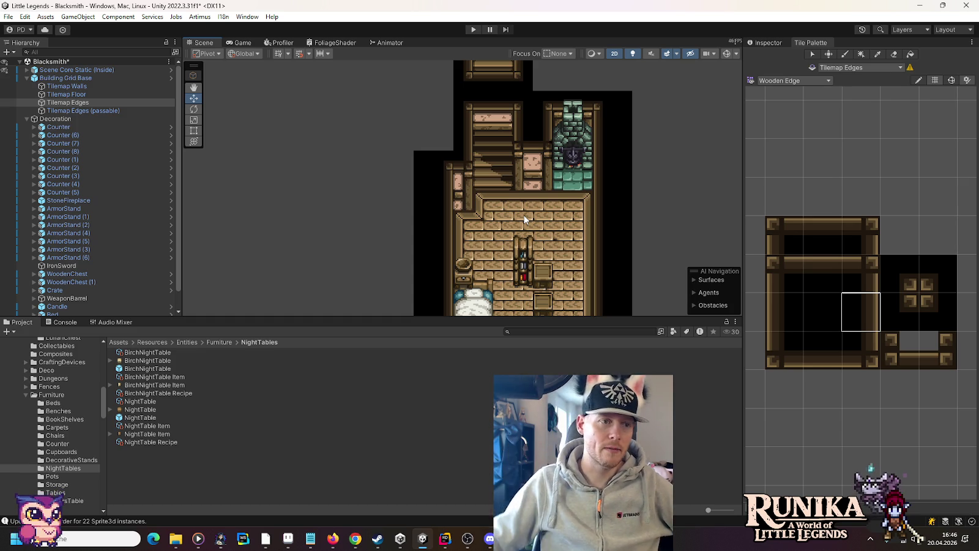
pyautogui.moveTo(559, 253)
pyautogui.mouseDown()
pyautogui.moveTo(559, 157)
pyautogui.moveTo(564, 188)
pyautogui.mouseUp()
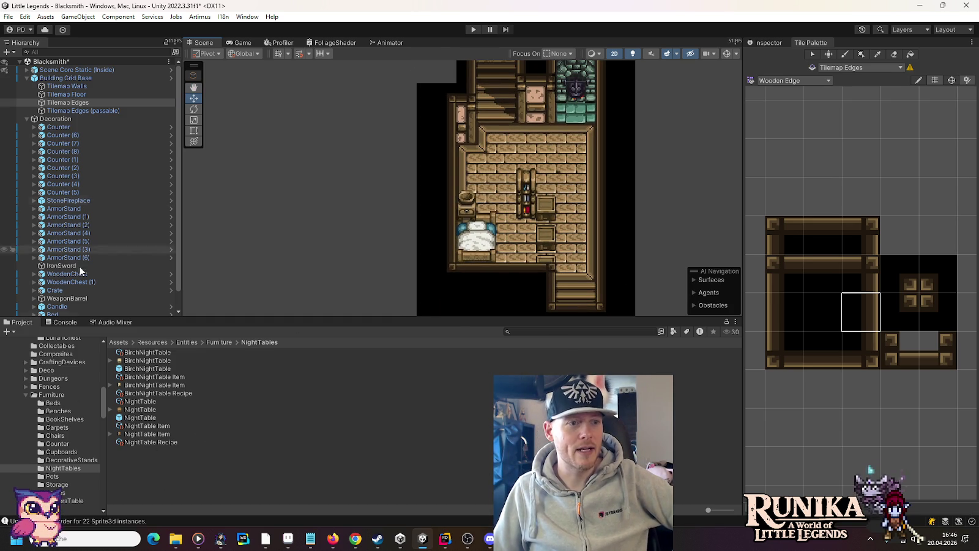
pyautogui.click(52, 395)
pyautogui.scroll(-5, 185, 417)
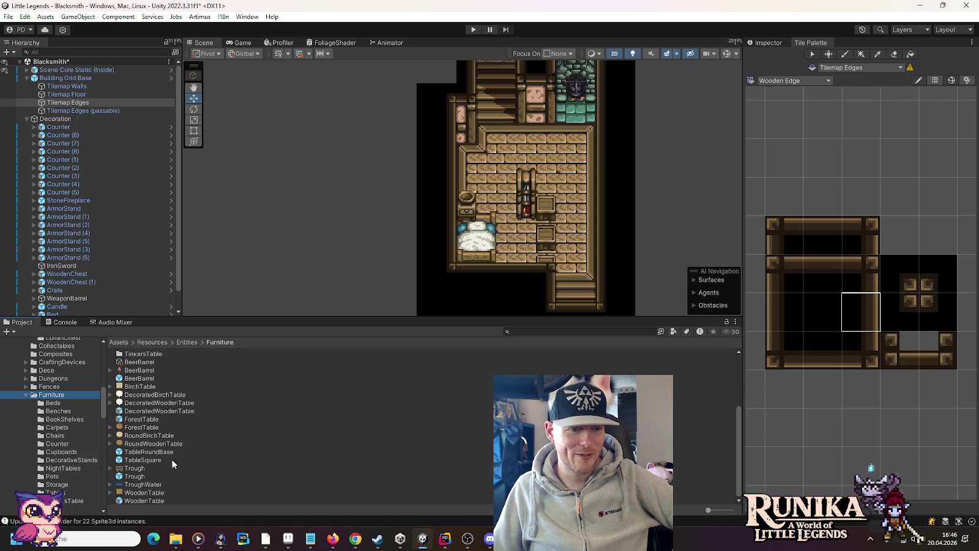
pyautogui.click(55, 493)
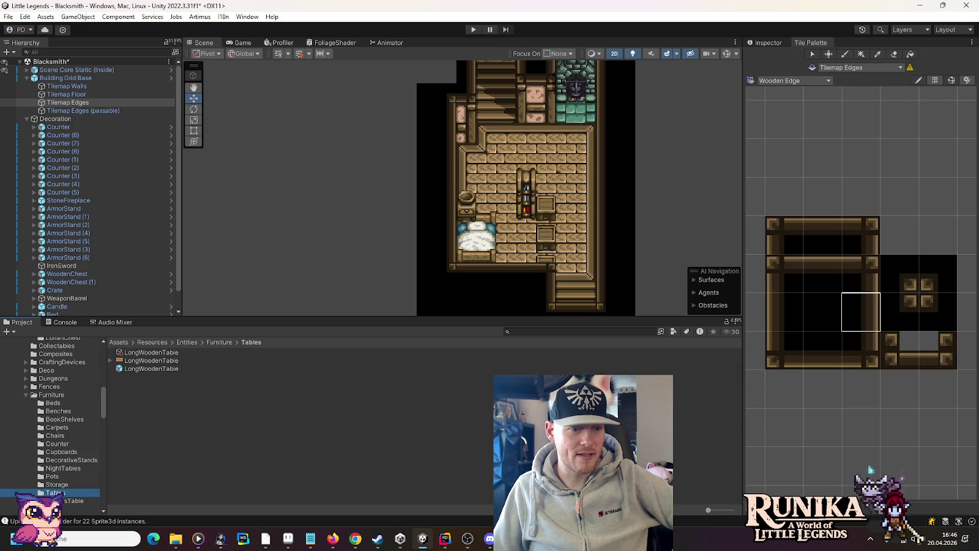
pyautogui.click(54, 395)
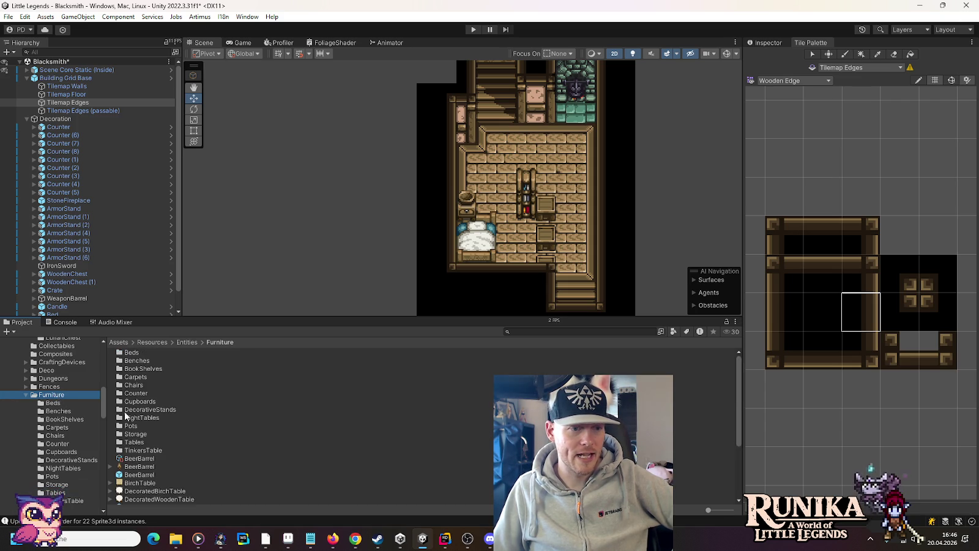
pyautogui.scroll(-4, 208, 427)
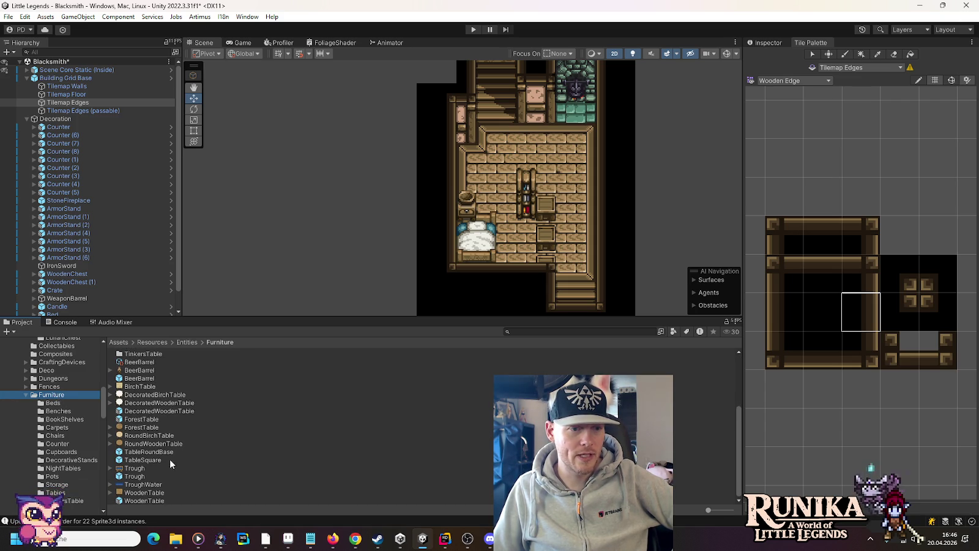
pyautogui.scroll(1, 146, 456)
pyautogui.click(64, 102)
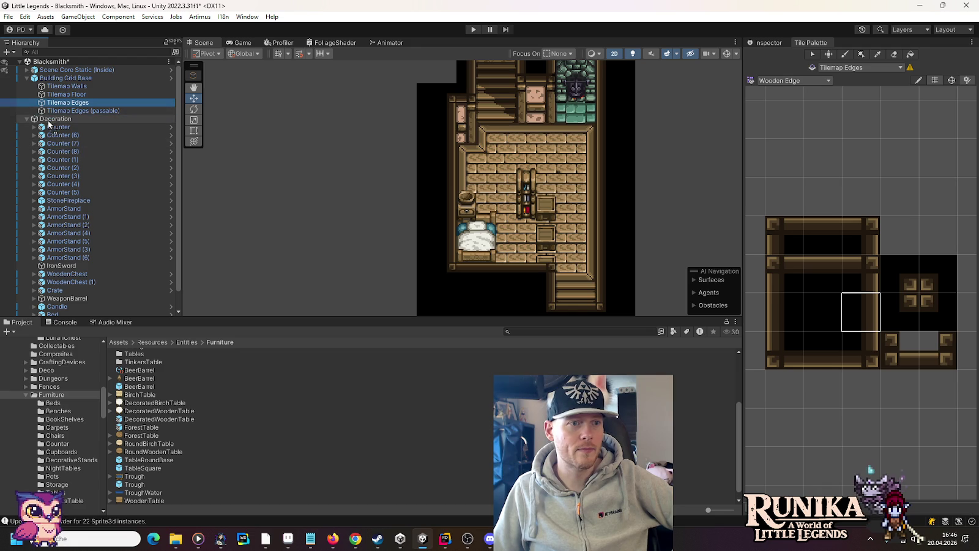
pyautogui.scroll(-2, 55, 125)
pyautogui.click(65, 311)
pyautogui.click(766, 42)
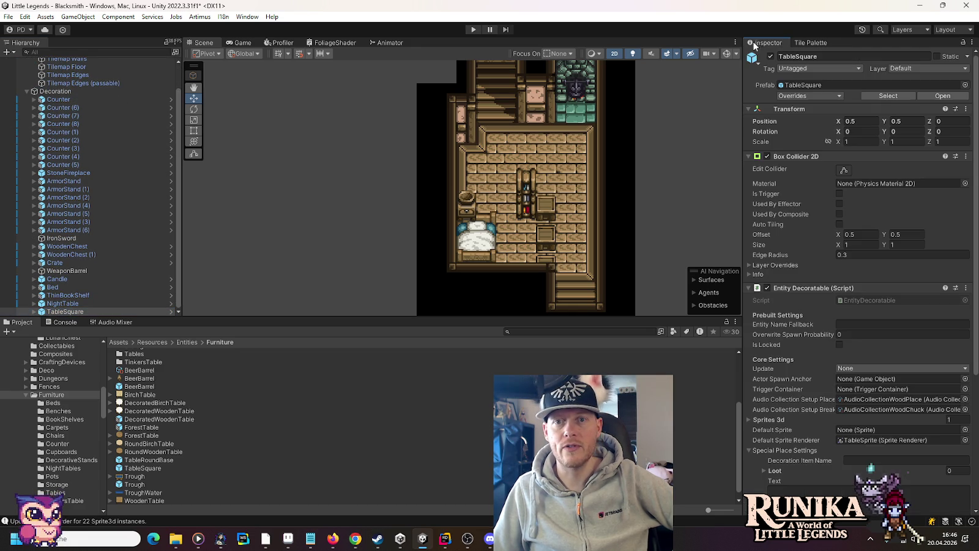
pyautogui.click(839, 344)
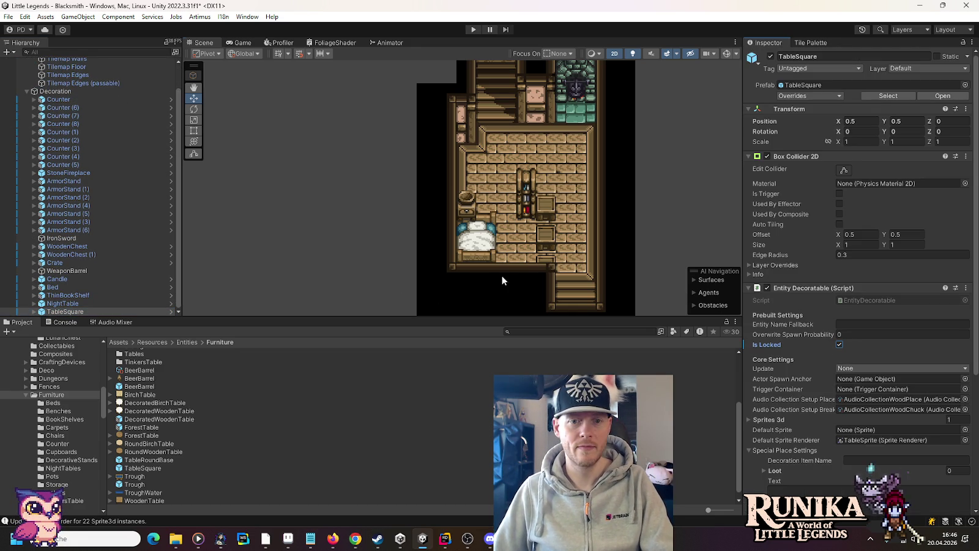
pyautogui.press('f')
pyautogui.moveTo(550, 231)
pyautogui.mouseDown()
pyautogui.moveTo(534, 126)
pyautogui.moveTo(550, 183)
pyautogui.moveTo(582, 228)
pyautogui.mouseUp()
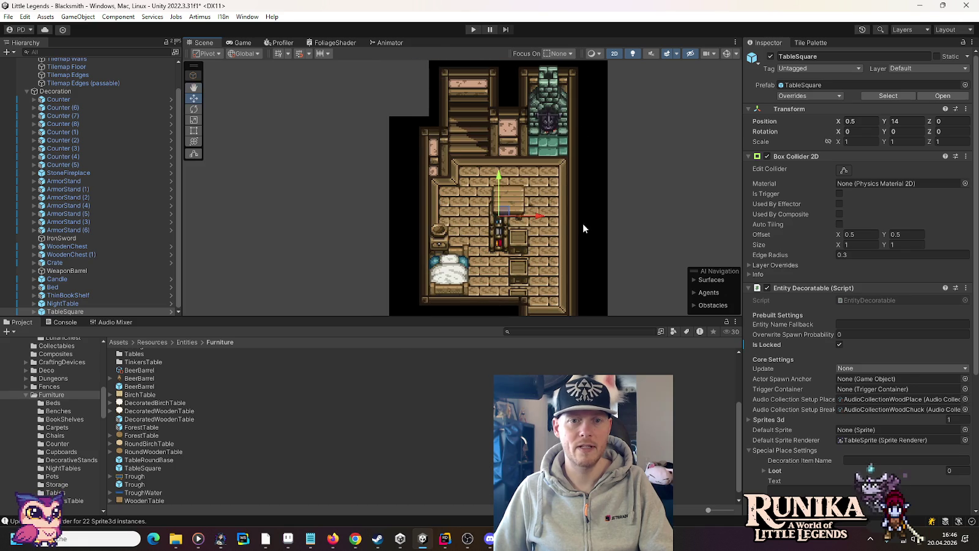
pyautogui.moveTo(498, 205); pyautogui.dragTo(499, 145)
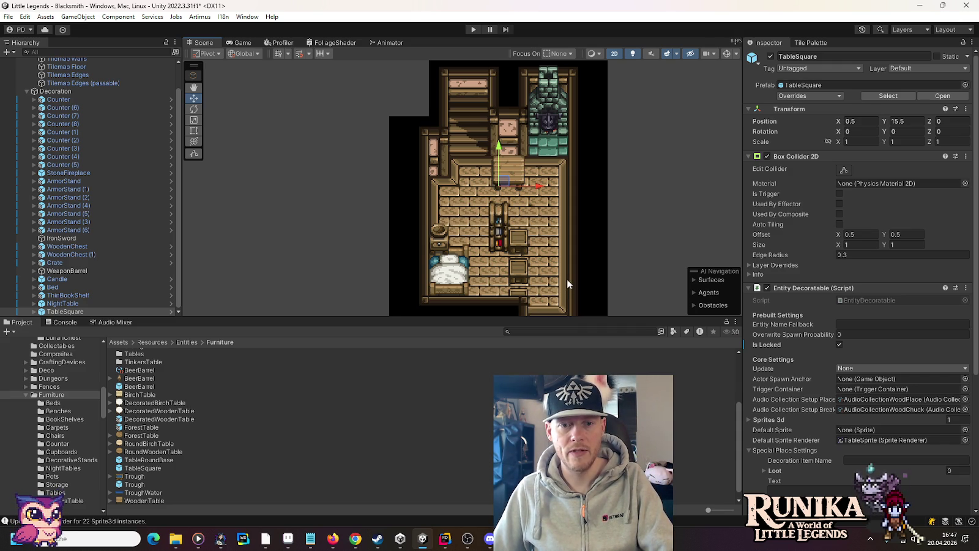
pyautogui.moveTo(567, 278); pyautogui.dragTo(569, 229)
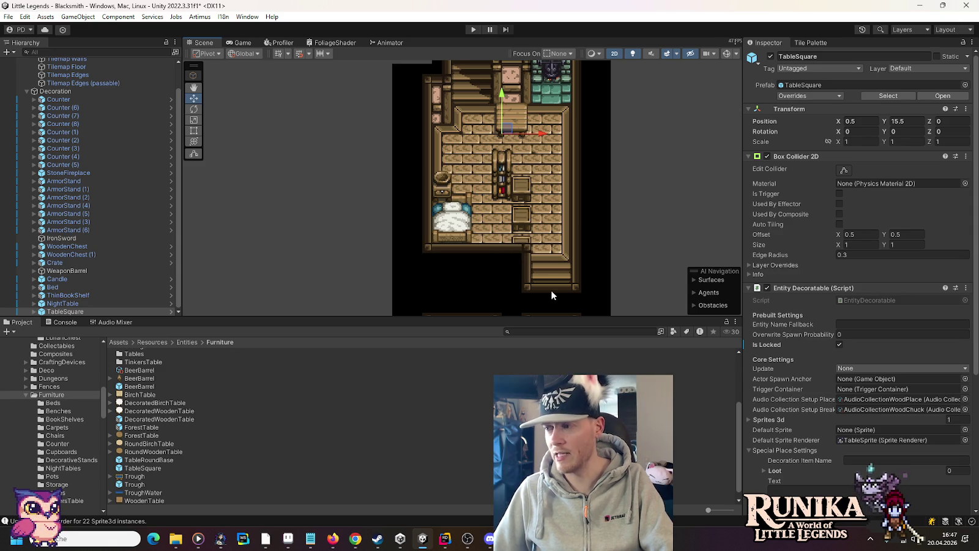
pyautogui.moveTo(514, 220); pyautogui.dragTo(515, 233)
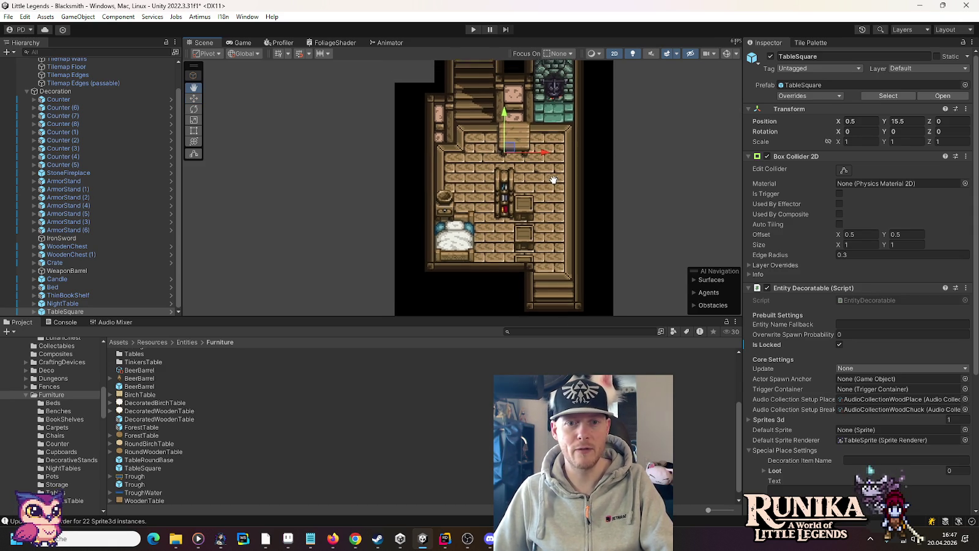
pyautogui.moveTo(554, 178); pyautogui.dragTo(555, 220)
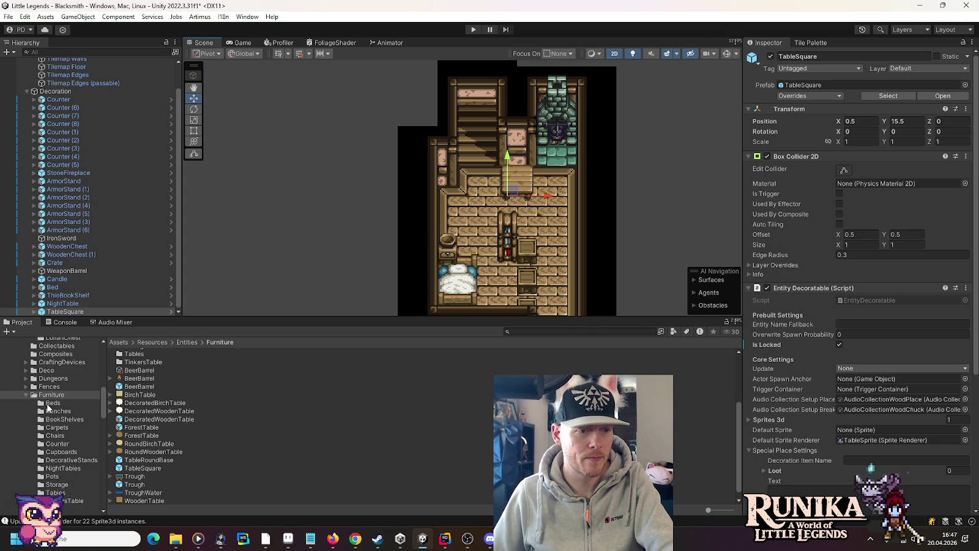
# Drag the Stool prefab from Furniture/Chairs under Decoration and tick Is Locked.
pyautogui.scroll(-2, 59, 430)
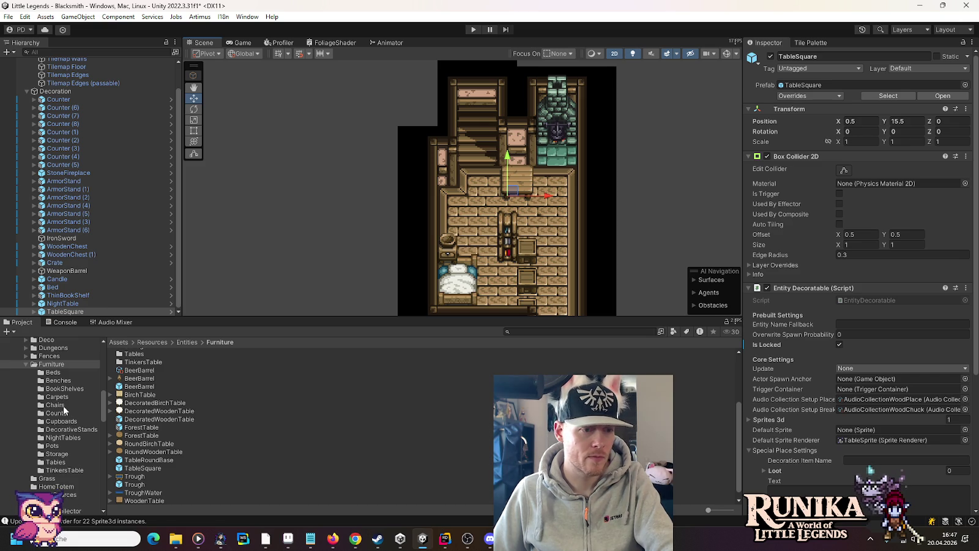
pyautogui.click(54, 405)
pyautogui.moveTo(132, 434); pyautogui.dragTo(67, 311)
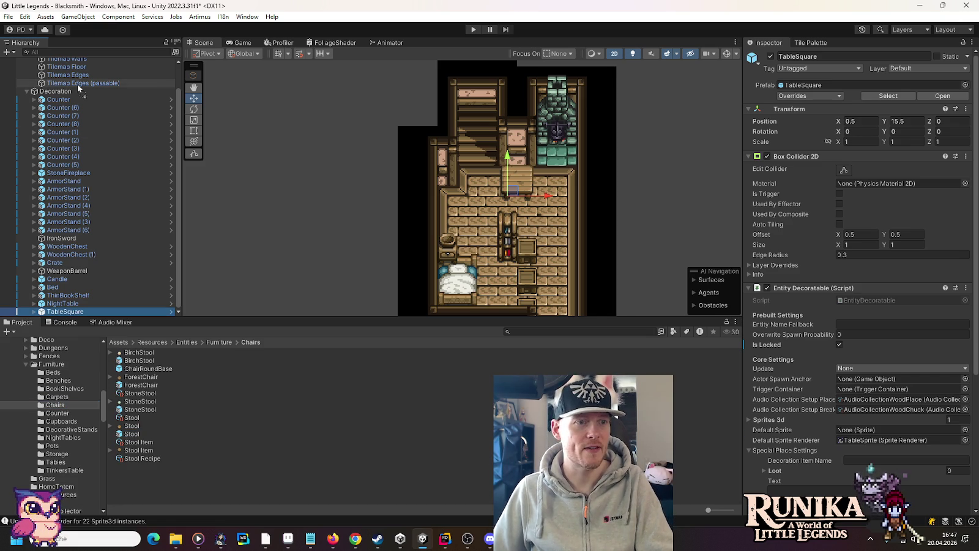
pyautogui.click(842, 224)
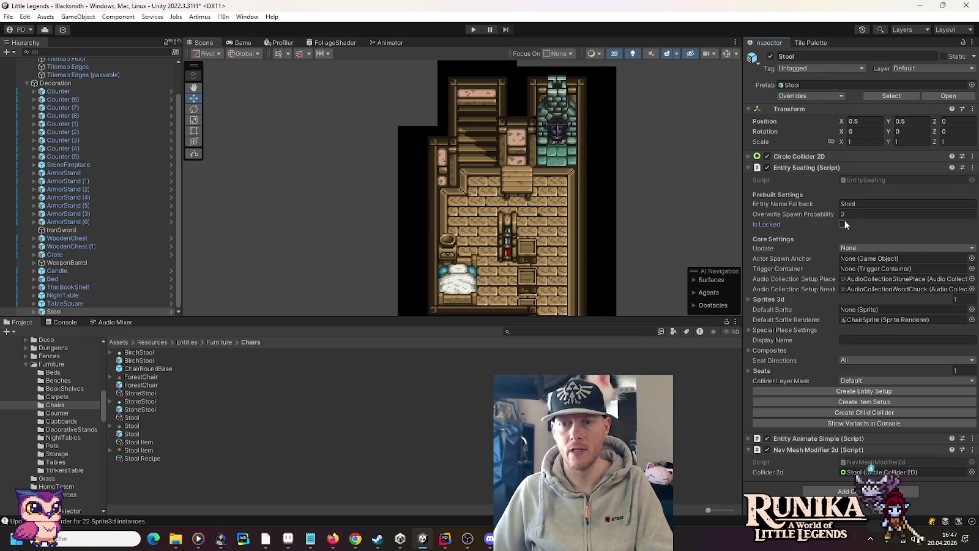
pyautogui.press('f')
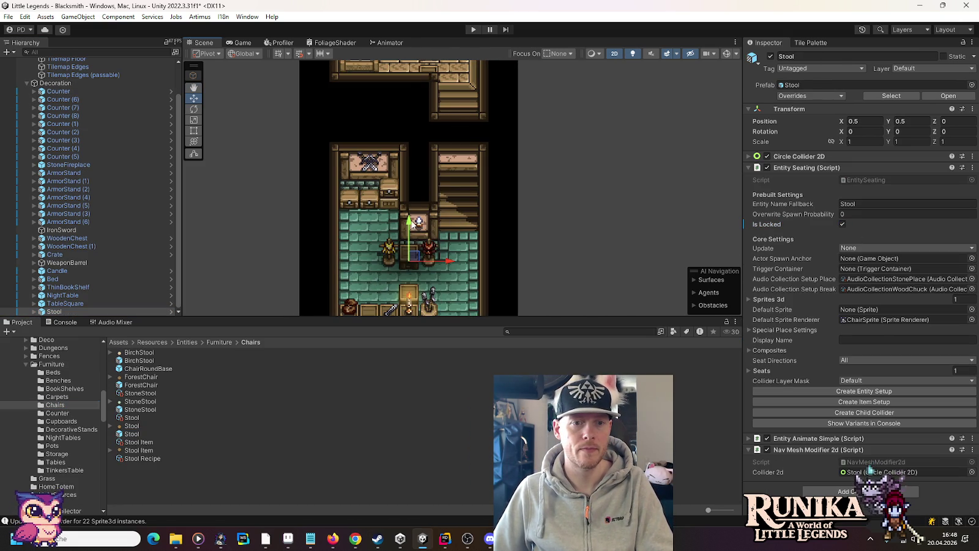
pyautogui.moveTo(466, 145); pyautogui.dragTo(487, 225)
# Select the DecorationSprite under TableSquare > TableSprite.
pyautogui.doubleClick(56, 303)
pyautogui.click(42, 304)
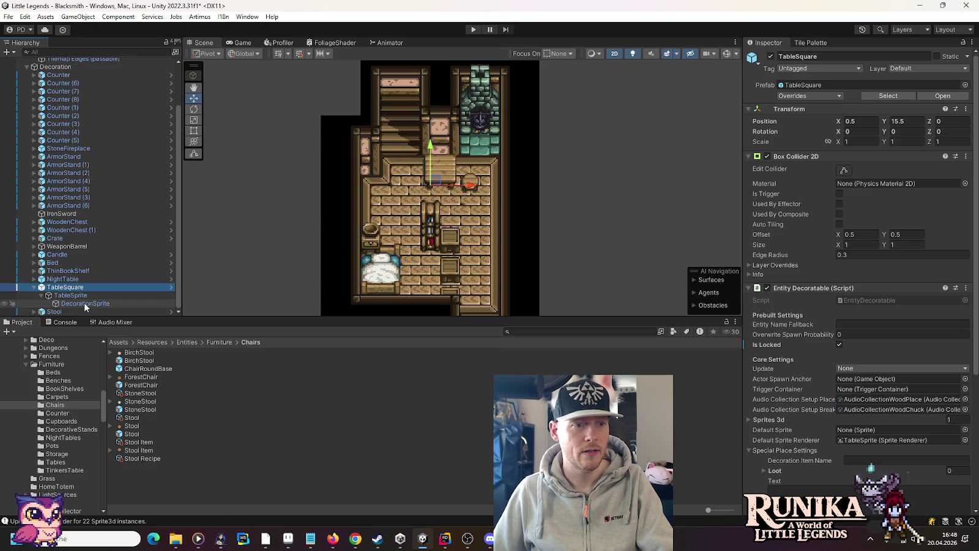
pyautogui.click(85, 303)
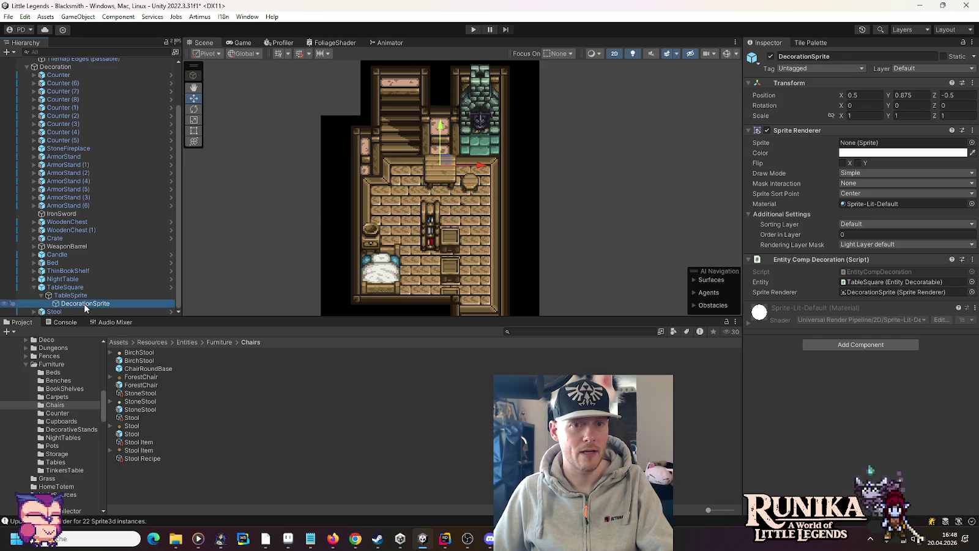
# Set the table's DecorationSprite sprite to Plate via a 'plate' search.
pyautogui.click(972, 142)
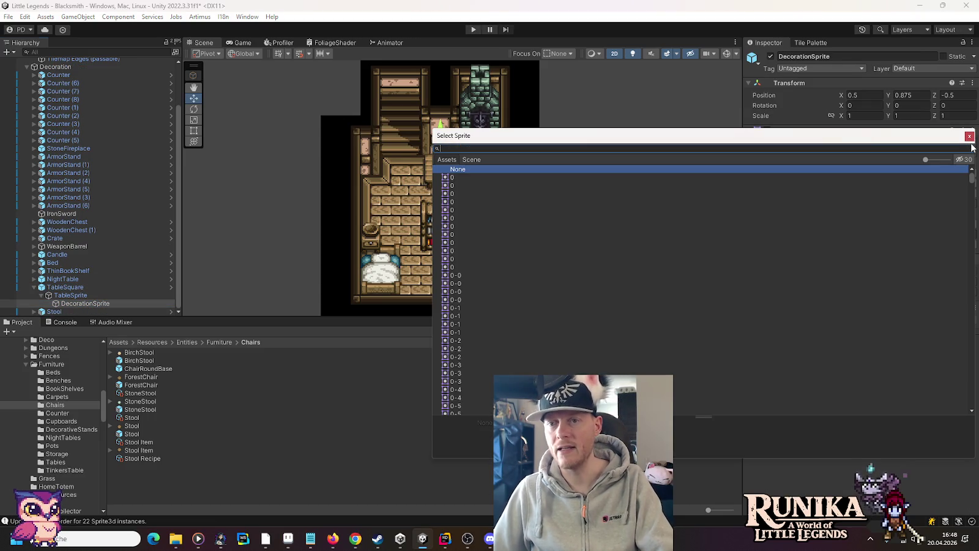
pyautogui.write('plate')
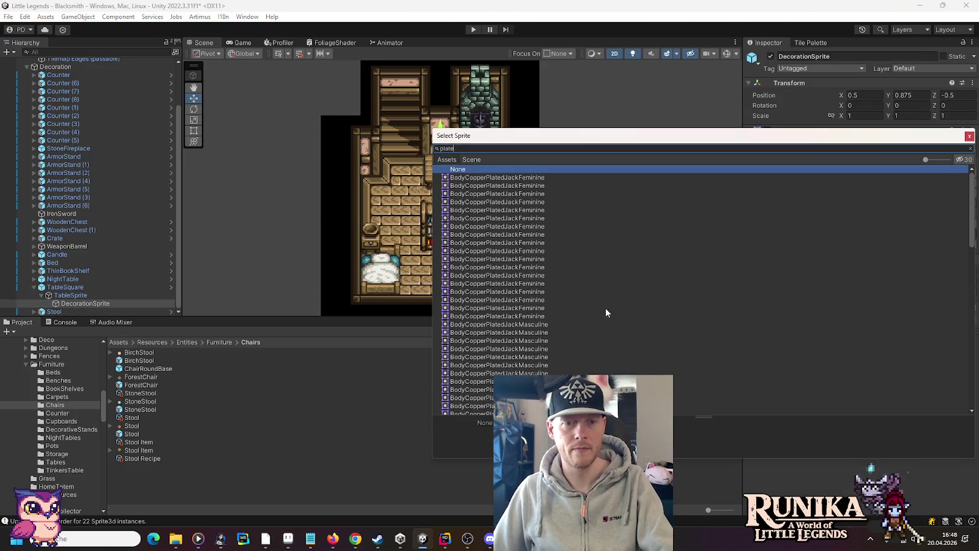
pyautogui.scroll(-5, 612, 309)
pyautogui.scroll(-5, 616, 307)
pyautogui.scroll(-3, 624, 309)
pyautogui.scroll(-5, 624, 316)
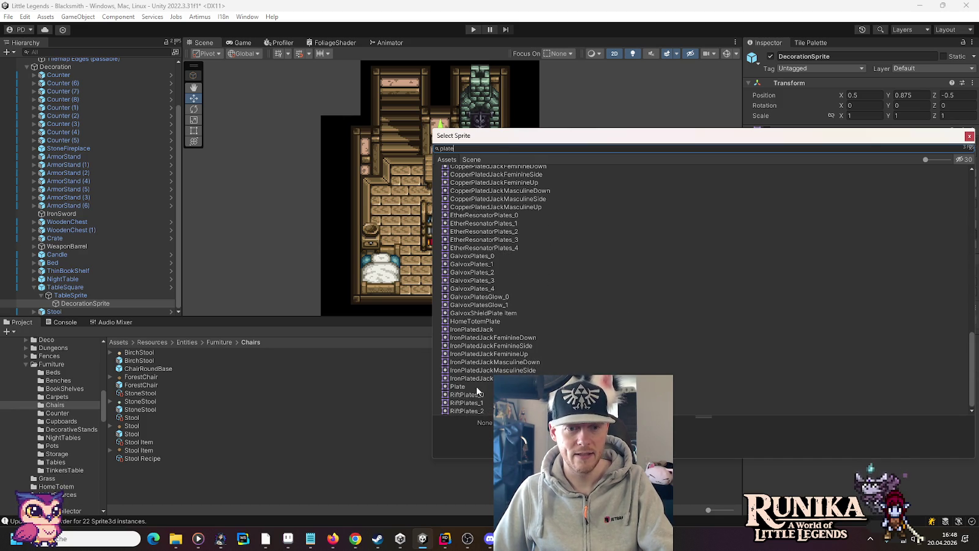
pyautogui.doubleClick(476, 386)
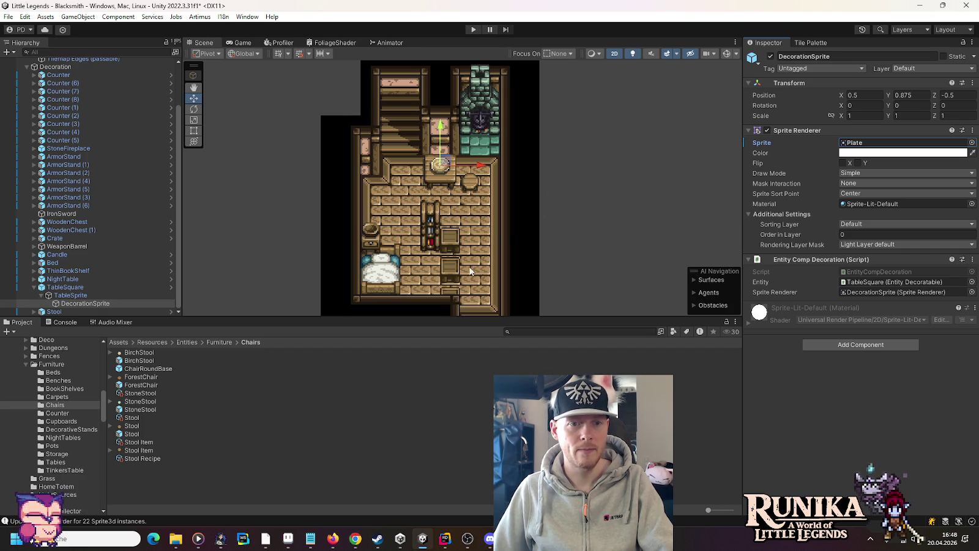
# Collapse TableSquare's children and select the Candle object.
pyautogui.moveTo(436, 286); pyautogui.dragTo(449, 159)
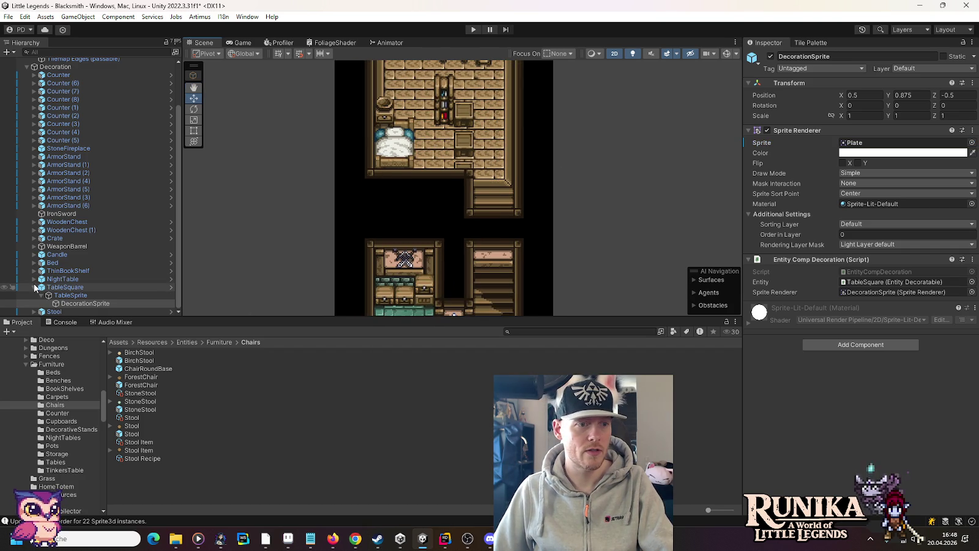
pyautogui.click(33, 287)
pyautogui.click(58, 270)
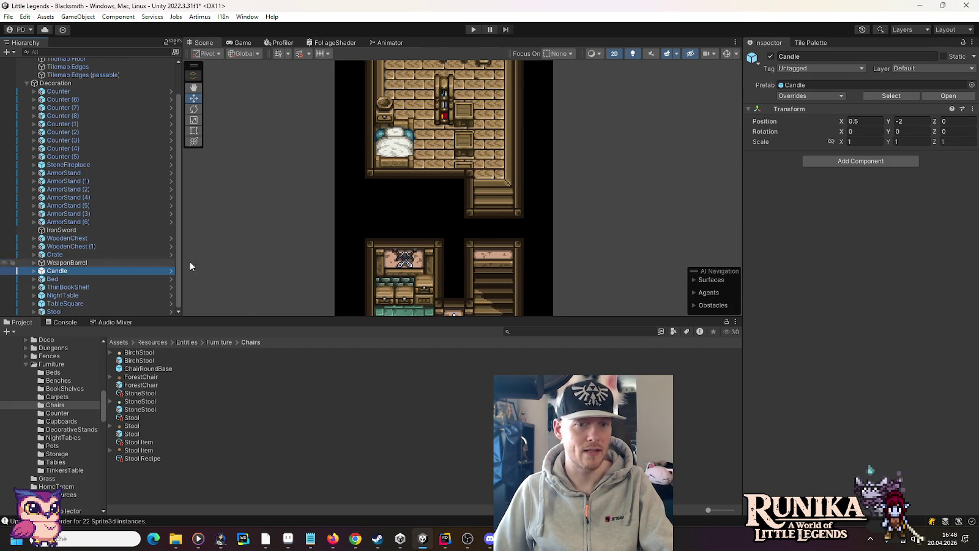
# Duplicate the Candle and move Candle (1) to about X 1.5, Y 13 by the middle counter.
pyautogui.hotkey('ctrl', 'd')
pyautogui.press('f')
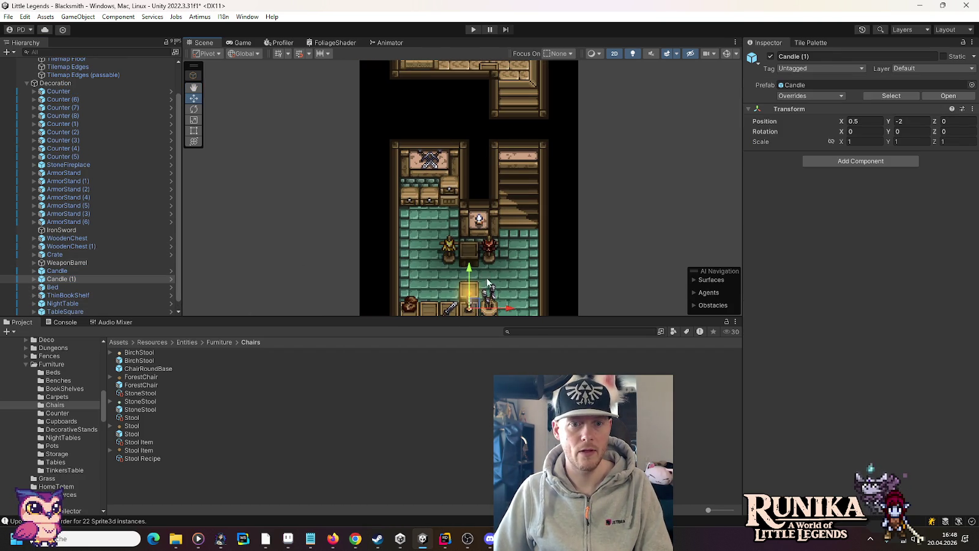
pyautogui.moveTo(472, 251)
pyautogui.mouseDown()
pyautogui.moveTo(562, 106)
pyautogui.moveTo(529, 295)
pyautogui.mouseUp()
pyautogui.moveTo(469, 291)
pyautogui.mouseDown()
pyautogui.moveTo(467, 208)
pyautogui.moveTo(496, 210)
pyautogui.moveTo(489, 211)
pyautogui.mouseUp()
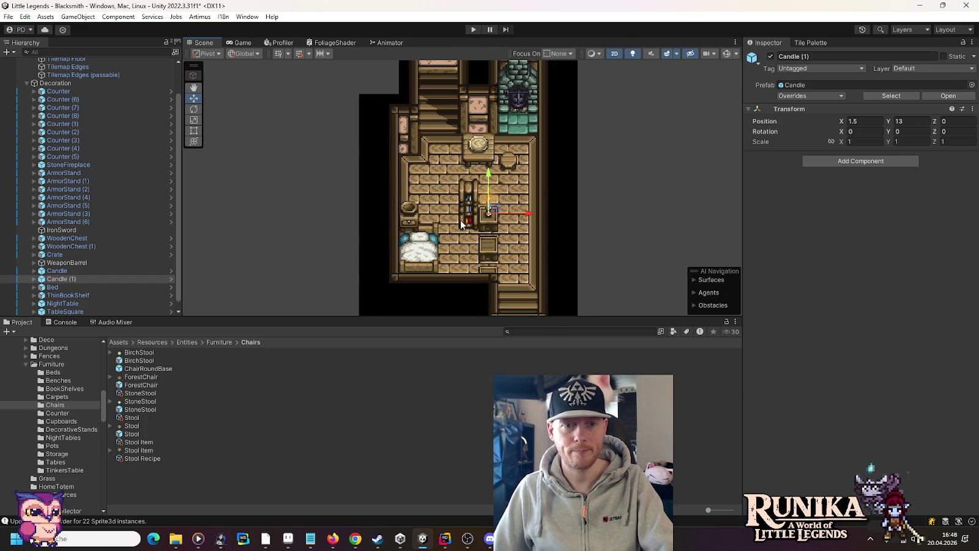
pyautogui.click(410, 210)
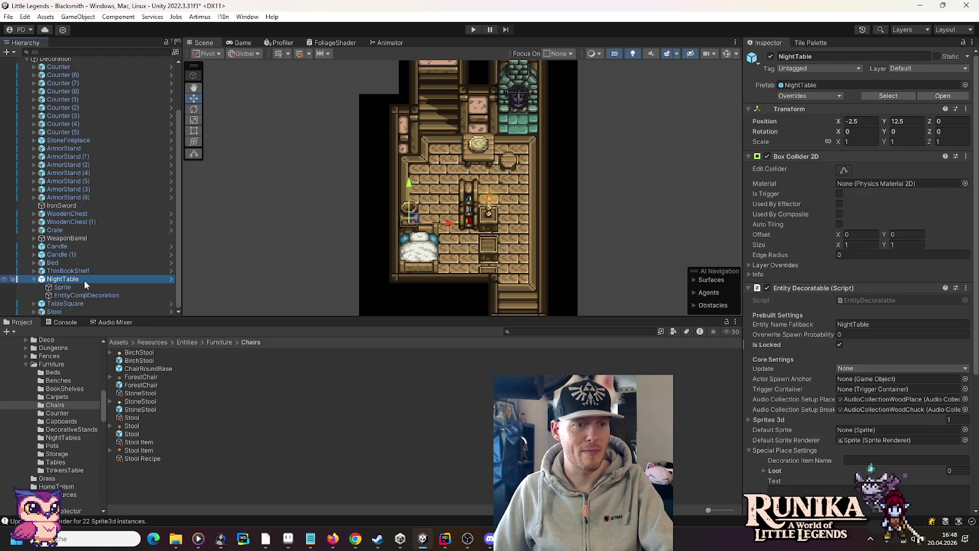
# Set the NightTable's EntityCompDecoration sprite to Book Item, then select Counter (7).
pyautogui.click(48, 295)
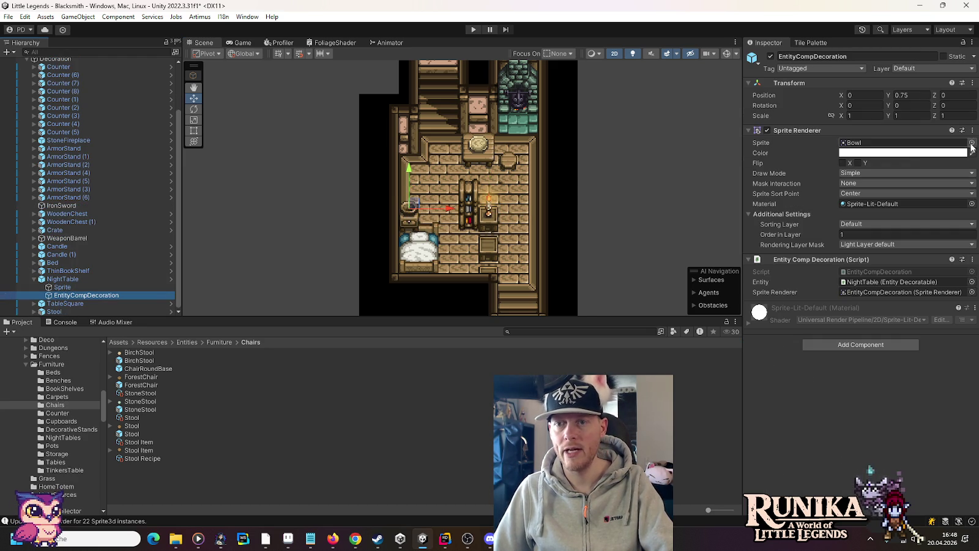
pyautogui.click(972, 142)
pyautogui.write('book')
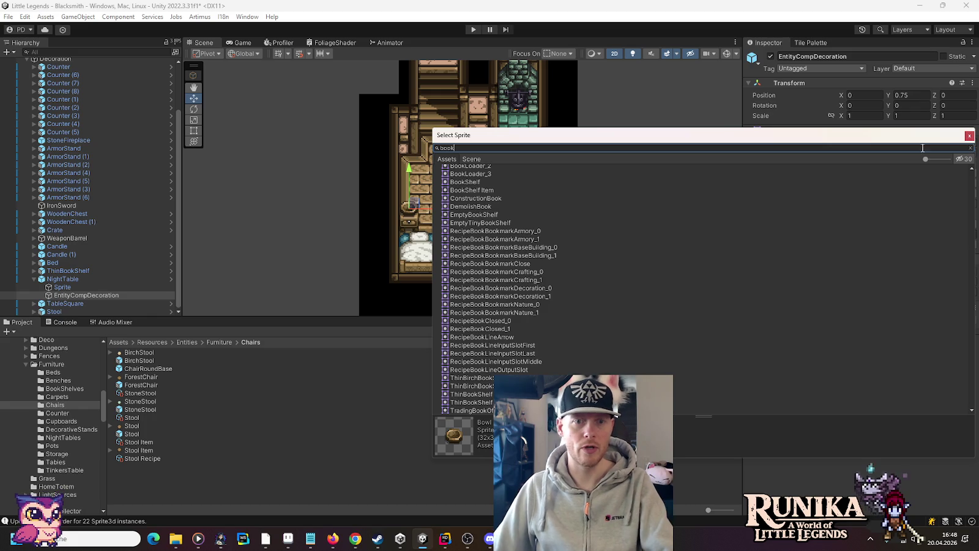
pyautogui.doubleClick(466, 209)
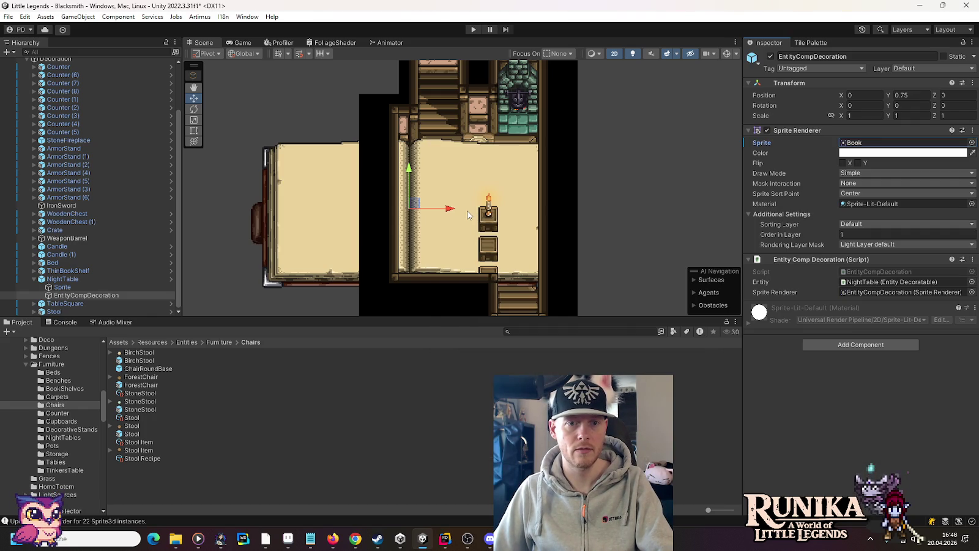
pyautogui.click(973, 142)
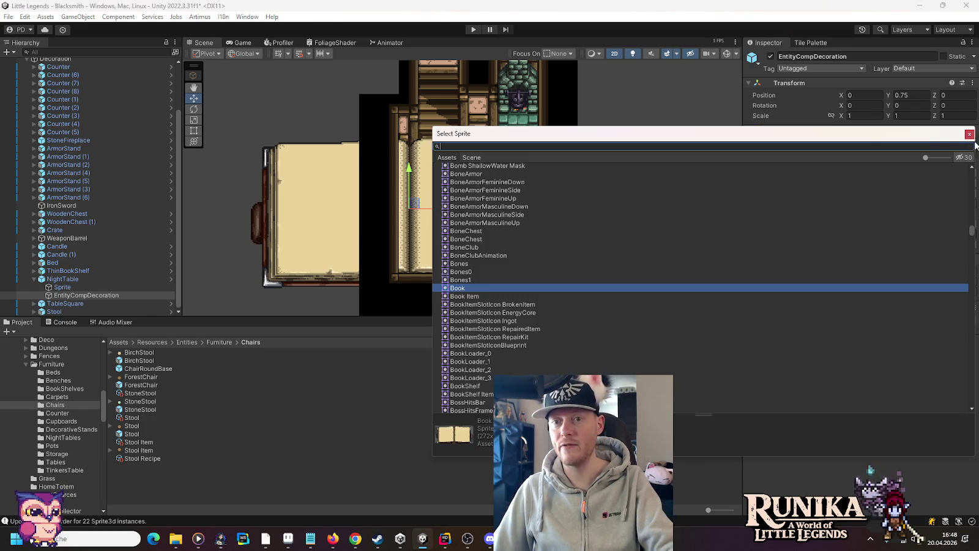
pyautogui.click(464, 296)
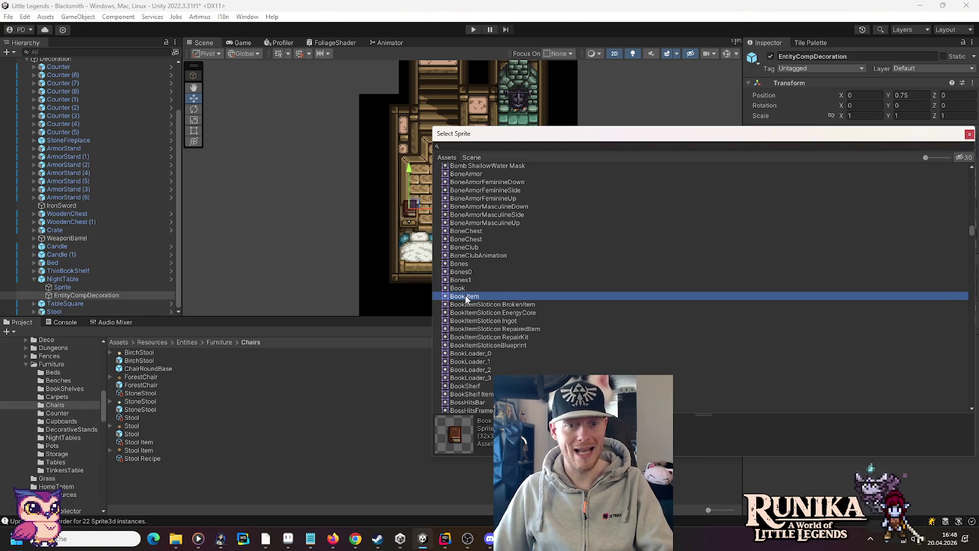
pyautogui.doubleClick(465, 296)
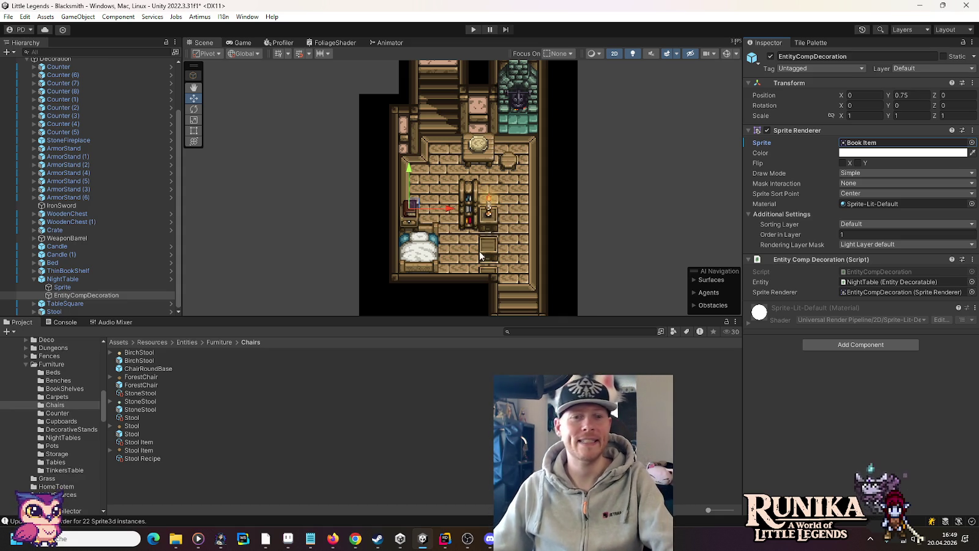
pyautogui.moveTo(554, 183)
pyautogui.mouseDown()
pyautogui.moveTo(553, 269)
pyautogui.moveTo(563, 154)
pyautogui.mouseUp()
pyautogui.click(500, 222)
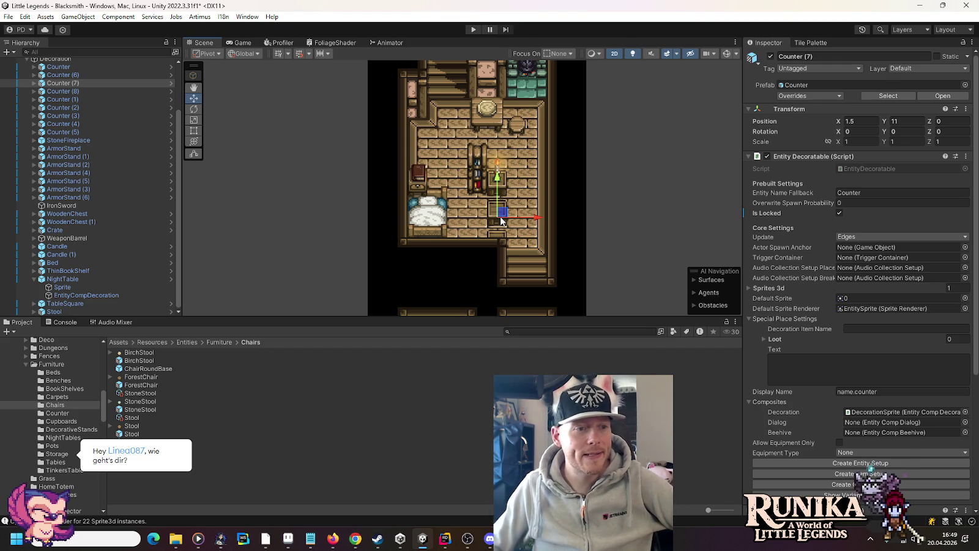
# Browse to Assets/Resources/Deco in the Project window and select the Teapot prefab.
pyautogui.click(26, 364)
pyautogui.scroll(2, 26, 377)
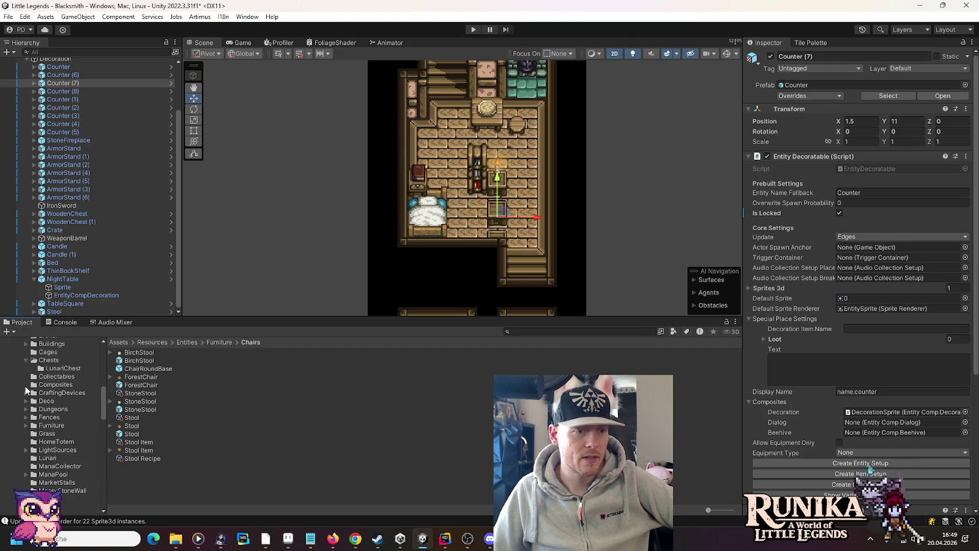
pyautogui.click(26, 401)
pyautogui.scroll(2, 29, 411)
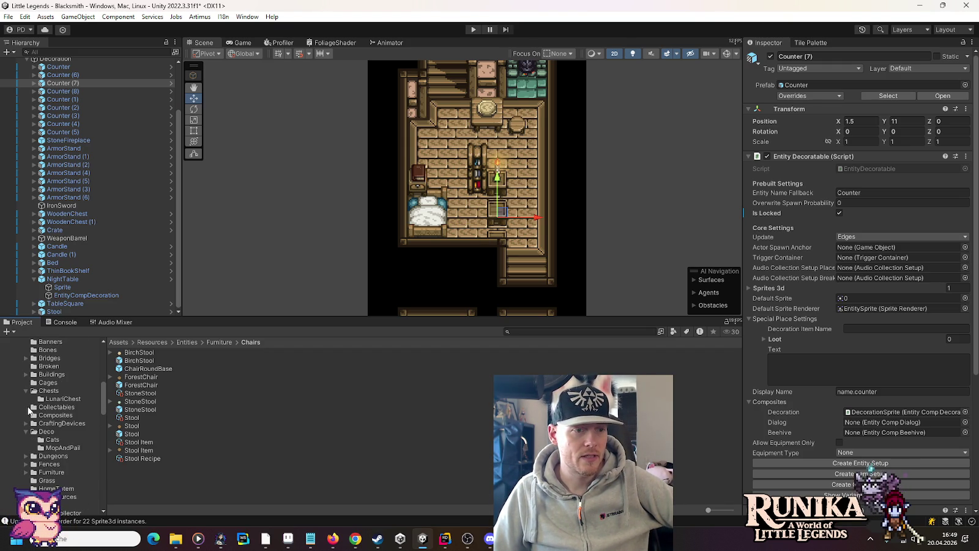
pyautogui.click(41, 432)
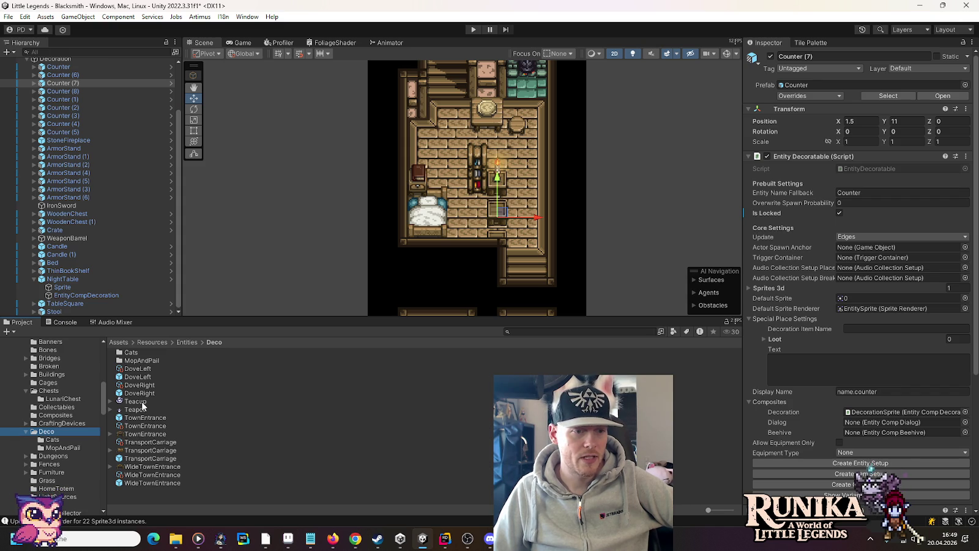
pyautogui.scroll(4, 63, 416)
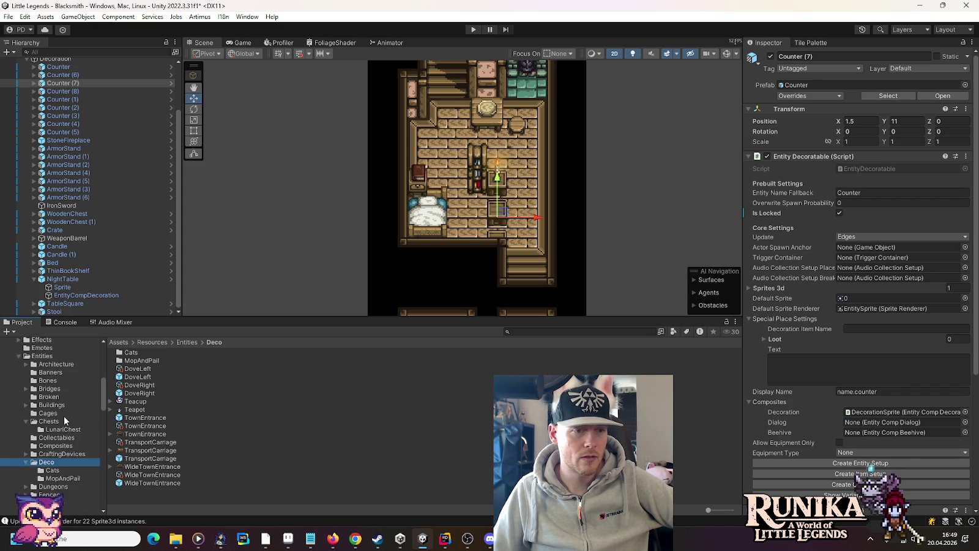
pyautogui.scroll(6, 64, 416)
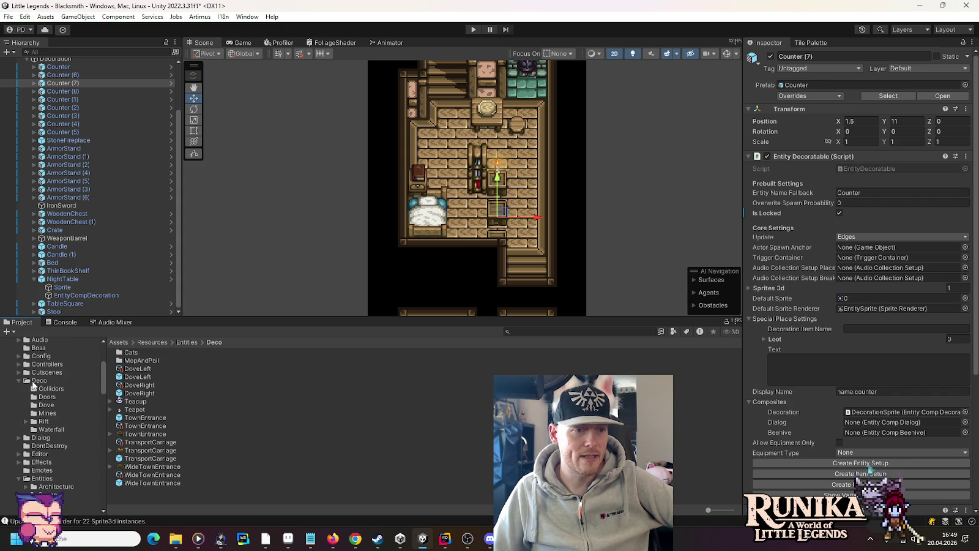
pyautogui.click(27, 382)
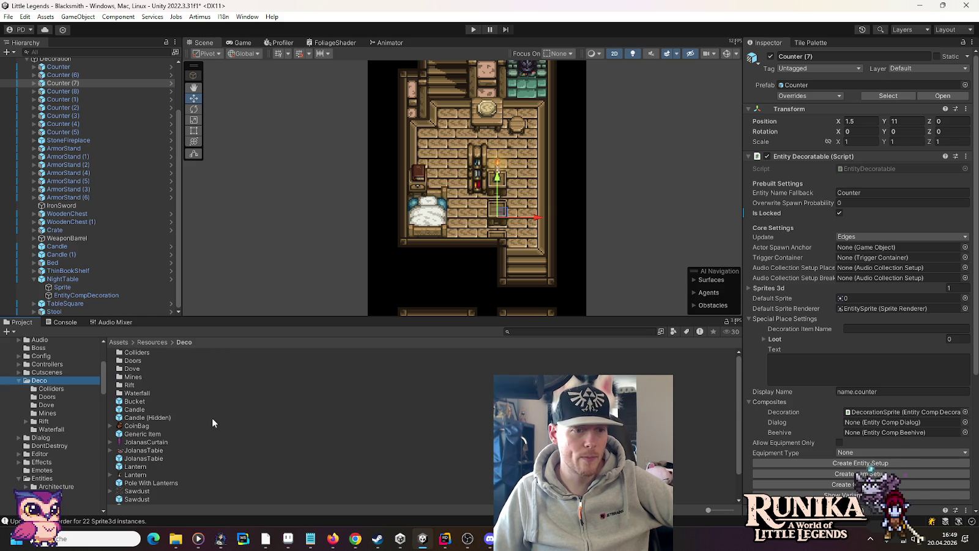
pyautogui.scroll(-2, 189, 441)
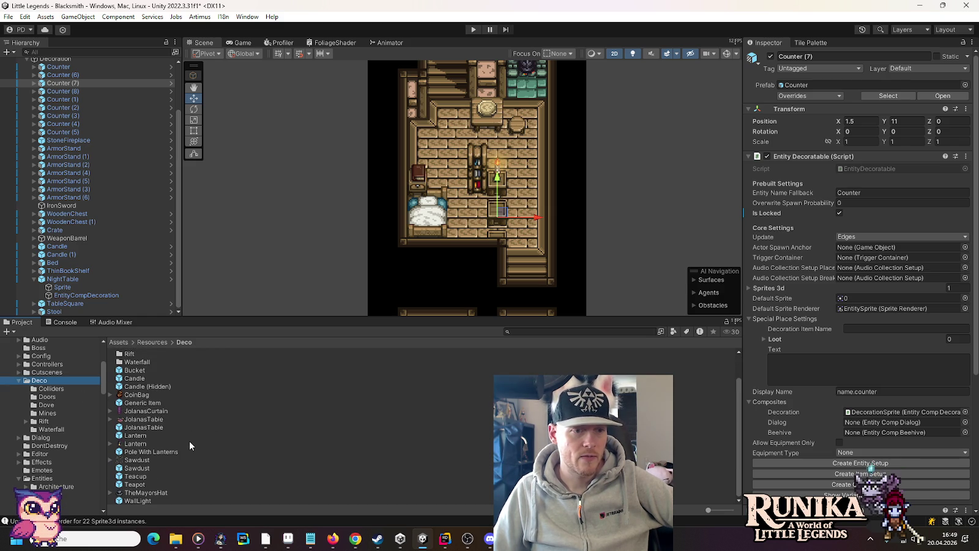
pyautogui.click(136, 484)
# Drag the Teapot prefab into the Hierarchy and select it together with the Teacup.
pyautogui.click(61, 83)
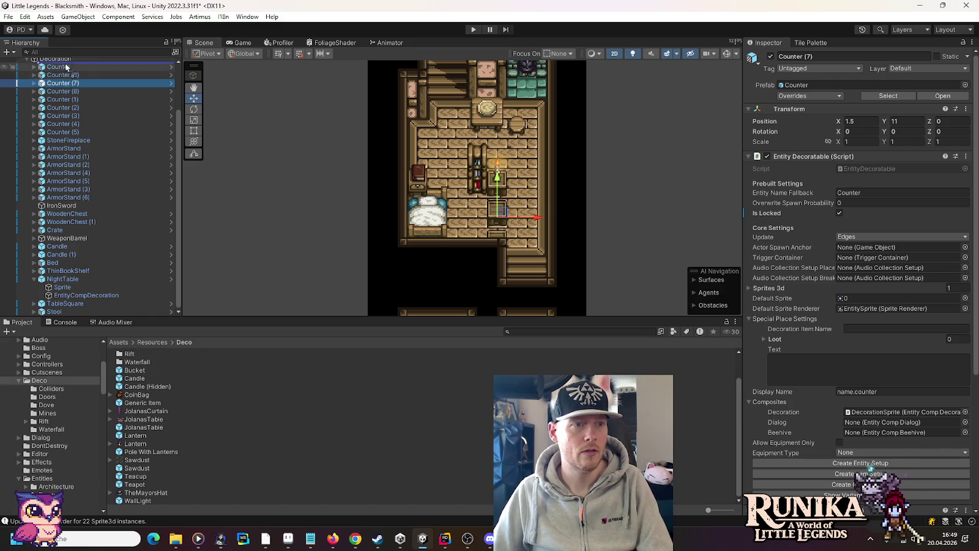
pyautogui.scroll(3, 55, 122)
pyautogui.hotkey('ctrl', 'z')
pyautogui.moveTo(135, 484)
pyautogui.mouseDown()
pyautogui.moveTo(88, 36)
pyautogui.moveTo(61, 134)
pyautogui.mouseUp()
pyautogui.keyDown('ctrl'); pyautogui.click(57, 303); pyautogui.keyUp('ctrl')
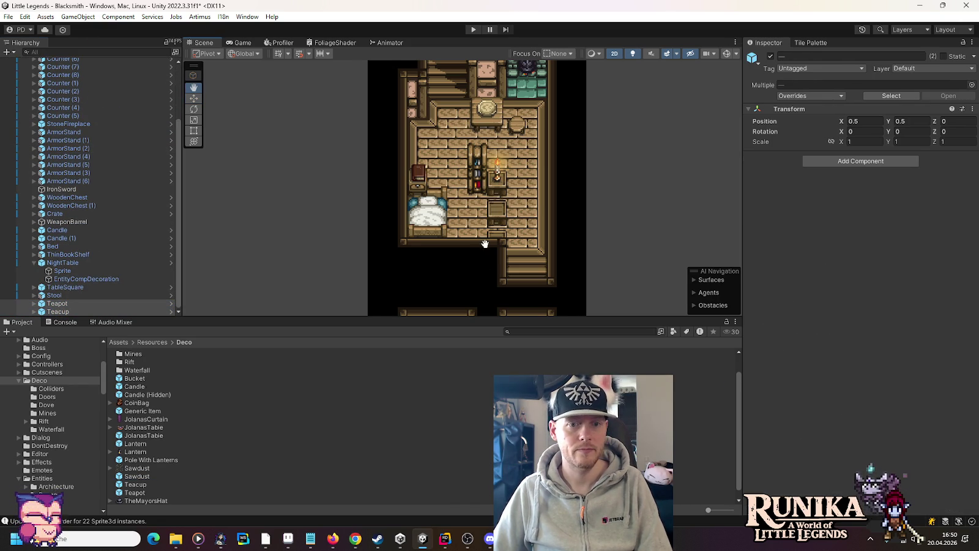
# Move the Teacup and Teapot together up into the blacksmith room.
pyautogui.press('f')
pyautogui.moveTo(476, 221); pyautogui.dragTo(476, 98)
pyautogui.press('f')
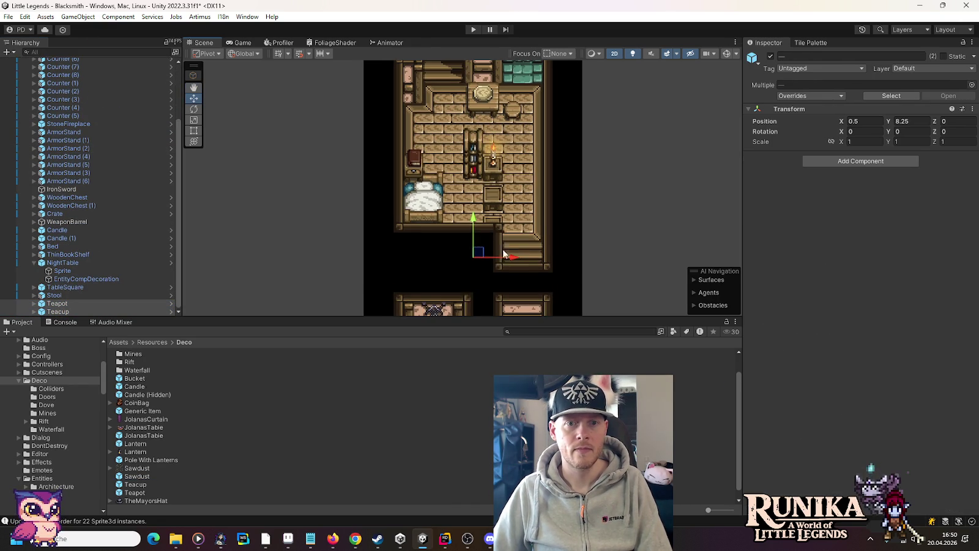
pyautogui.moveTo(475, 220)
pyautogui.mouseDown()
pyautogui.moveTo(473, 122)
pyautogui.moveTo(473, 162)
pyautogui.mouseUp()
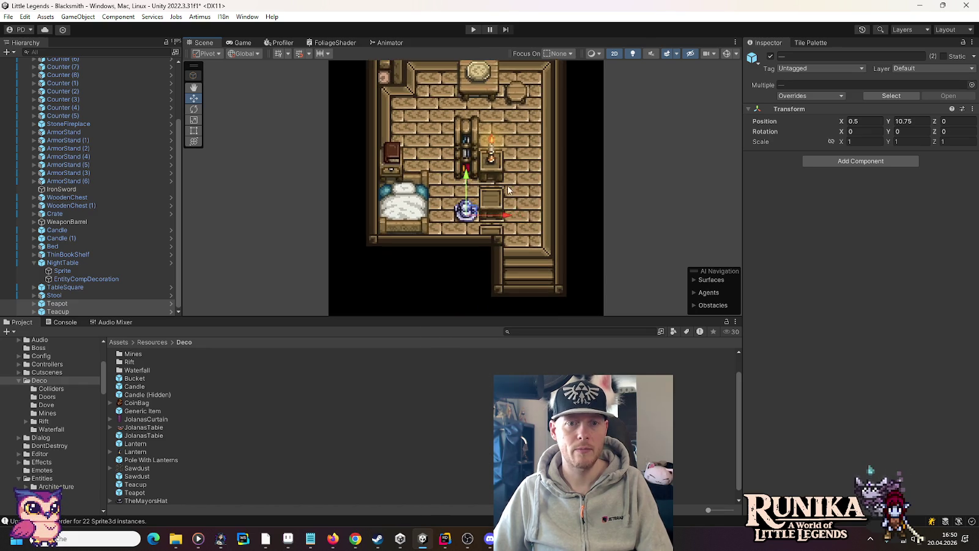
pyautogui.press('f')
# Place the Teapot on the counter beside the candle at 1.5, 11.5.
pyautogui.click(53, 306)
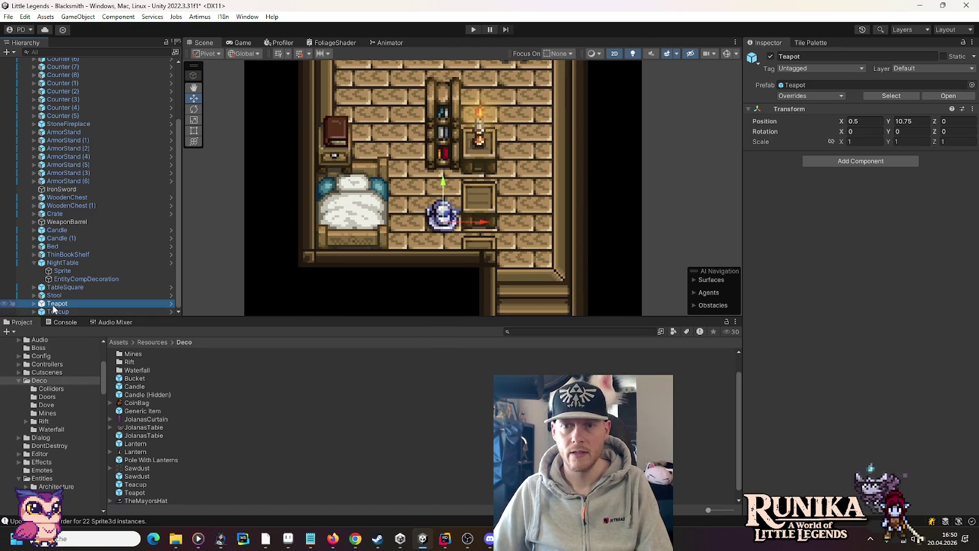
pyautogui.click(33, 304)
pyautogui.click(62, 310)
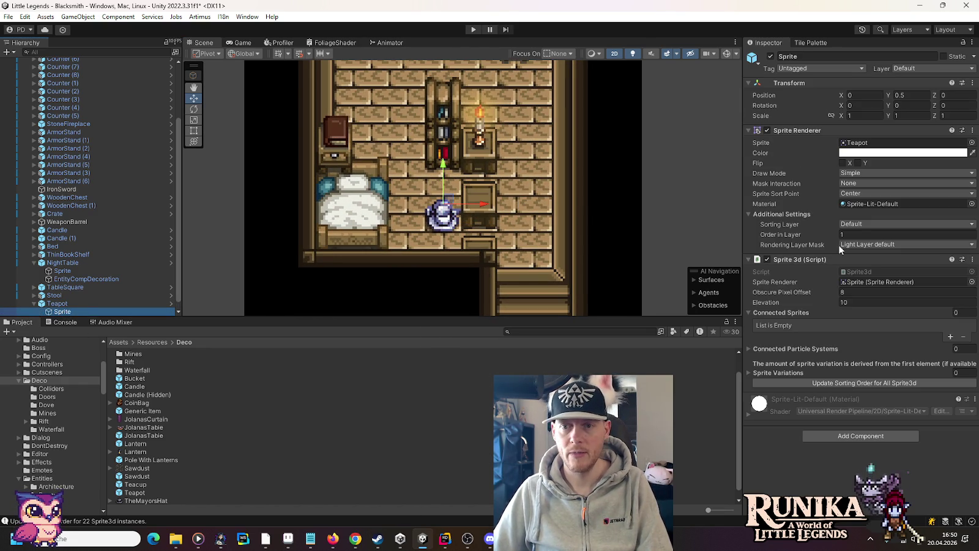
pyautogui.scroll(-1, 112, 250)
pyautogui.click(34, 254)
pyautogui.click(35, 295)
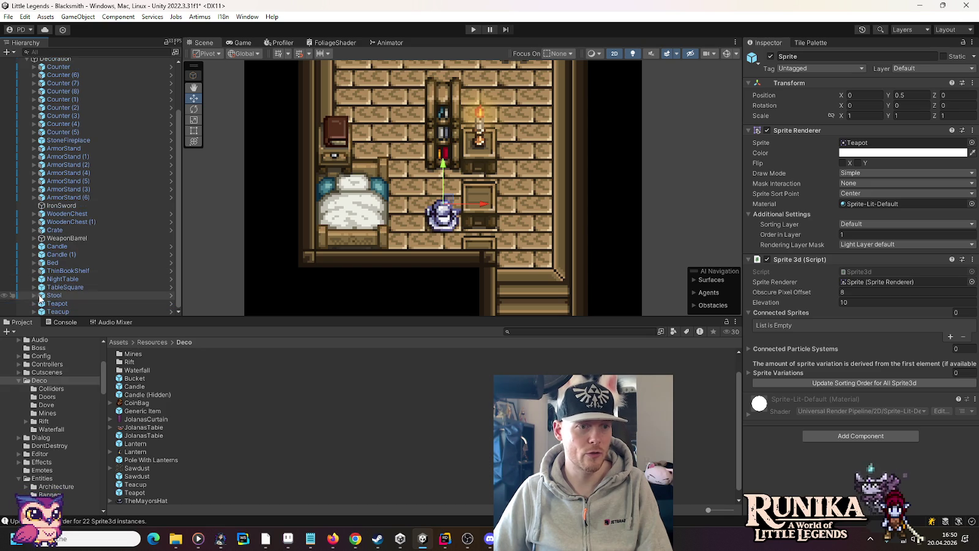
pyautogui.click(86, 303)
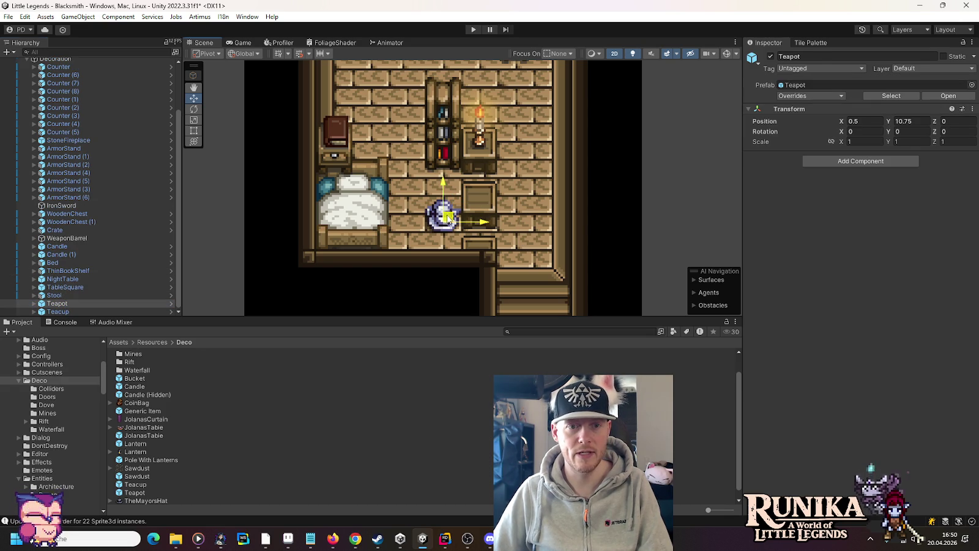
pyautogui.moveTo(445, 214); pyautogui.dragTo(483, 195)
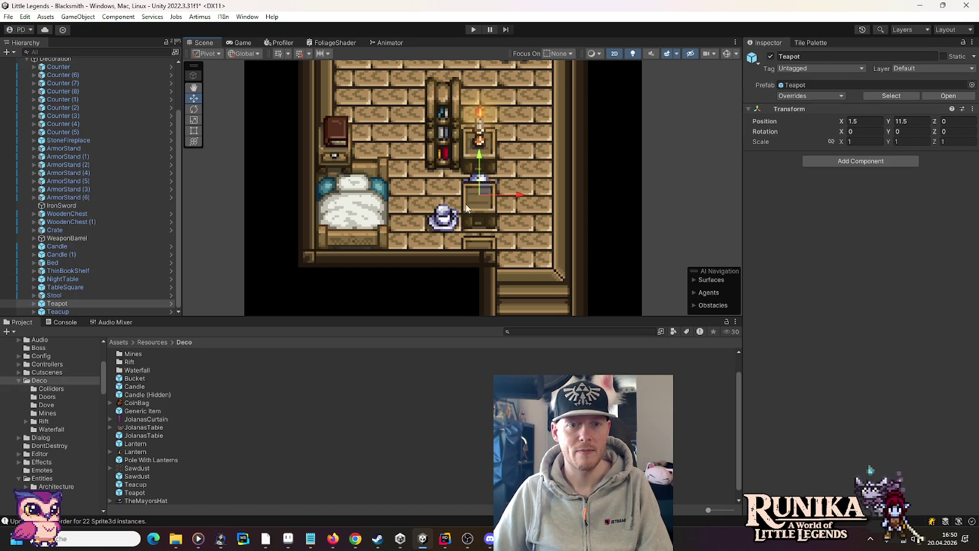
# Set the Teacup's Position X to 1.25+1/8, giving 1.375, 10.75.
pyautogui.click(58, 311)
pyautogui.moveTo(454, 219); pyautogui.dragTo(482, 218)
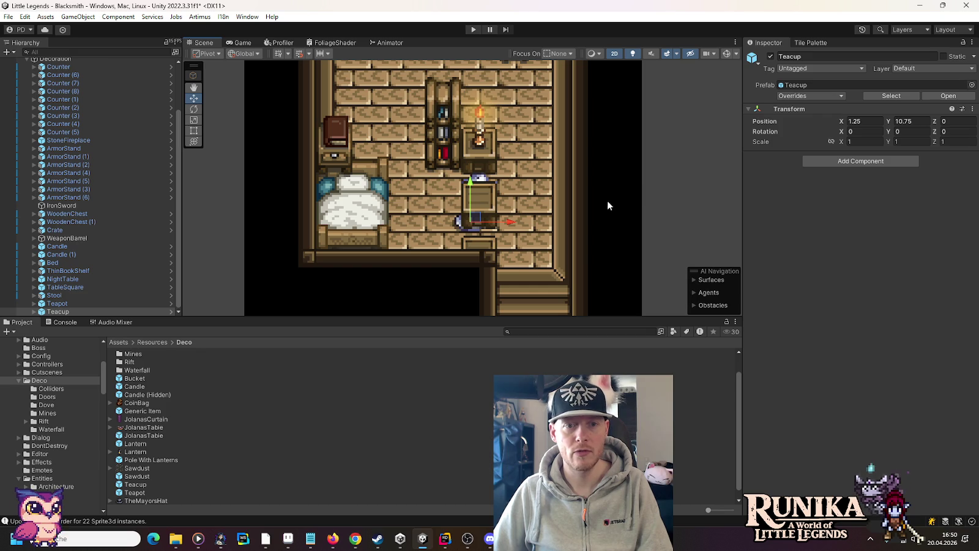
pyautogui.click(876, 122)
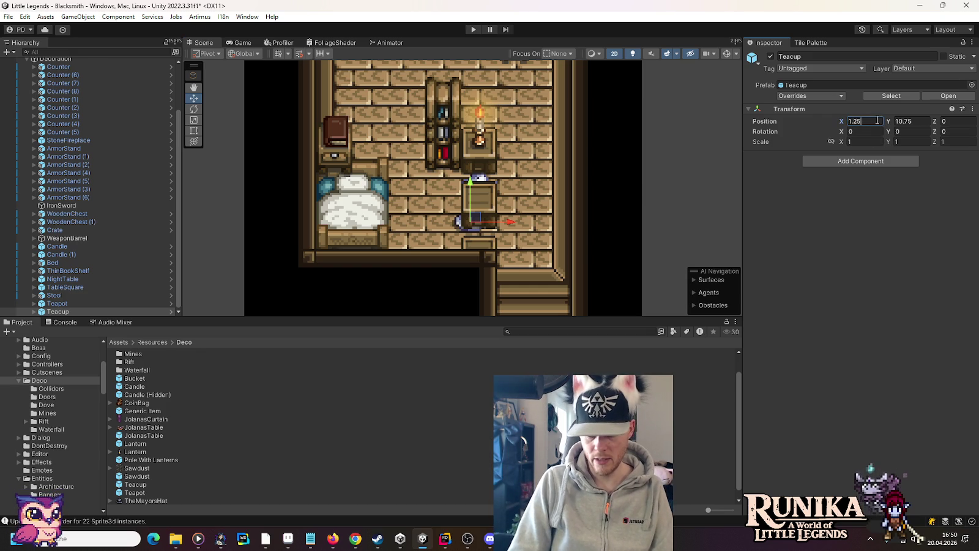
pyautogui.write('+1/8')
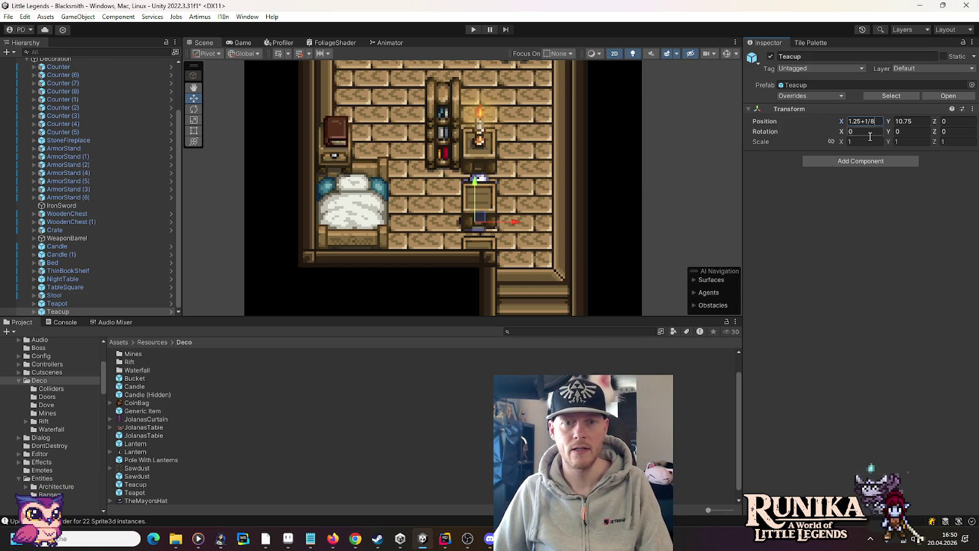
pyautogui.click(62, 205)
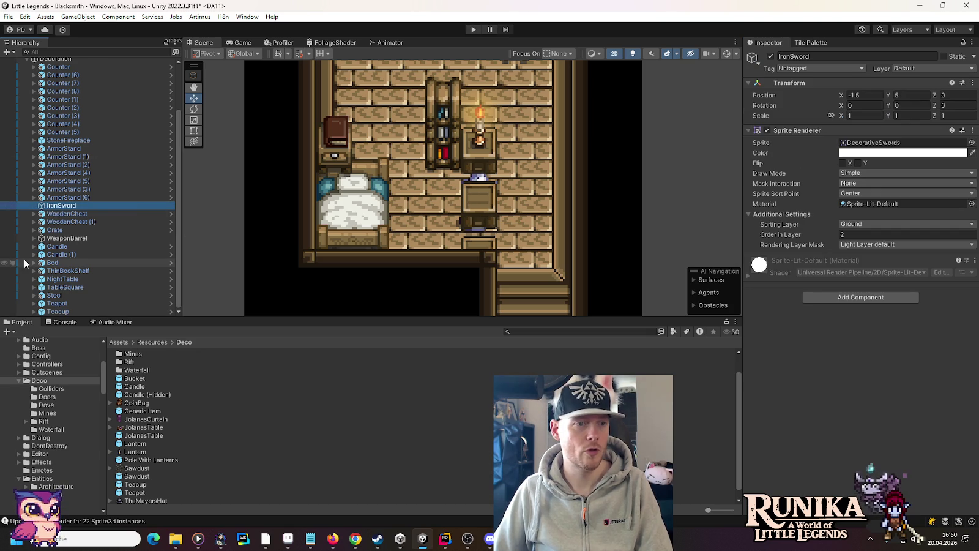
# Update Sprite3d sorting so the Teacup's Sprite child gets Order in Layer -36.
pyautogui.click(35, 311)
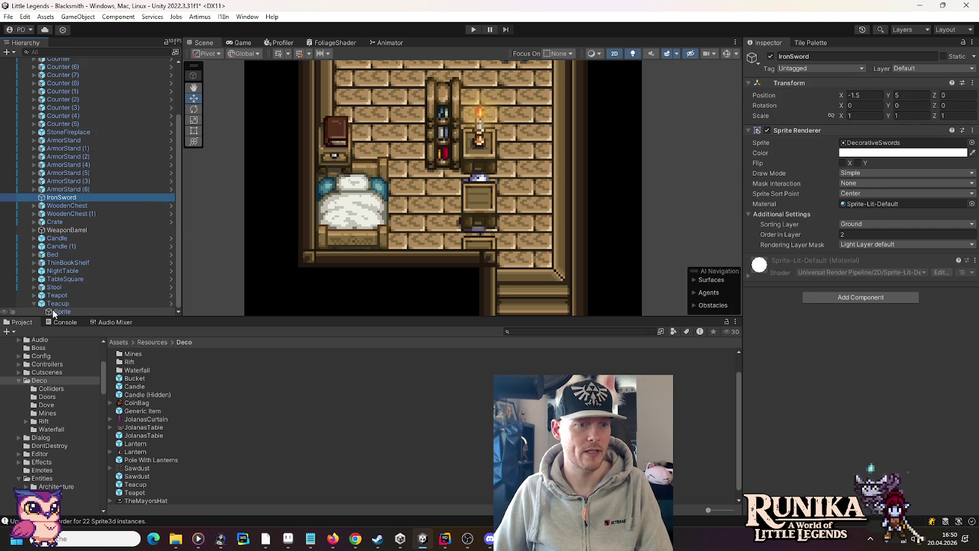
pyautogui.click(874, 384)
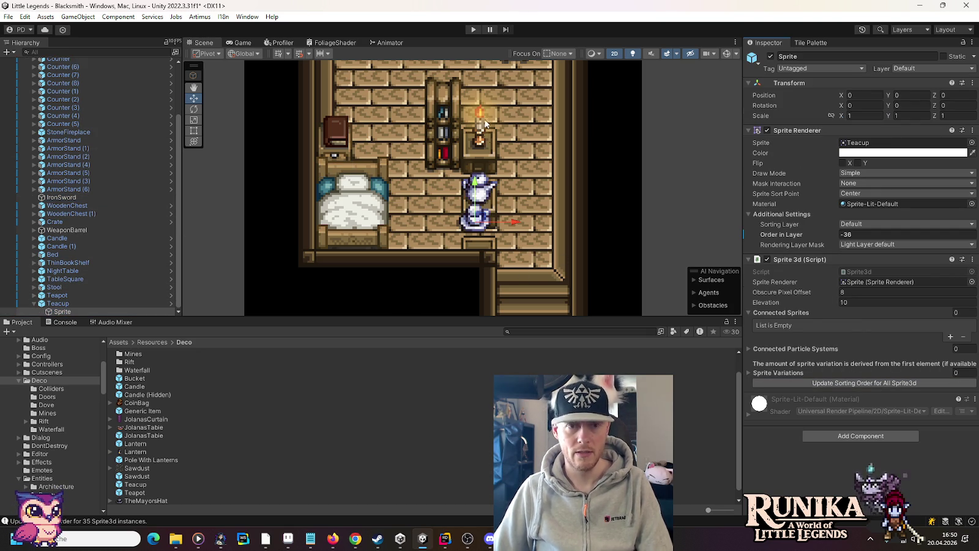
pyautogui.click(34, 304)
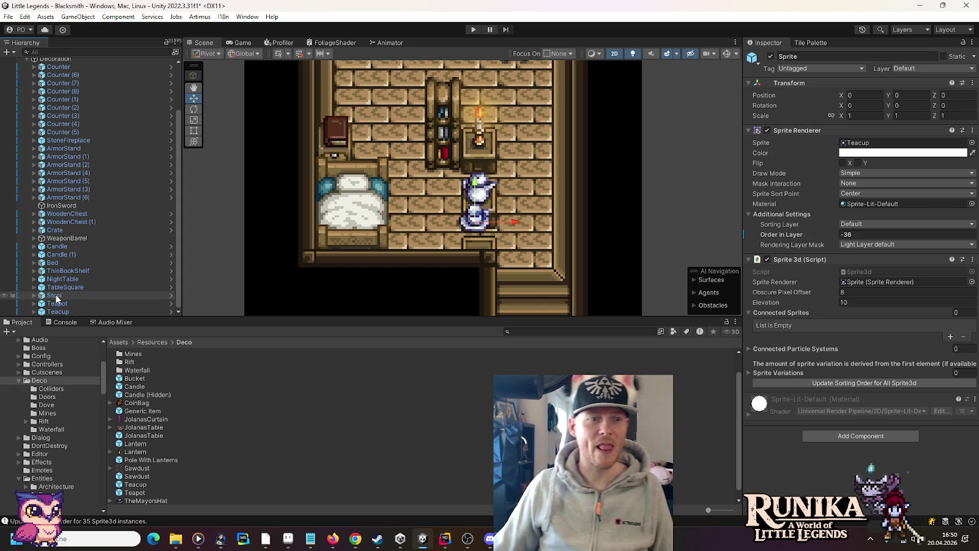
pyautogui.scroll(3, 87, 207)
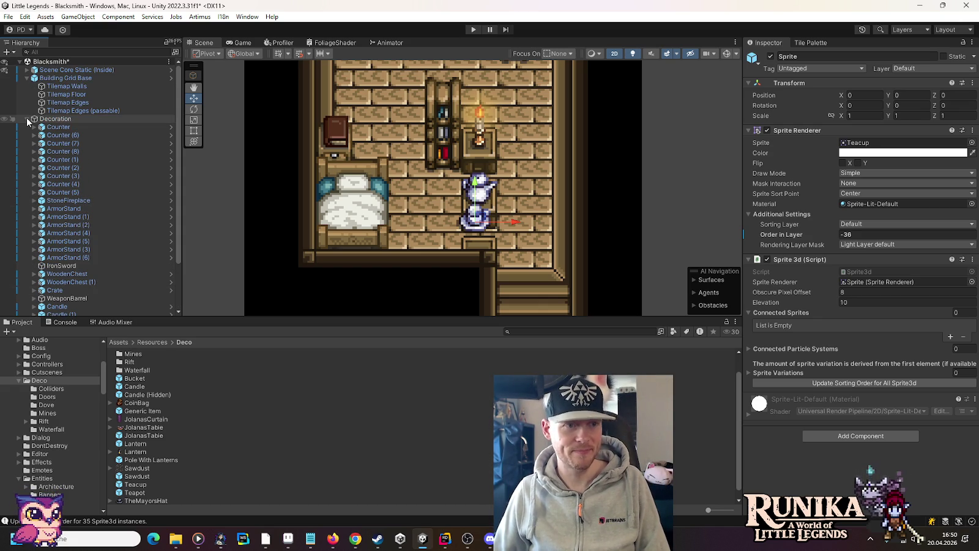
# Save the Blacksmith scene with Ctrl+S.
pyautogui.hotkey('ctrl', 's')
pyautogui.scroll(-4, 498, 210)
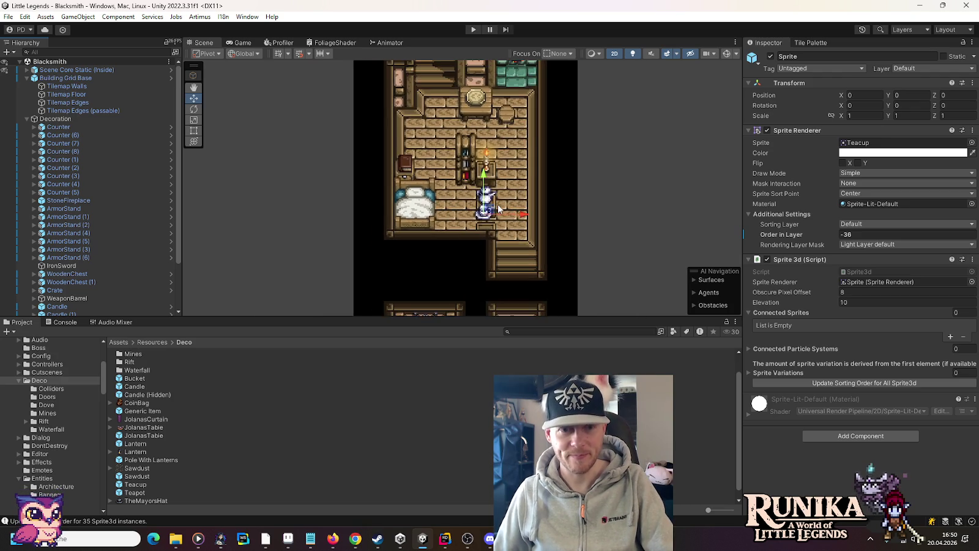
pyautogui.scroll(-3, 499, 209)
pyautogui.scroll(2, 517, 232)
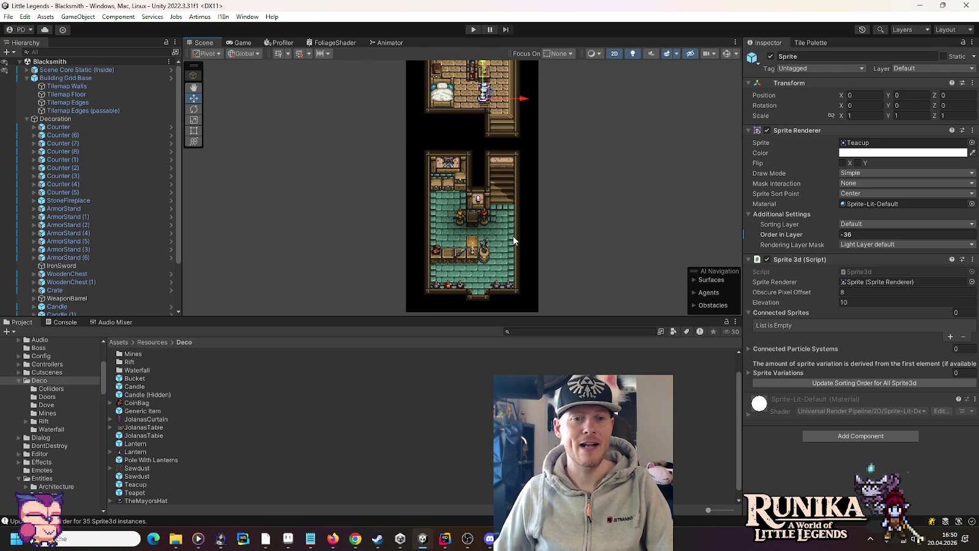
pyautogui.moveTo(513, 237); pyautogui.dragTo(478, 158)
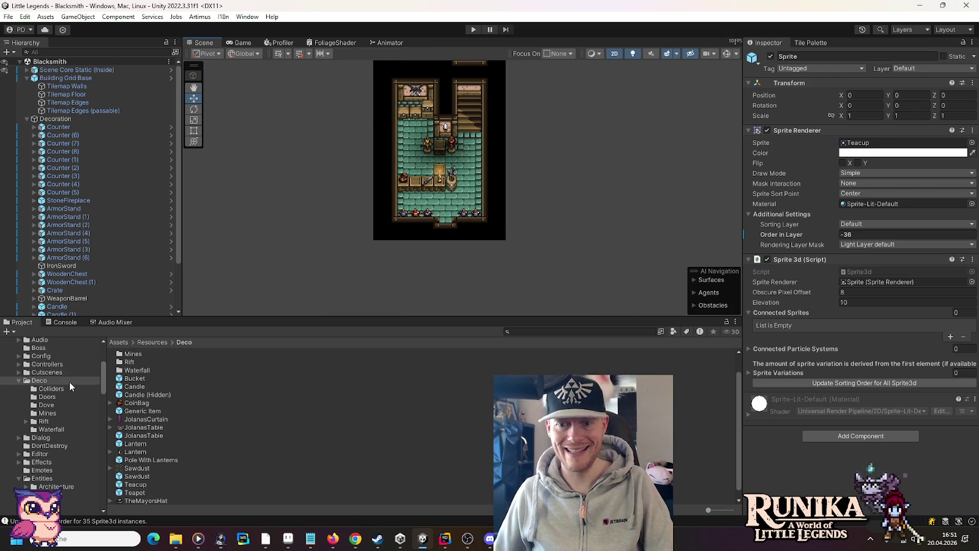
# Collapse the Deco, Chests and Entities folders and open the Jackie's House scene.
pyautogui.click(18, 380)
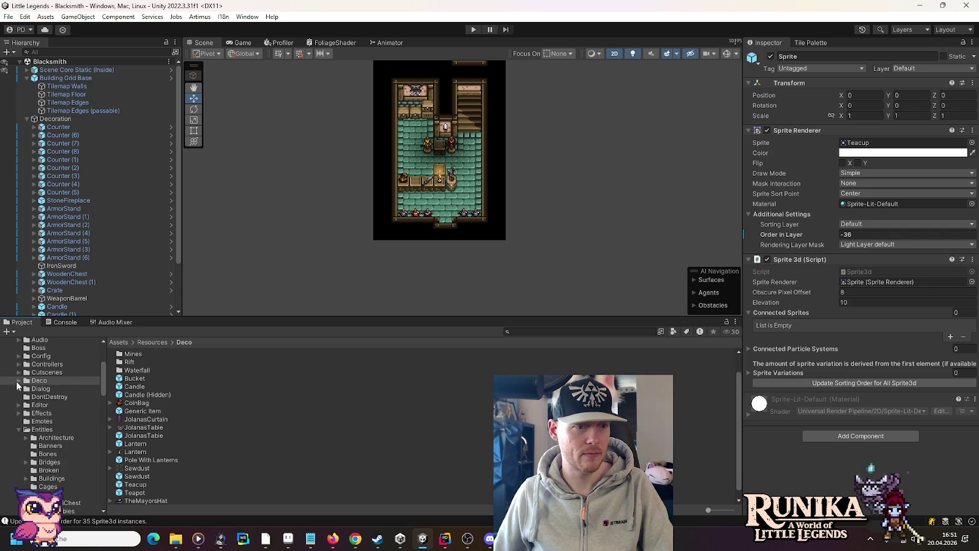
pyautogui.scroll(-4, 24, 391)
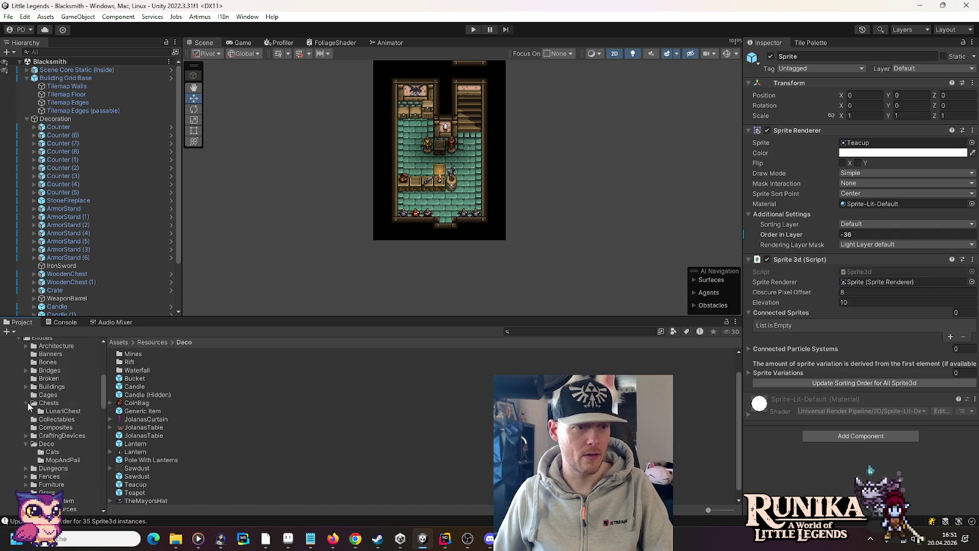
pyautogui.click(26, 404)
pyautogui.click(25, 435)
pyautogui.scroll(-10, 36, 437)
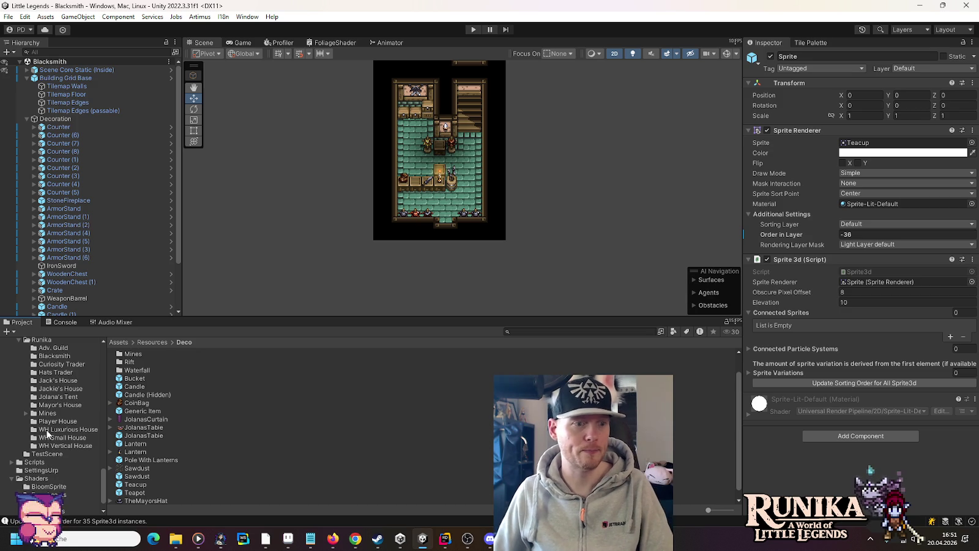
pyautogui.scroll(3, 55, 430)
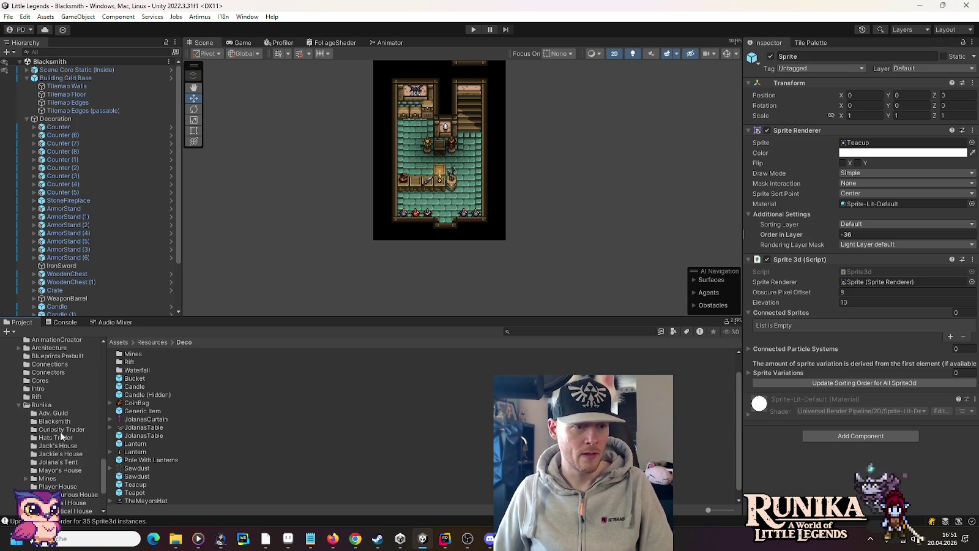
pyautogui.click(64, 453)
pyautogui.doubleClick(131, 353)
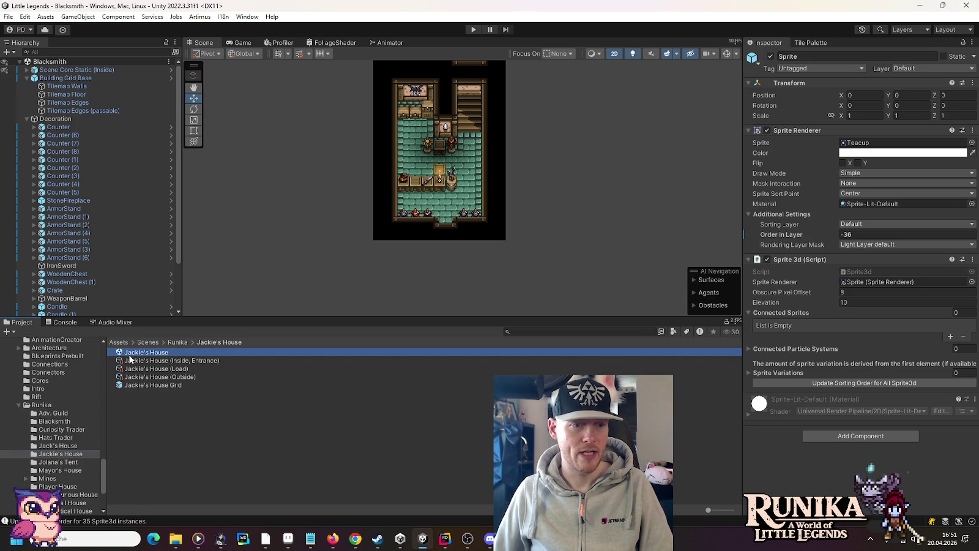
# In Jackie's House, select the TriggerSceneConnector Door together with LightShine.
pyautogui.scroll(5, 467, 185)
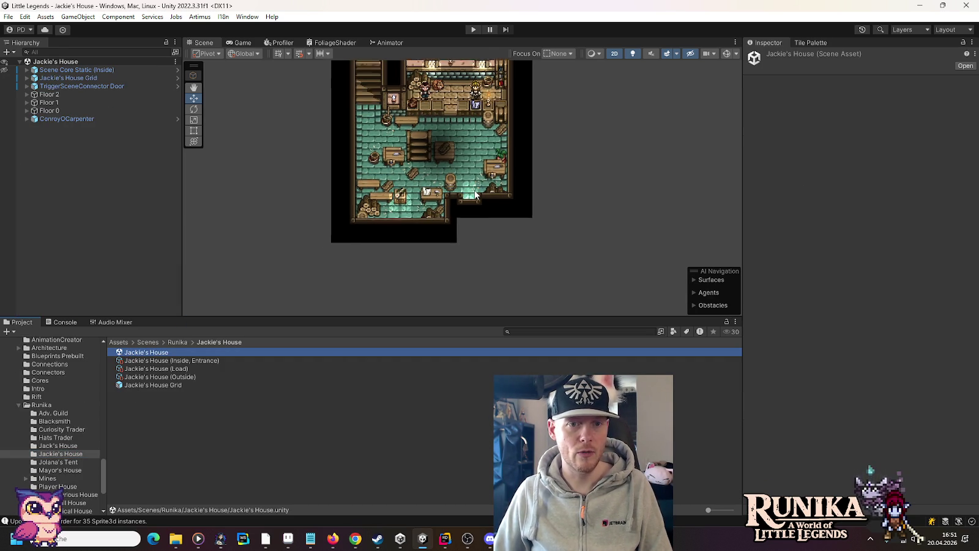
pyautogui.click(726, 53)
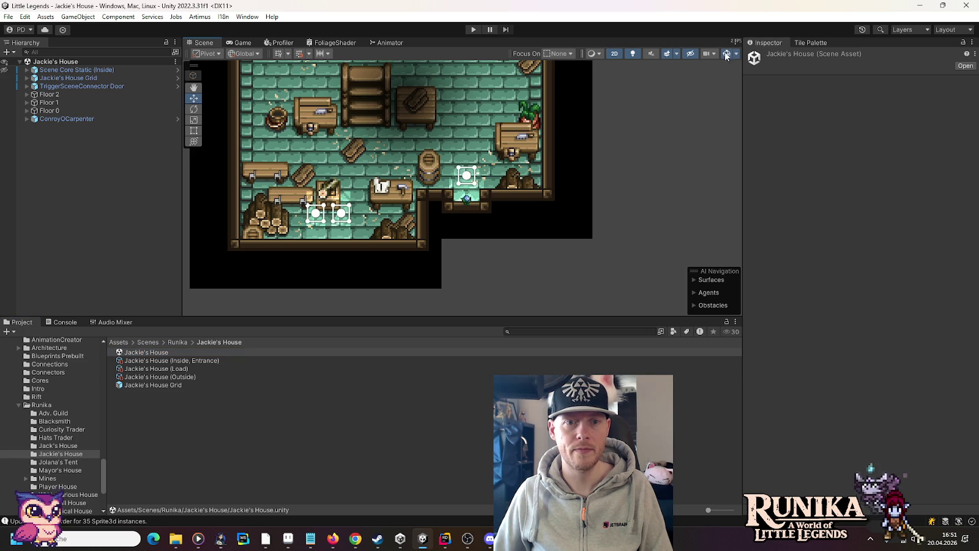
pyautogui.click(469, 203)
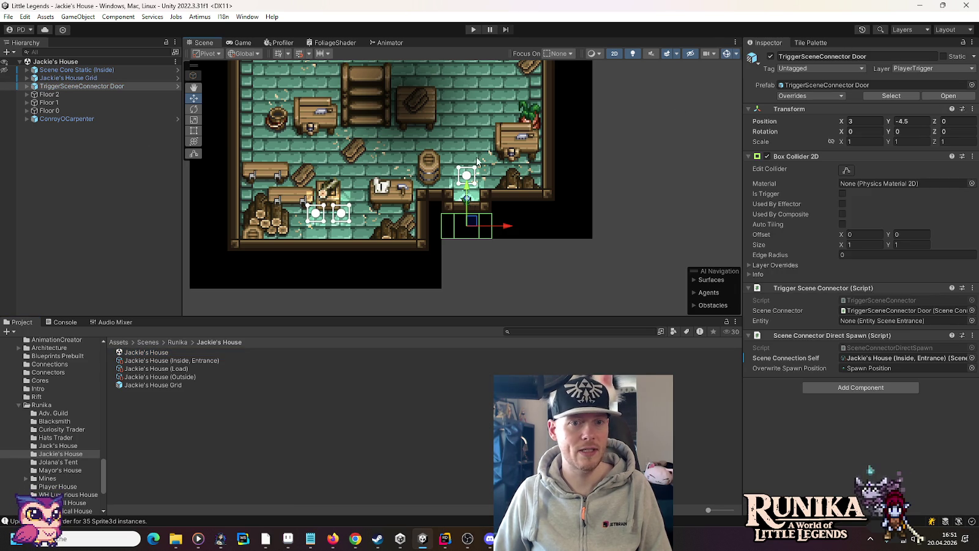
pyautogui.click(618, 248)
pyautogui.click(466, 177)
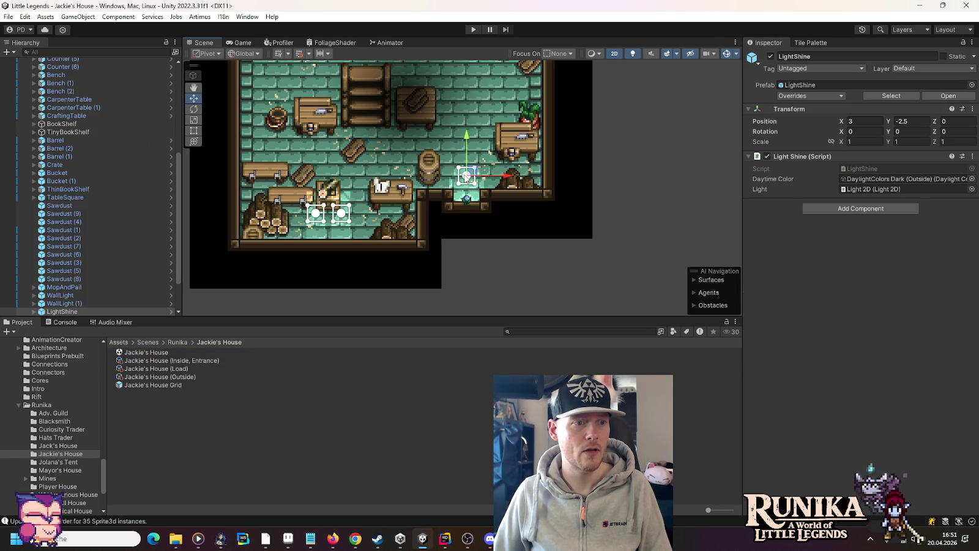
pyautogui.scroll(6, 127, 219)
pyautogui.keyDown('ctrl'); pyautogui.click(98, 87); pyautogui.keyUp('ctrl')
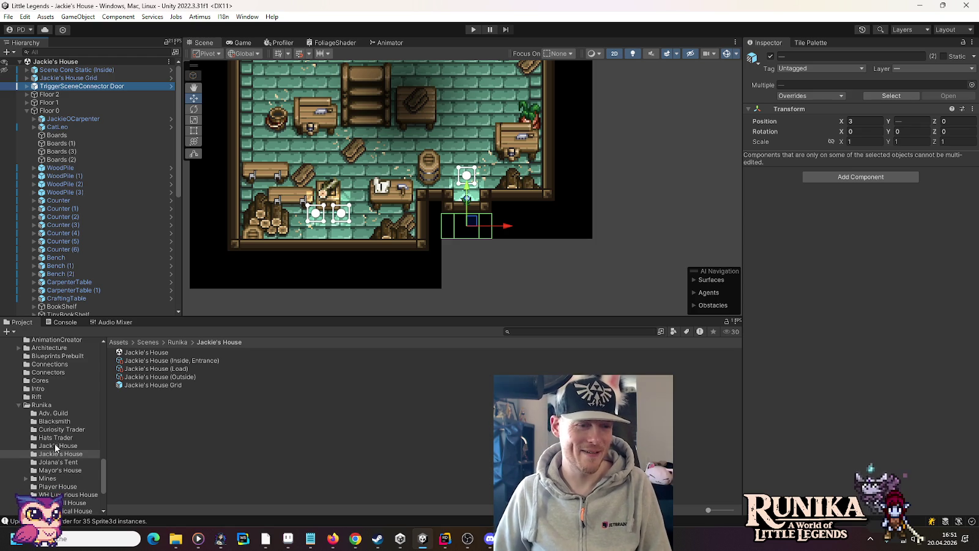
pyautogui.click(49, 421)
# Open the Blacksmith scene and paste the door trigger and LightShine under Decoration.
pyautogui.doubleClick(140, 354)
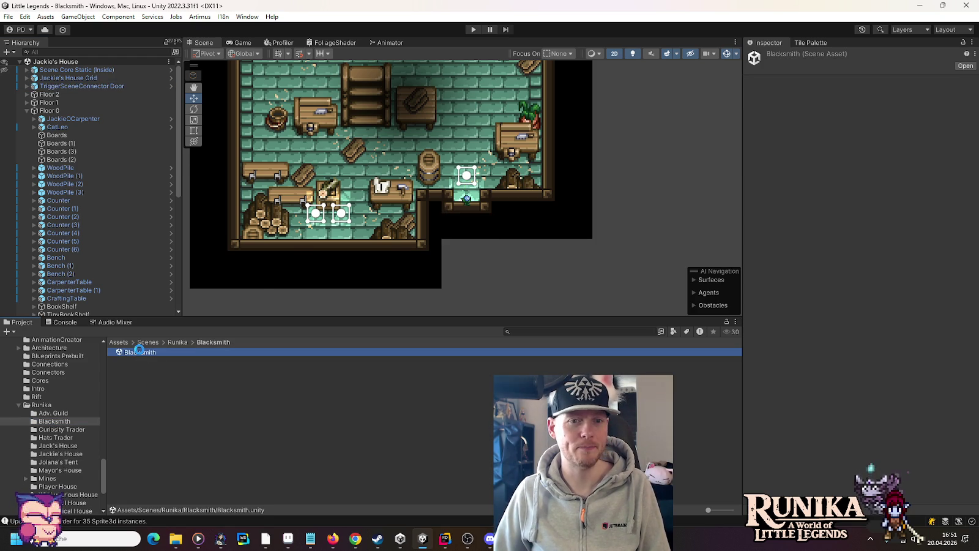
pyautogui.rightClick(52, 86)
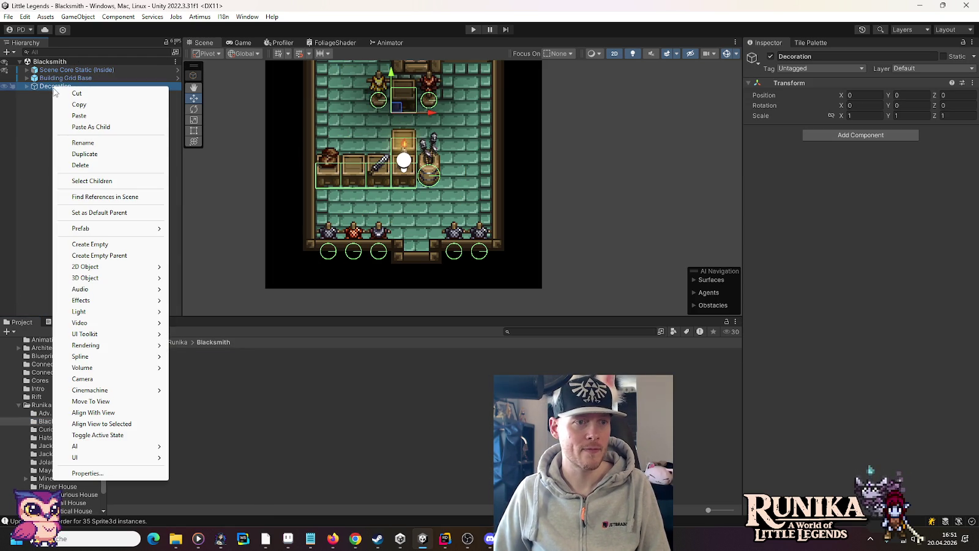
pyautogui.click(70, 127)
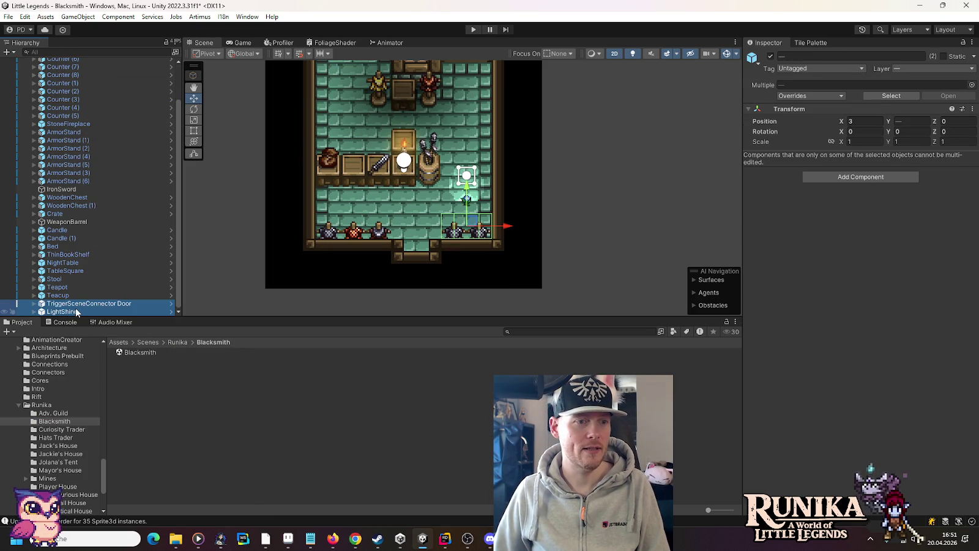
# Move both pasted objects to the Hierarchy root and place the door trigger at 1, -6.
pyautogui.click(69, 310)
pyautogui.keyDown('shift'); pyautogui.click(80, 303); pyautogui.keyUp('shift')
pyautogui.moveTo(79, 303)
pyautogui.mouseDown()
pyautogui.moveTo(89, 44)
pyautogui.moveTo(56, 110)
pyautogui.moveTo(64, 83)
pyautogui.mouseUp()
pyautogui.click(27, 102)
pyautogui.click(63, 98)
pyautogui.moveTo(470, 224)
pyautogui.mouseDown()
pyautogui.moveTo(418, 269)
pyautogui.moveTo(421, 261)
pyautogui.mouseUp()
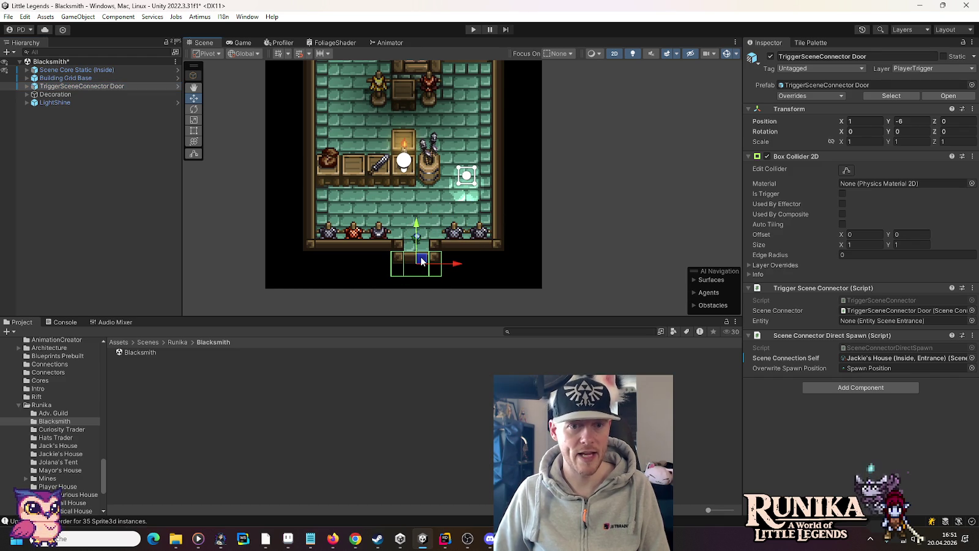
# Move LightShine down to 1, -4.5 at the entrance, then select the Blacksmith scene asset.
pyautogui.click(42, 102)
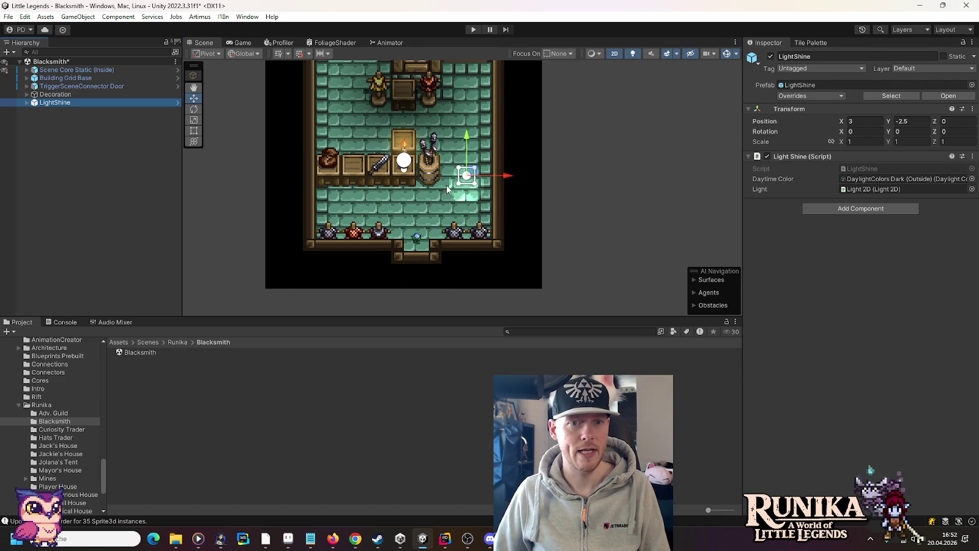
pyautogui.moveTo(470, 179)
pyautogui.mouseDown()
pyautogui.moveTo(422, 223)
pyautogui.moveTo(483, 237)
pyautogui.mouseUp()
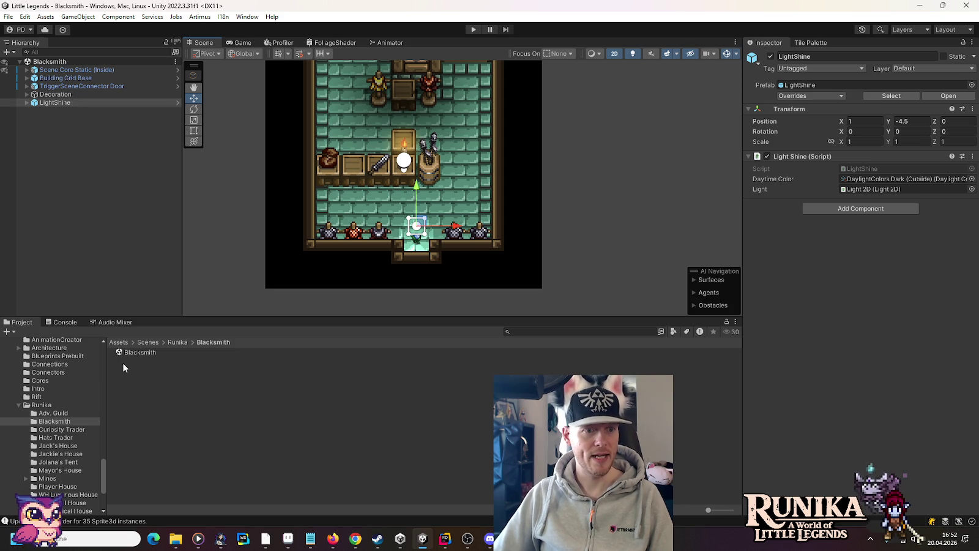
pyautogui.click(141, 343)
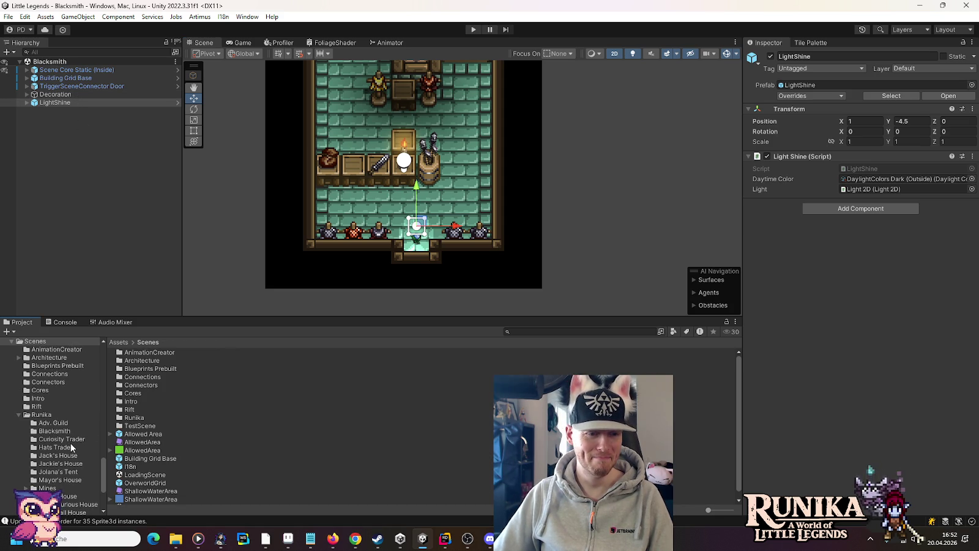
pyautogui.scroll(-3, 72, 441)
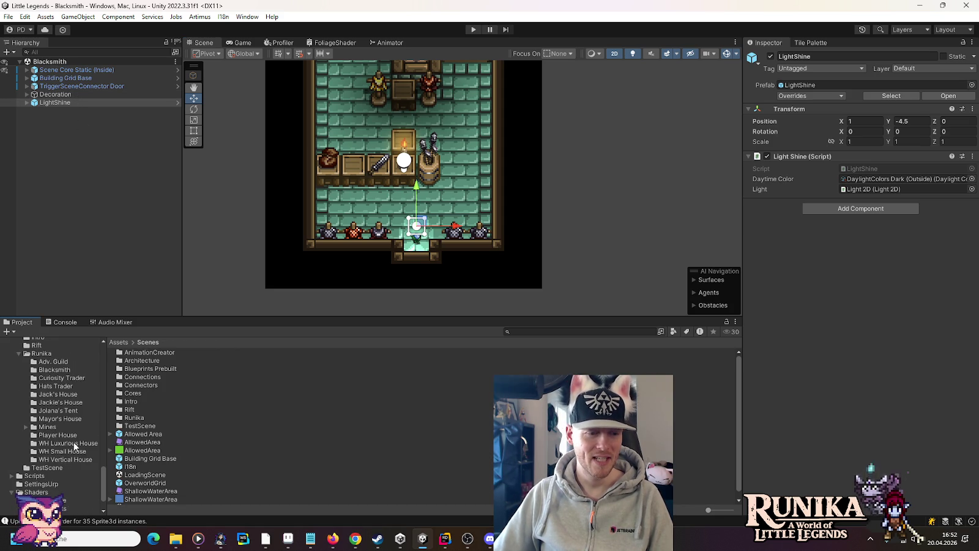
pyautogui.click(54, 370)
pyautogui.click(145, 353)
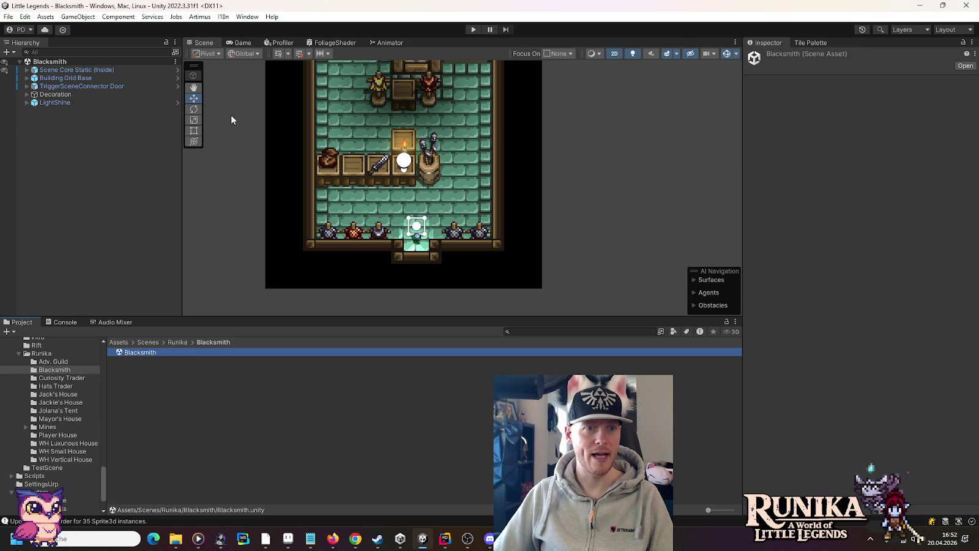
# Create scene connection assets from Scene Core Static (Inside): Inside Entrance, Load and Outside.
pyautogui.click(224, 17)
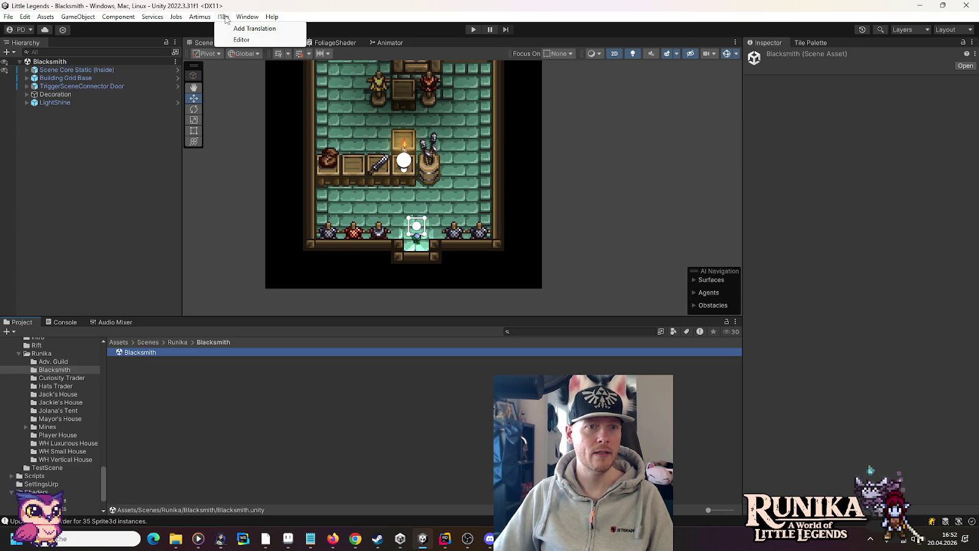
pyautogui.moveTo(197, 20)
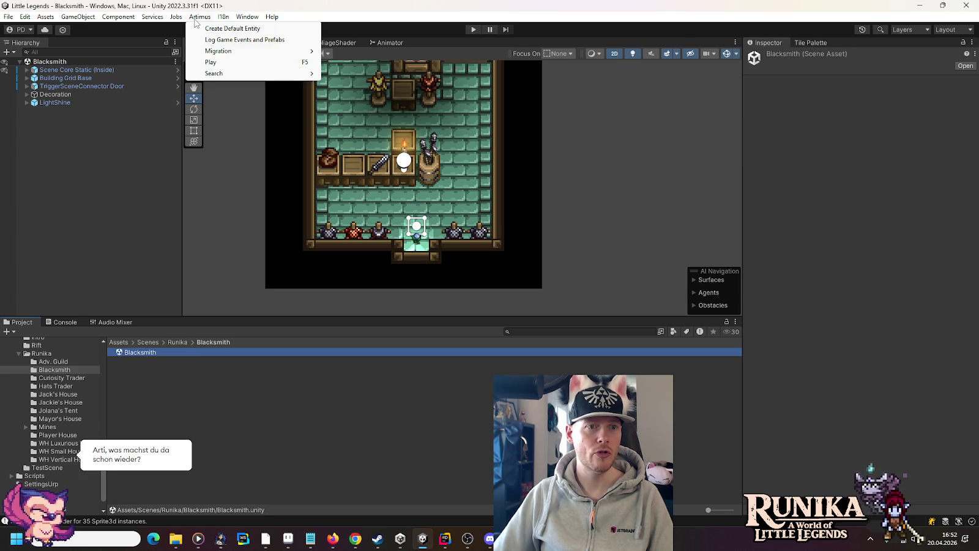
pyautogui.click(62, 64)
pyautogui.click(57, 71)
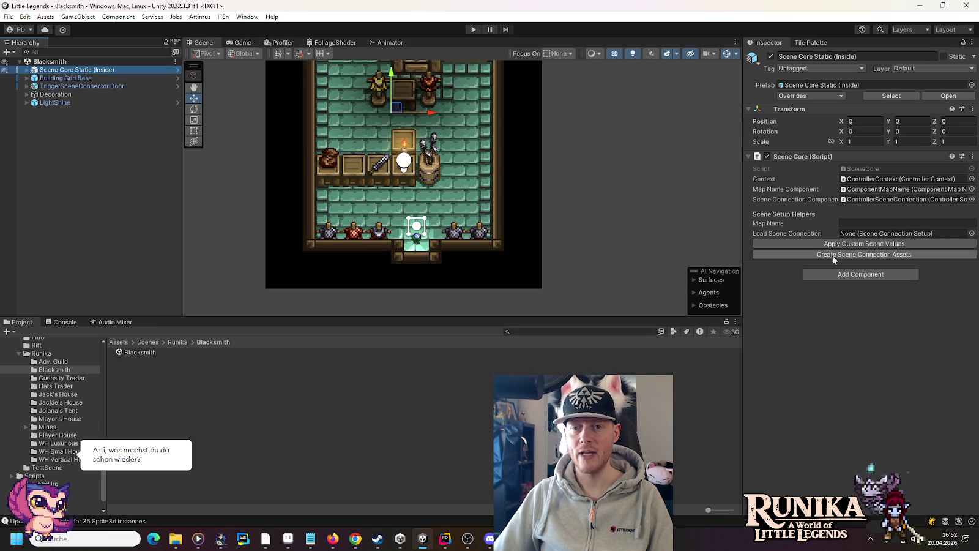
pyautogui.click(832, 254)
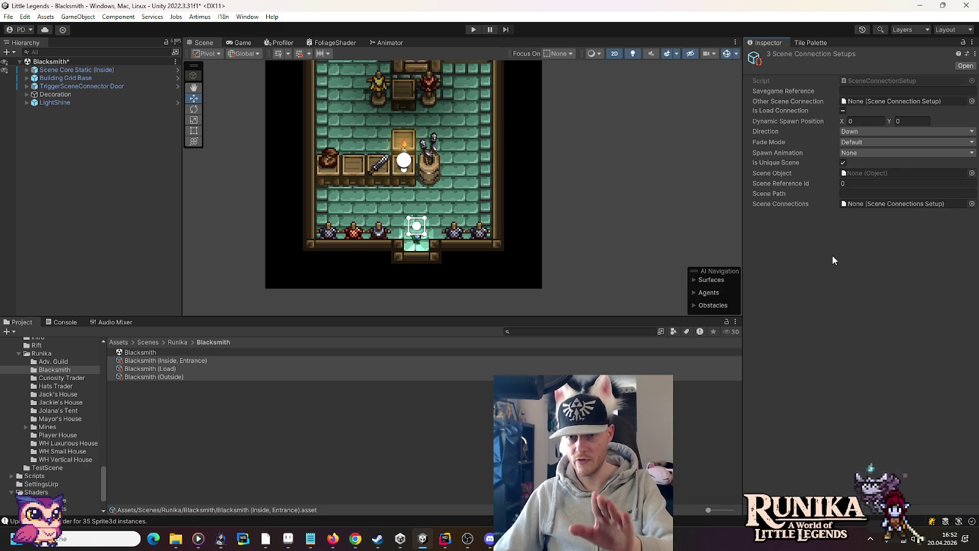
# Give Blacksmith (Inside, Entrance) Other Connection Blacksmith (Outside), Direction Up, SceneConnections; save.
pyautogui.click(187, 361)
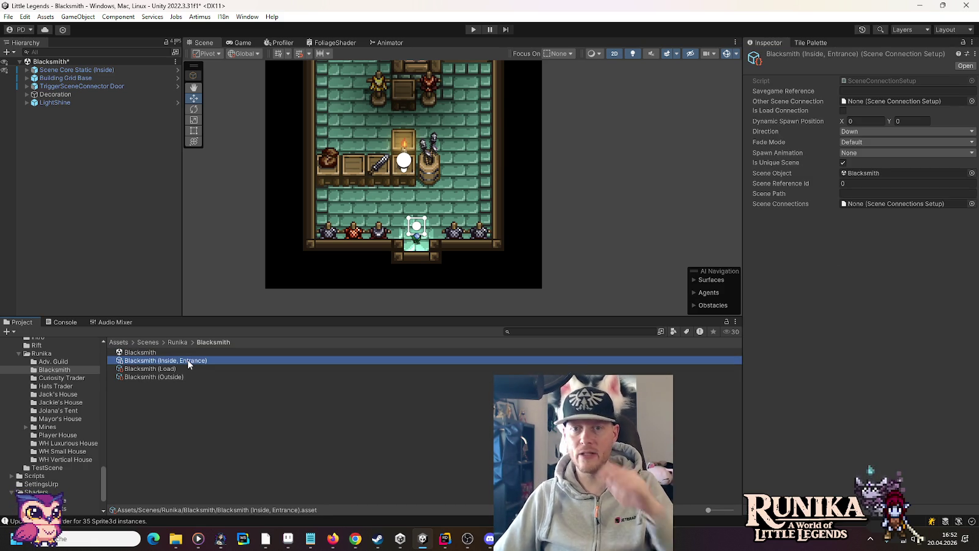
pyautogui.moveTo(166, 378)
pyautogui.mouseDown()
pyautogui.moveTo(434, 353)
pyautogui.moveTo(893, 101)
pyautogui.mouseUp()
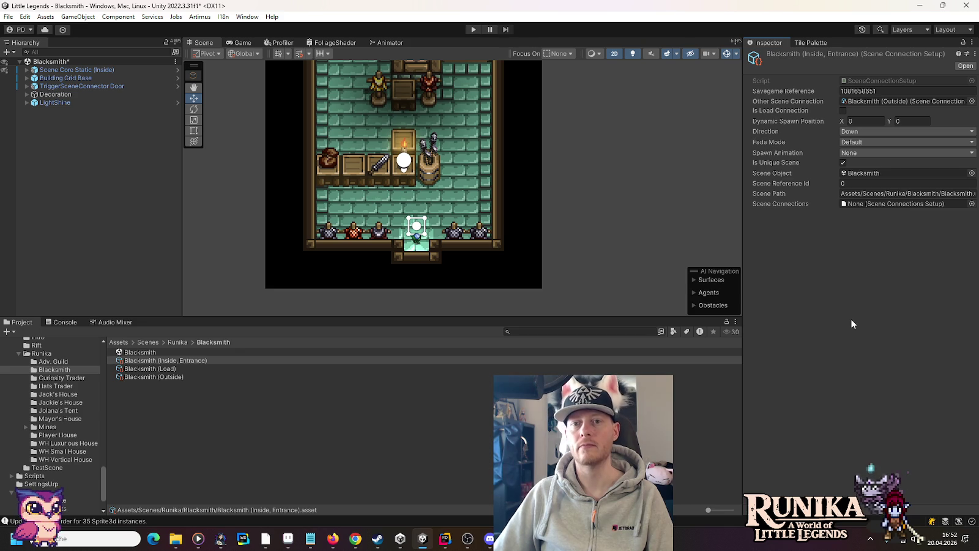
pyautogui.click(851, 129)
pyautogui.click(855, 142)
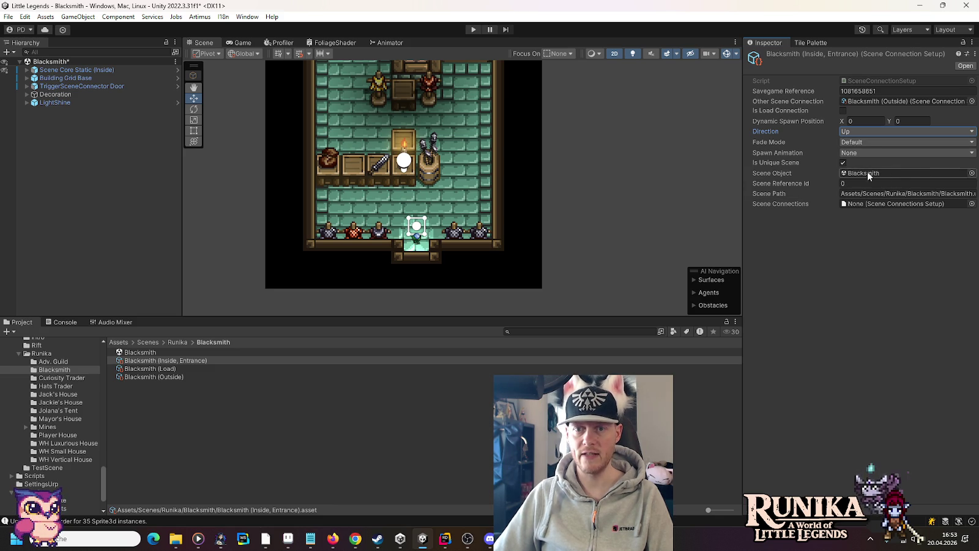
pyautogui.click(971, 204)
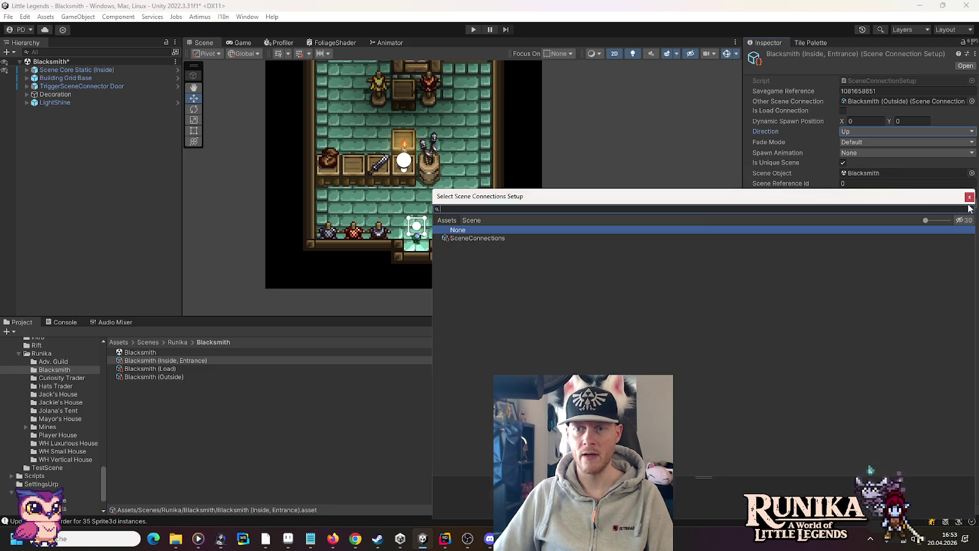
pyautogui.doubleClick(476, 233)
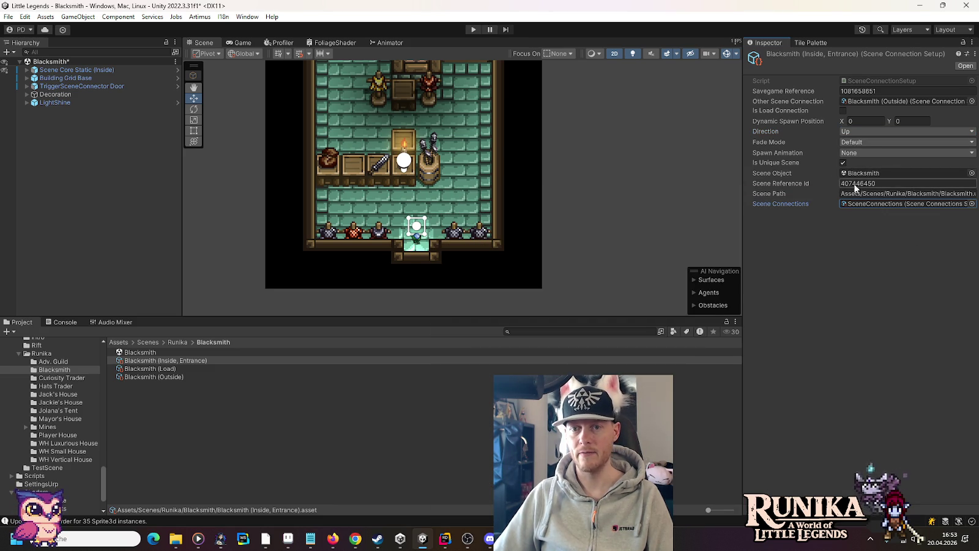
pyautogui.hotkey('ctrl', 's')
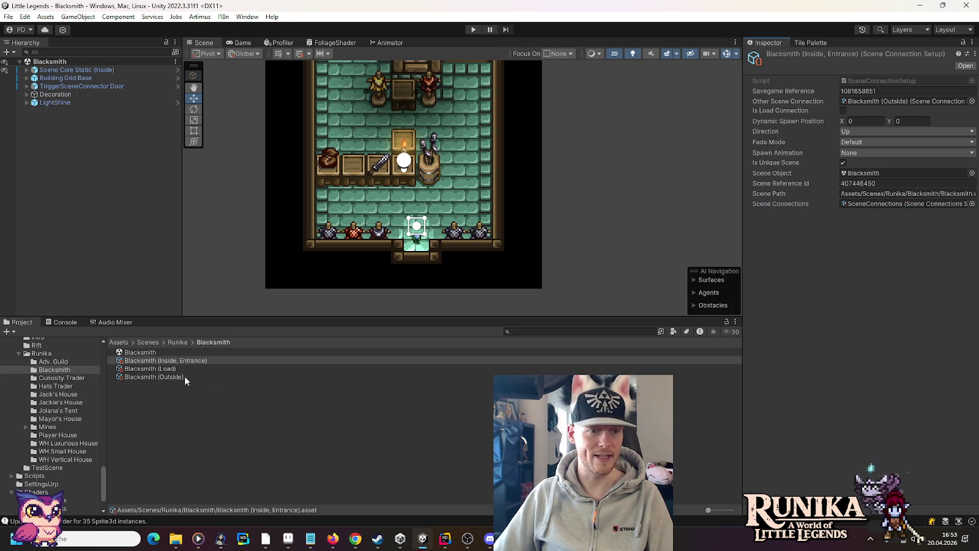
# Keep Blacksmith (Load) direction Down and assign SceneConnections as its Scene Connections setup.
pyautogui.click(161, 368)
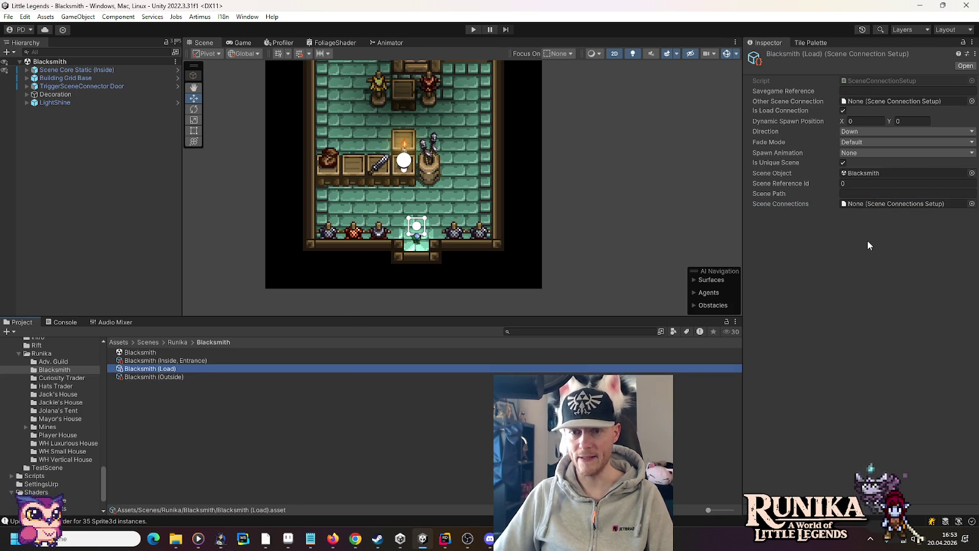
pyautogui.click(195, 360)
pyautogui.press('Down')
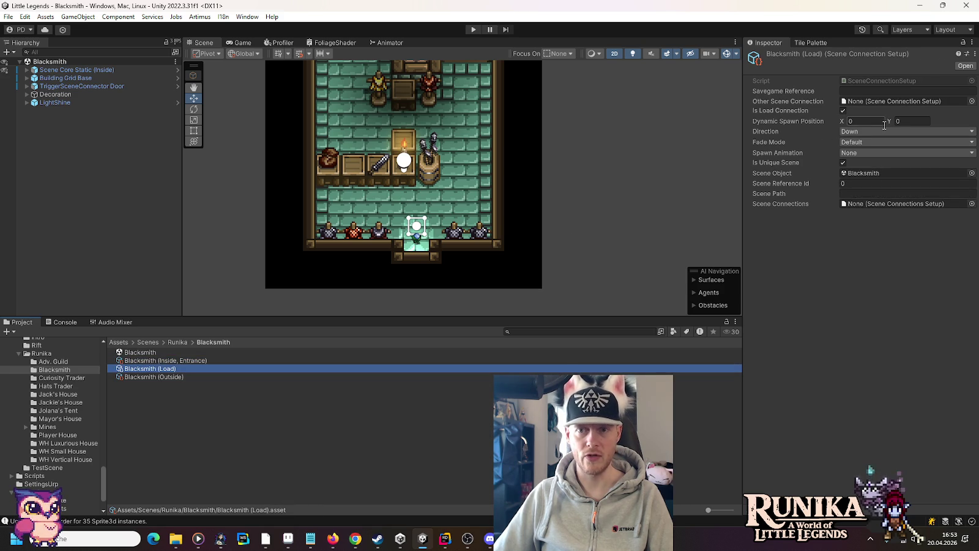
pyautogui.click(852, 130)
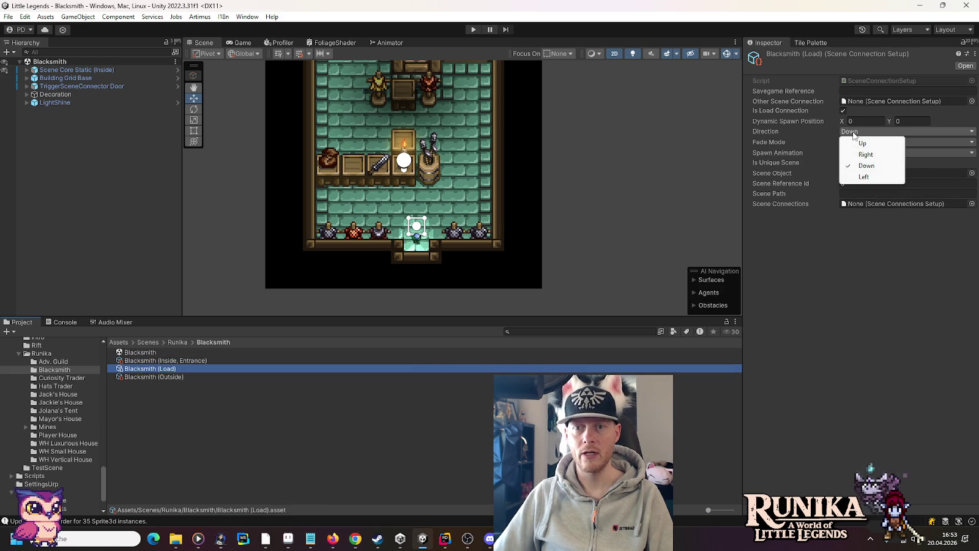
pyautogui.click(775, 294)
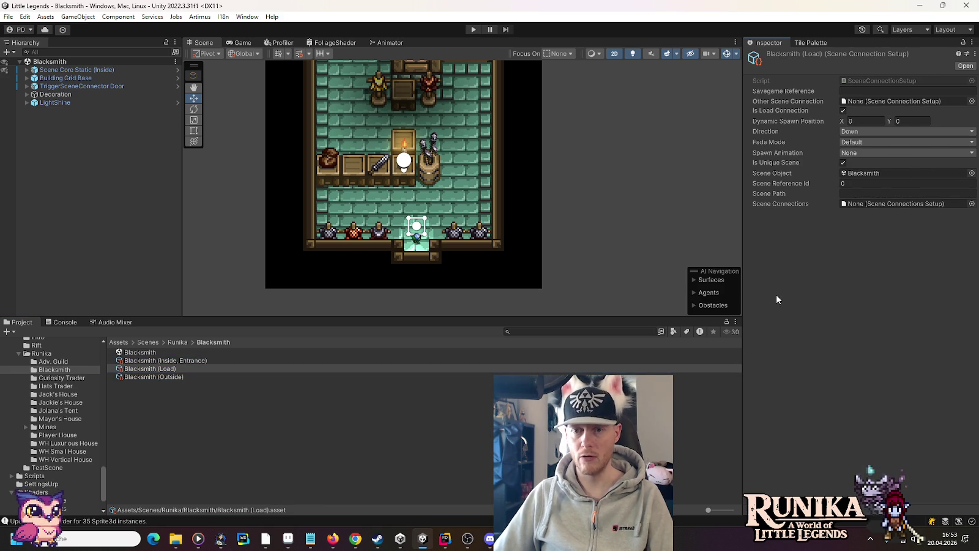
pyautogui.click(842, 163)
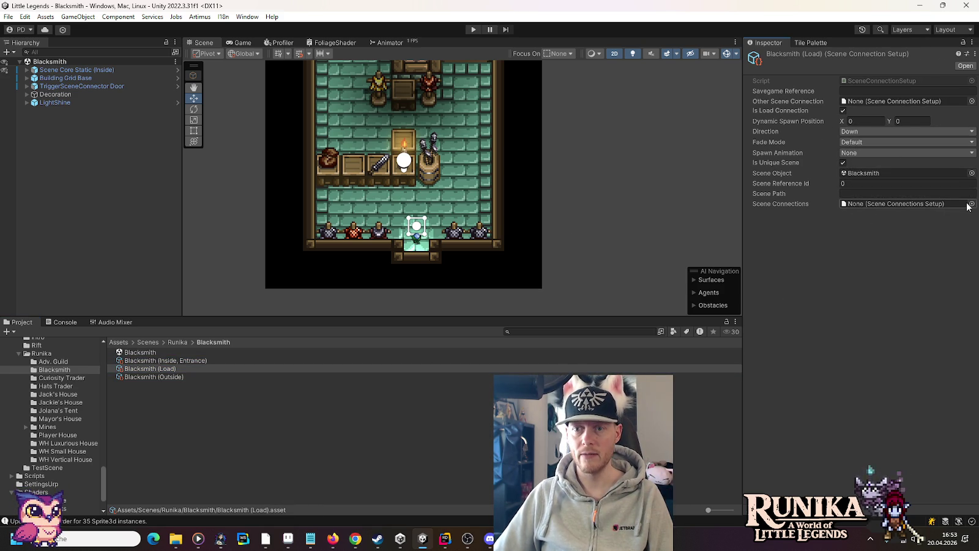
pyautogui.click(971, 204)
pyautogui.doubleClick(474, 238)
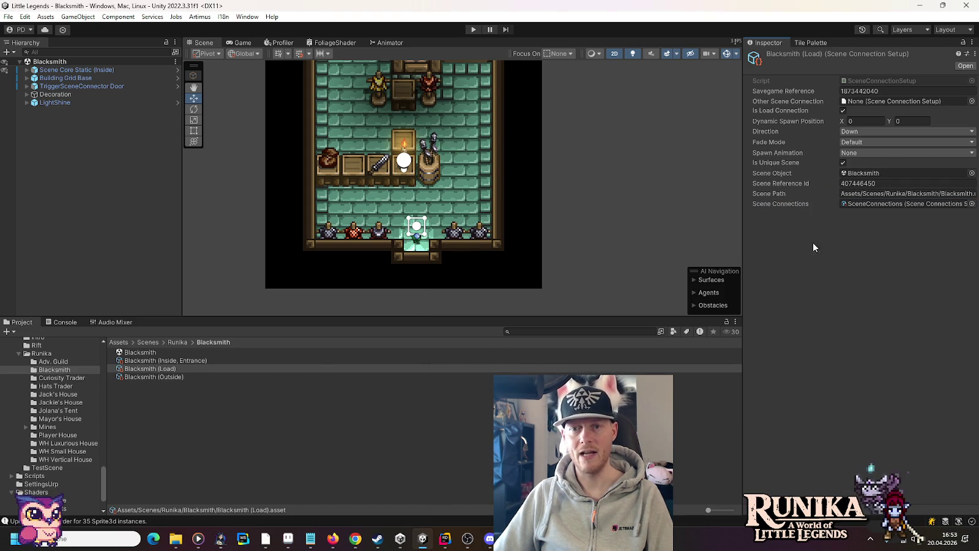
# Compare the Inside, Entrance and Load connection values, then select Blacksmith (Outside).
pyautogui.click(180, 360)
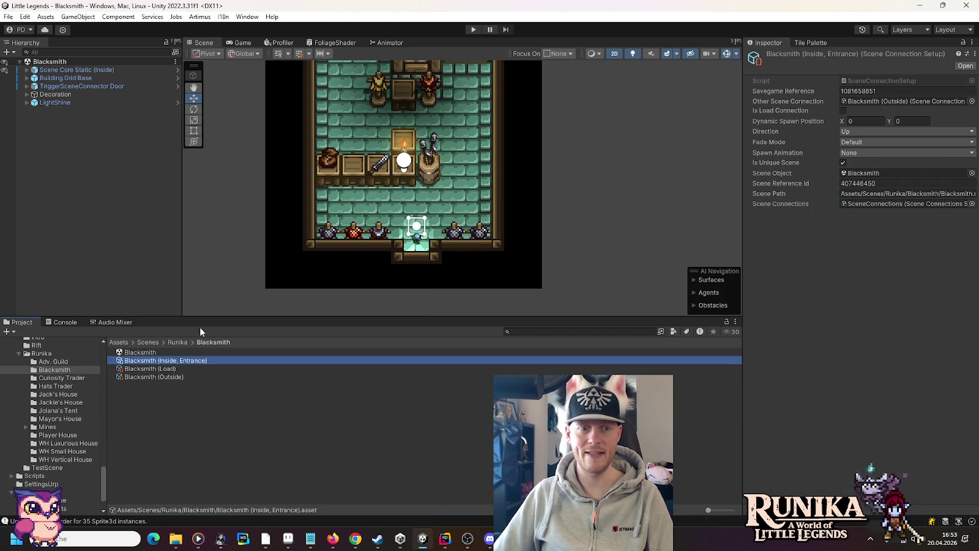
pyautogui.click(168, 369)
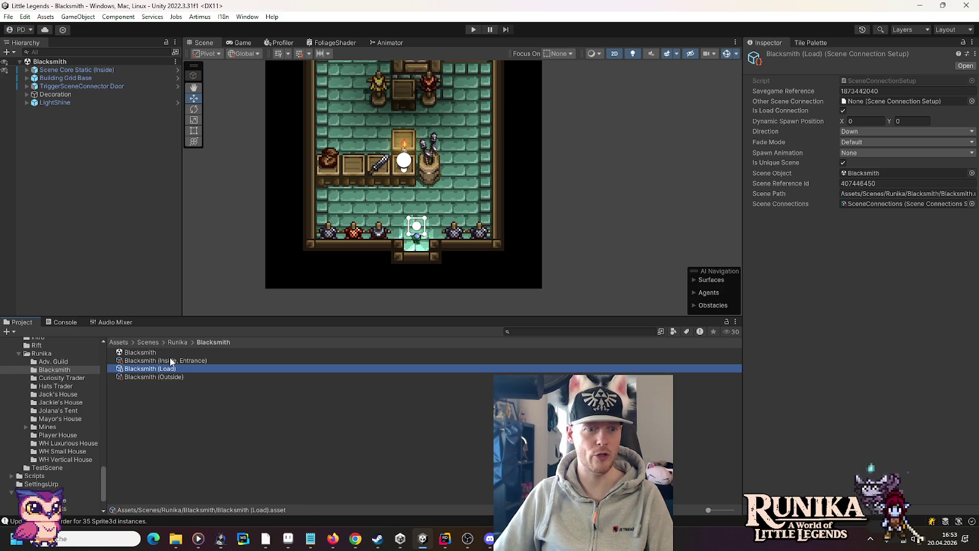
pyautogui.click(170, 358)
pyautogui.click(154, 377)
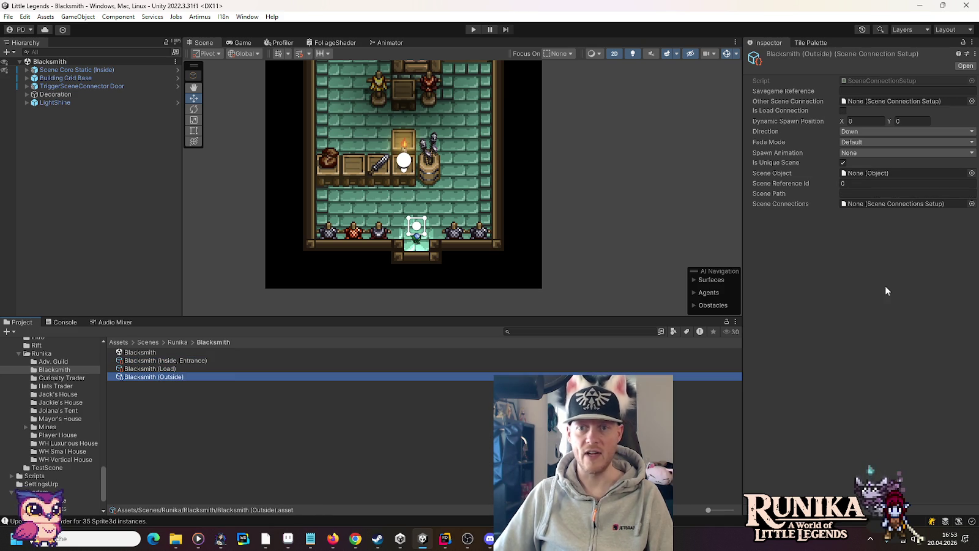
# Link Blacksmith (Outside) to Inside, Entrance, with Scene Object Runika and SceneConnections.
pyautogui.moveTo(166, 360)
pyautogui.mouseDown()
pyautogui.moveTo(234, 356)
pyautogui.moveTo(886, 99)
pyautogui.mouseUp()
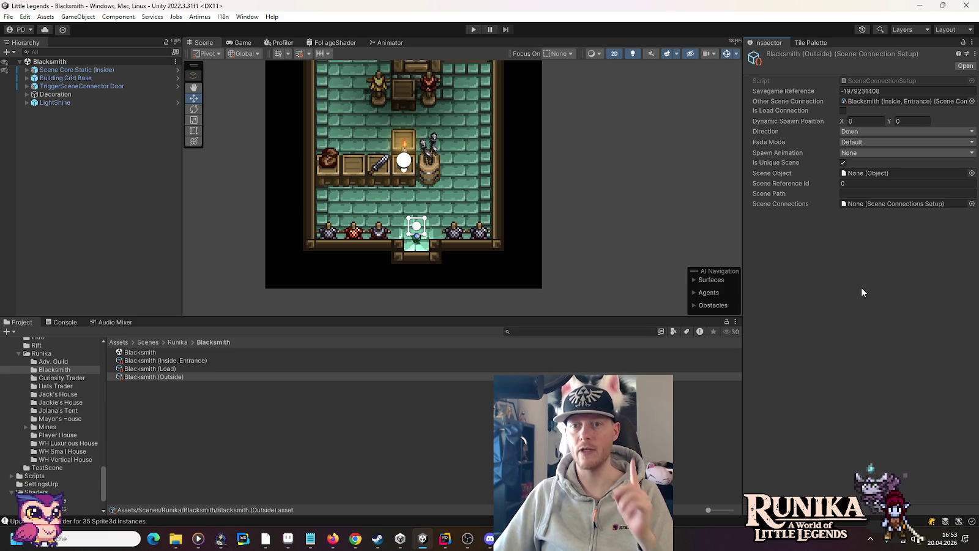
pyautogui.click(971, 173)
pyautogui.click(969, 164)
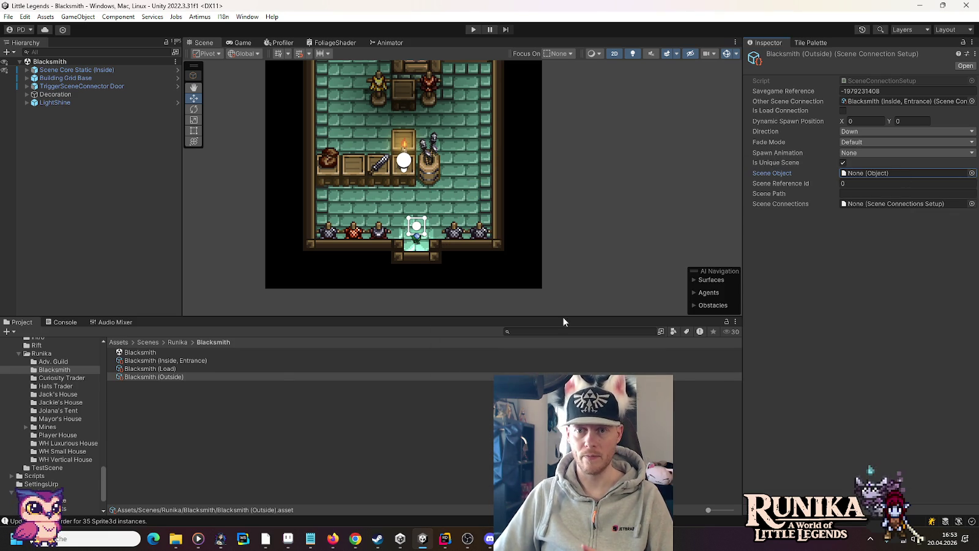
pyautogui.scroll(4, 34, 441)
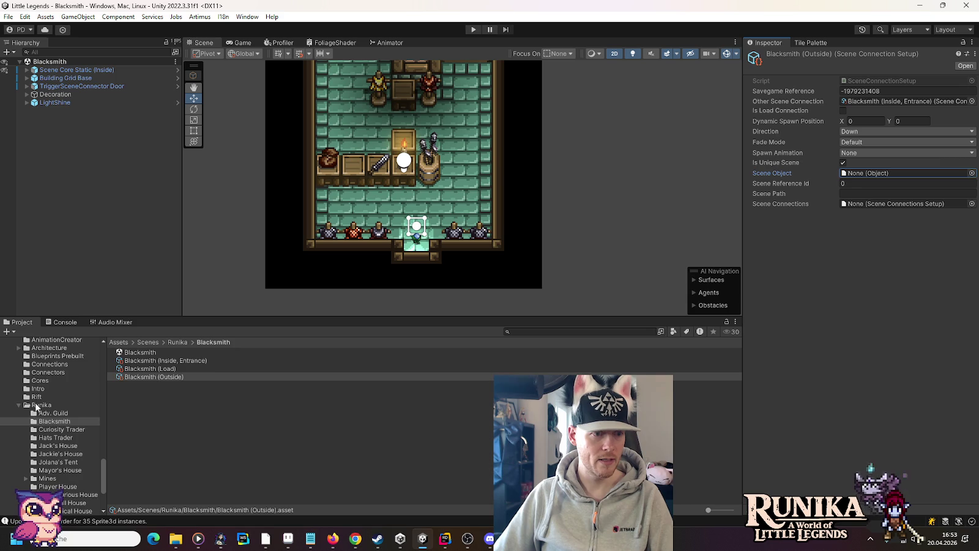
pyautogui.click(41, 405)
pyautogui.moveTo(125, 460); pyautogui.dragTo(868, 176)
pyautogui.click(972, 204)
pyautogui.doubleClick(467, 241)
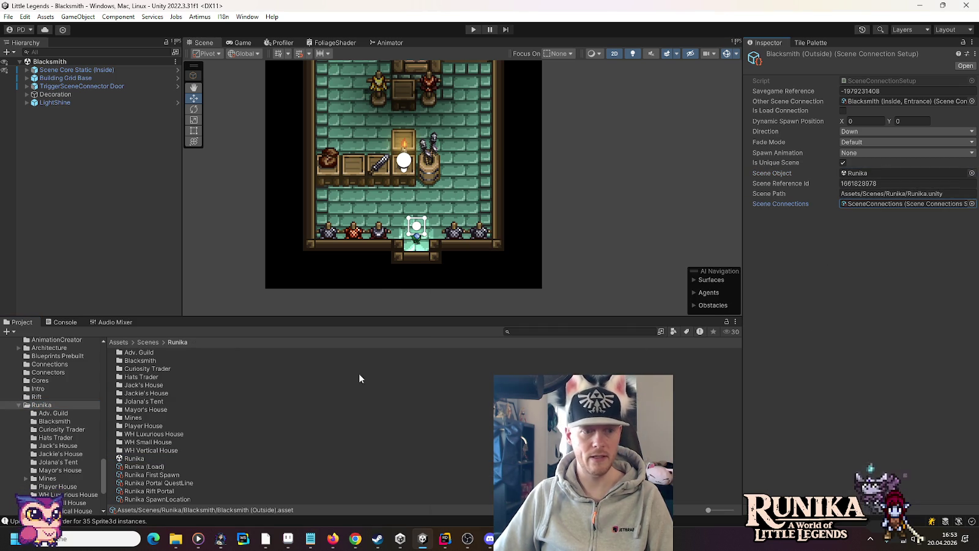
# Browse to Resources/SpecialPlaces/Previews and select the Runika Preview scene asset.
pyautogui.click(145, 466)
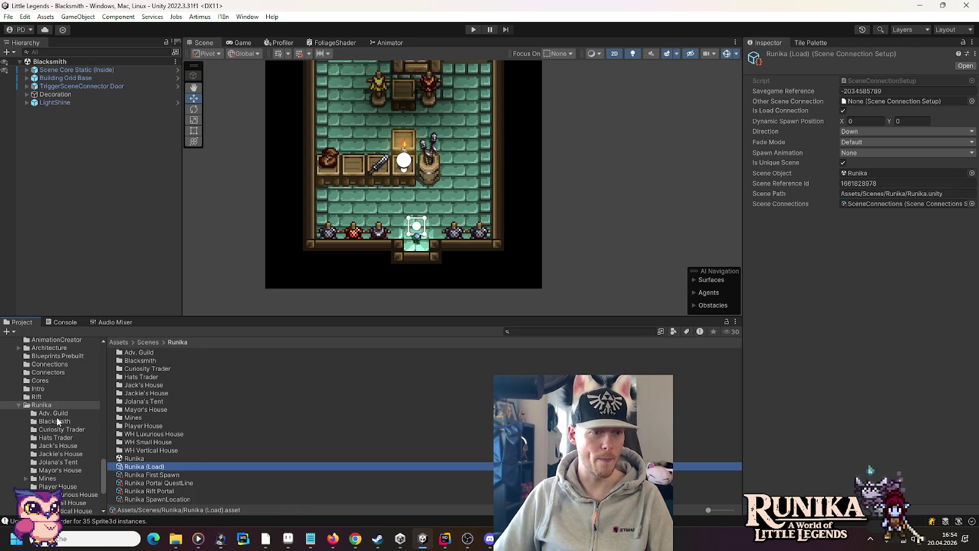
pyautogui.click(59, 421)
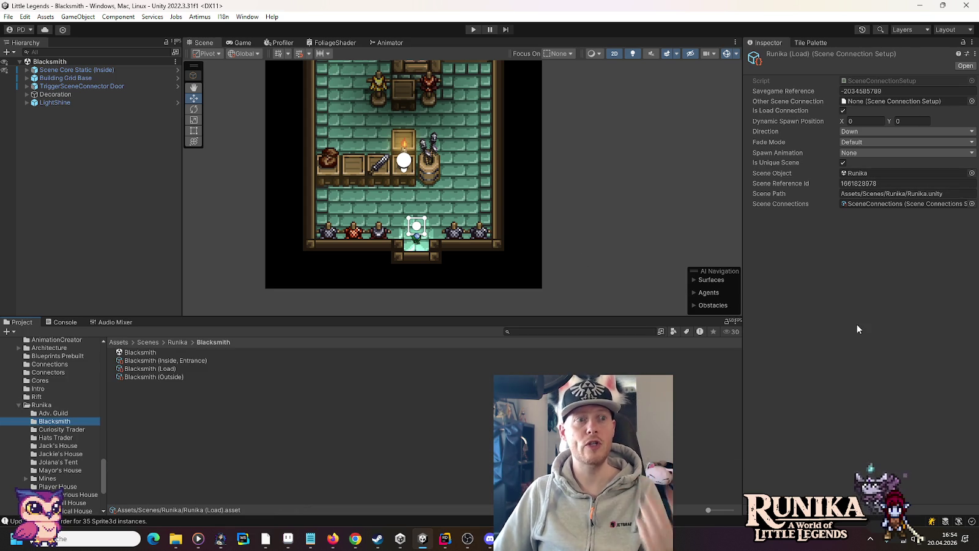
pyautogui.scroll(8, 58, 391)
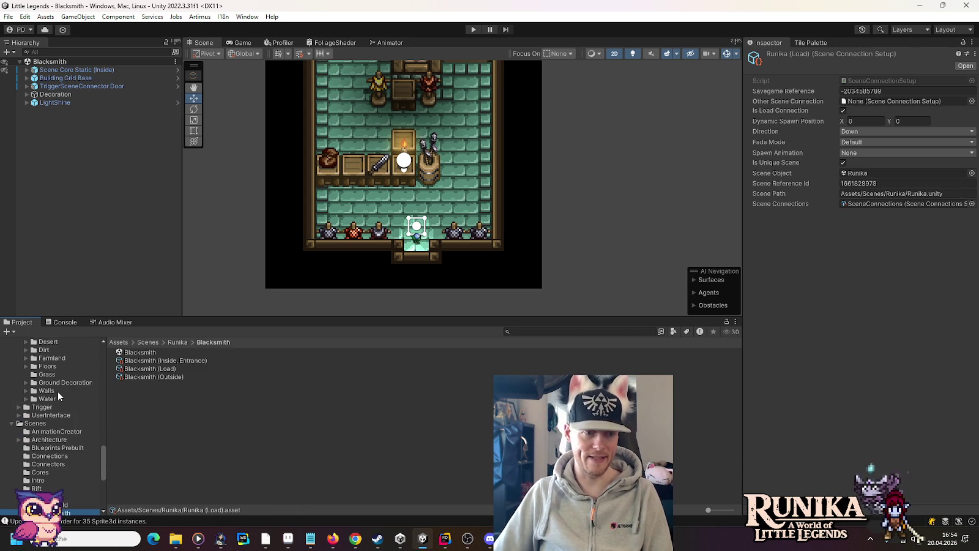
pyautogui.scroll(3, 58, 391)
pyautogui.click(19, 431)
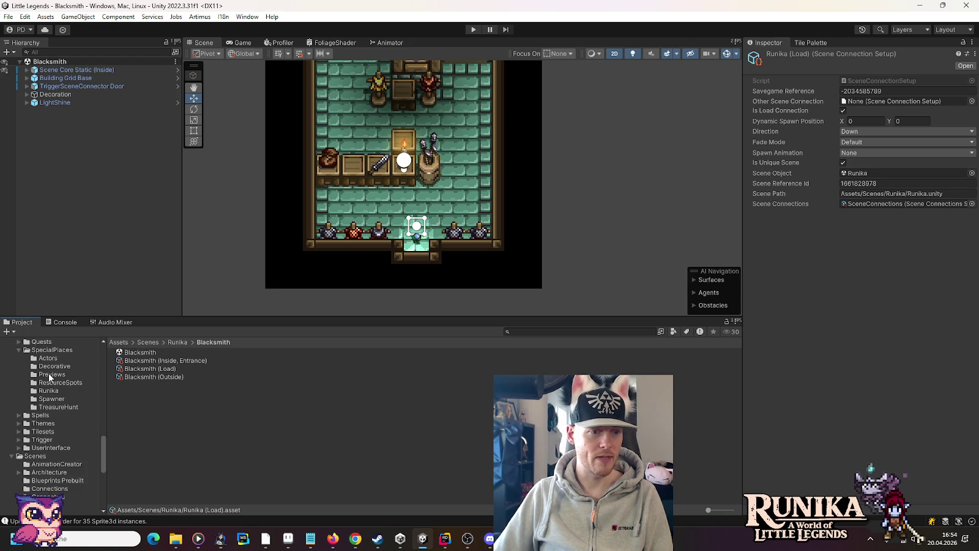
pyautogui.click(50, 375)
pyautogui.click(162, 352)
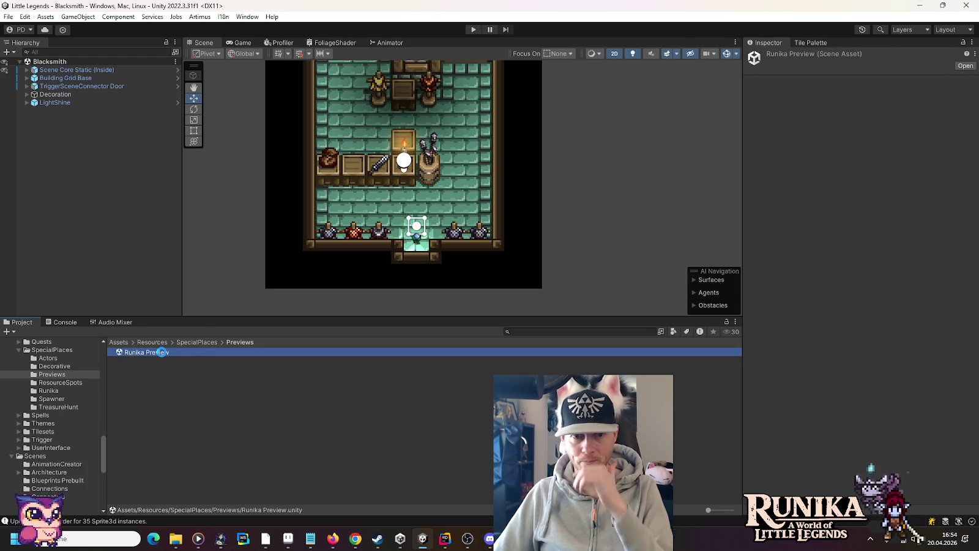
# Open Runika Preview and duplicate the Wealdheim Old Miner's Hut.
pyautogui.doubleClick(162, 352)
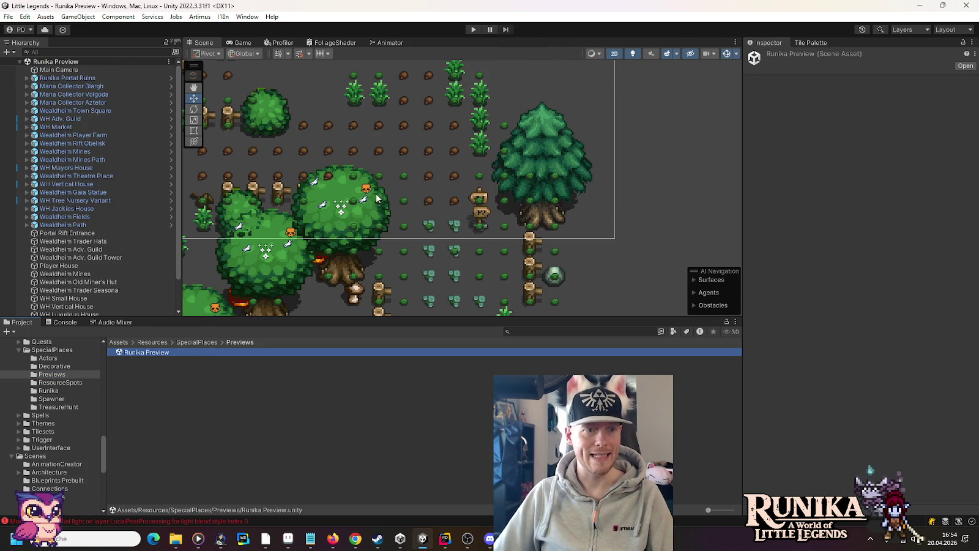
pyautogui.scroll(-2, 86, 247)
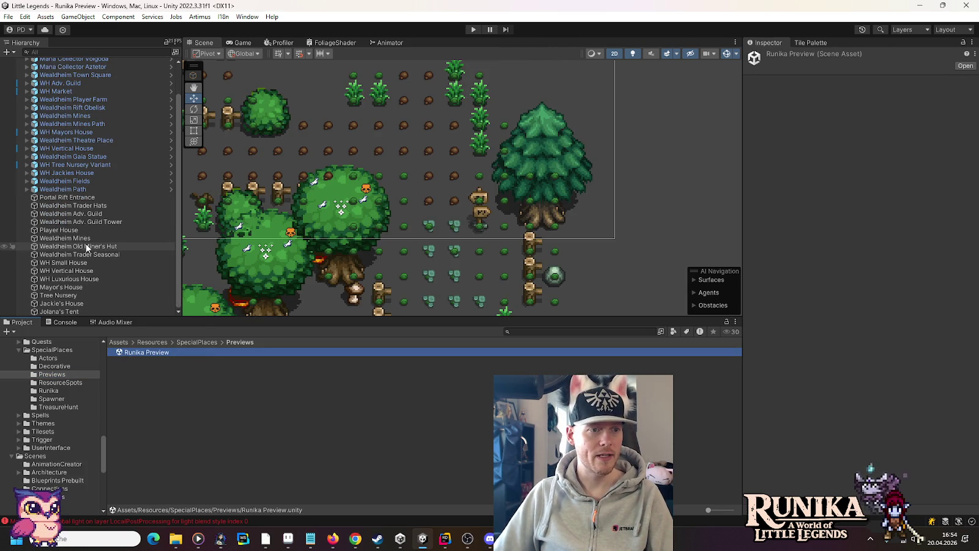
pyautogui.doubleClick(70, 246)
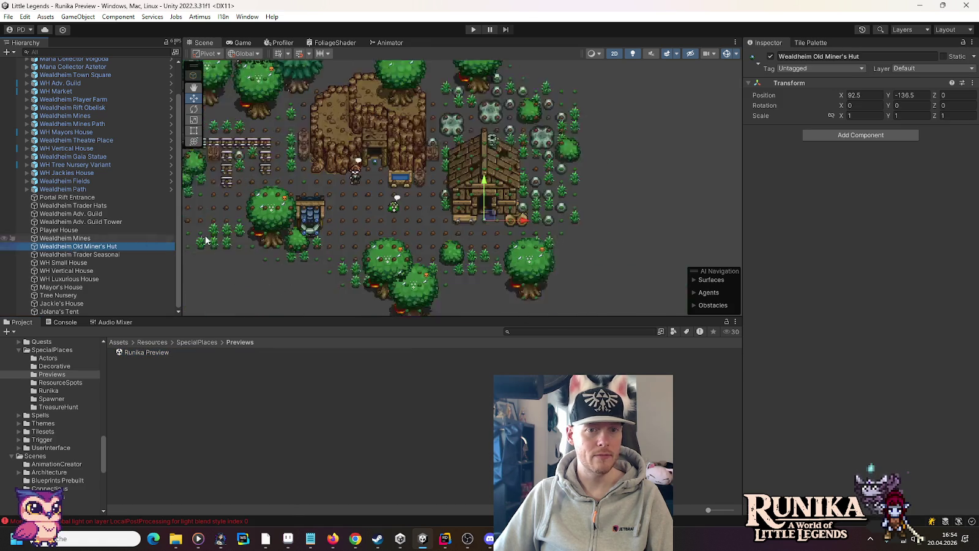
pyautogui.scroll(5, 439, 195)
pyautogui.scroll(-5, 462, 189)
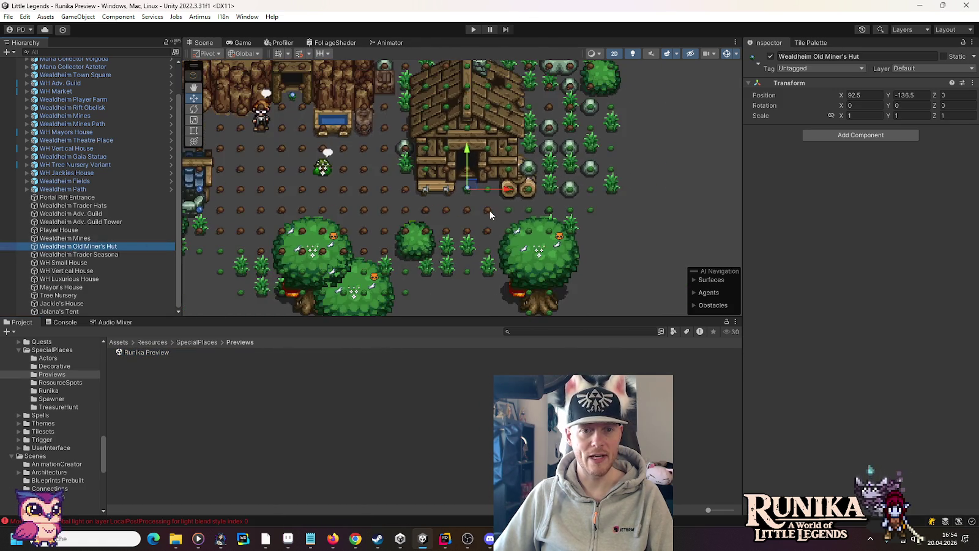
pyautogui.scroll(-2, 493, 218)
pyautogui.hotkey('ctrl', 'd')
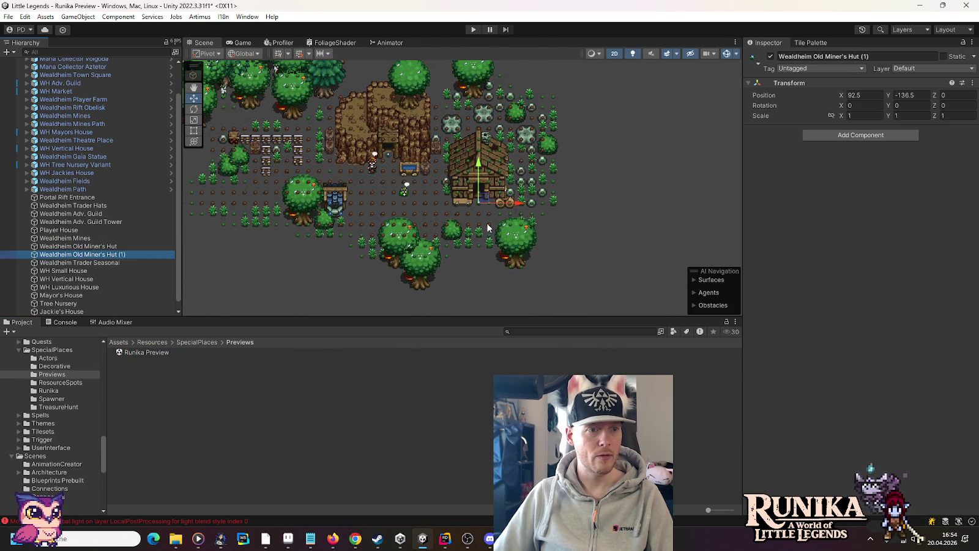
# Move the duplicated hut in front of the blacksmith building at 32, -120.5.
pyautogui.moveTo(457, 206); pyautogui.dragTo(236, 177)
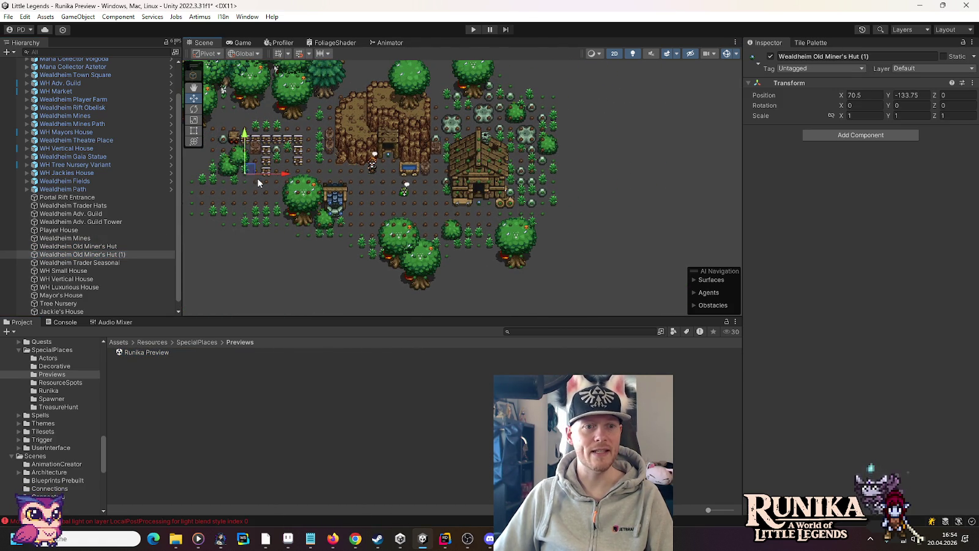
pyautogui.moveTo(645, 248); pyautogui.dragTo(288, 164)
pyautogui.press('f')
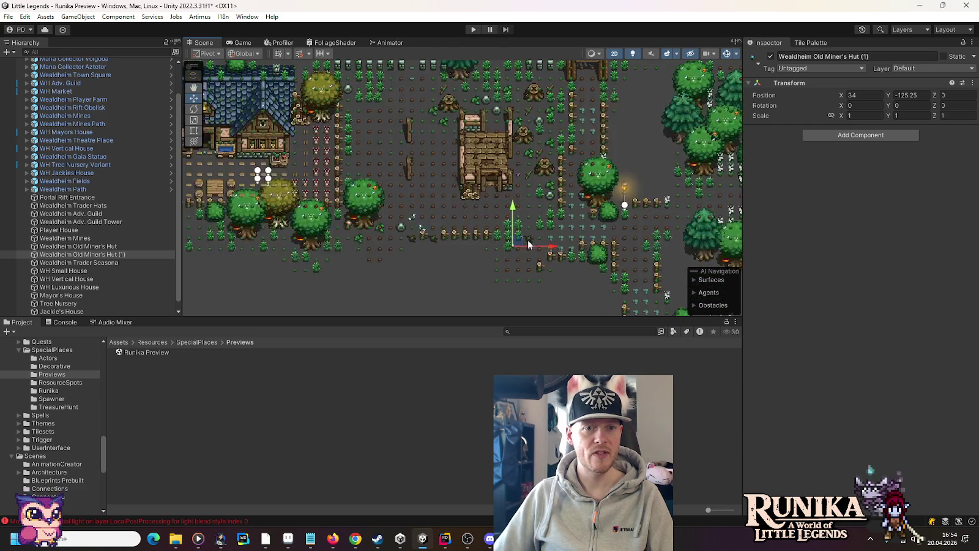
pyautogui.moveTo(524, 285)
pyautogui.mouseDown()
pyautogui.moveTo(521, 236)
pyautogui.moveTo(482, 174)
pyautogui.mouseUp()
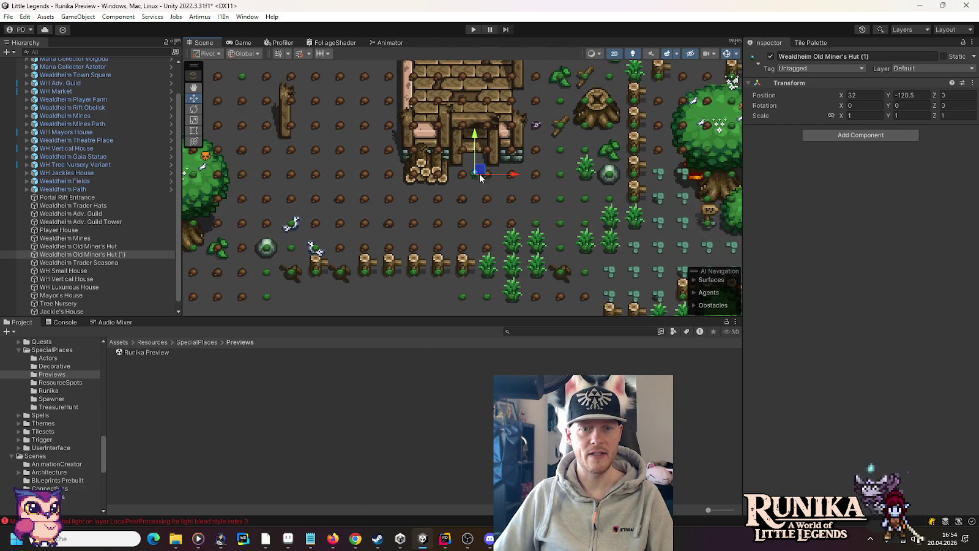
# Rename the duplicate to 'Blacksmith' and select its Y position value -120.5.
pyautogui.click(77, 255)
pyautogui.write('B')
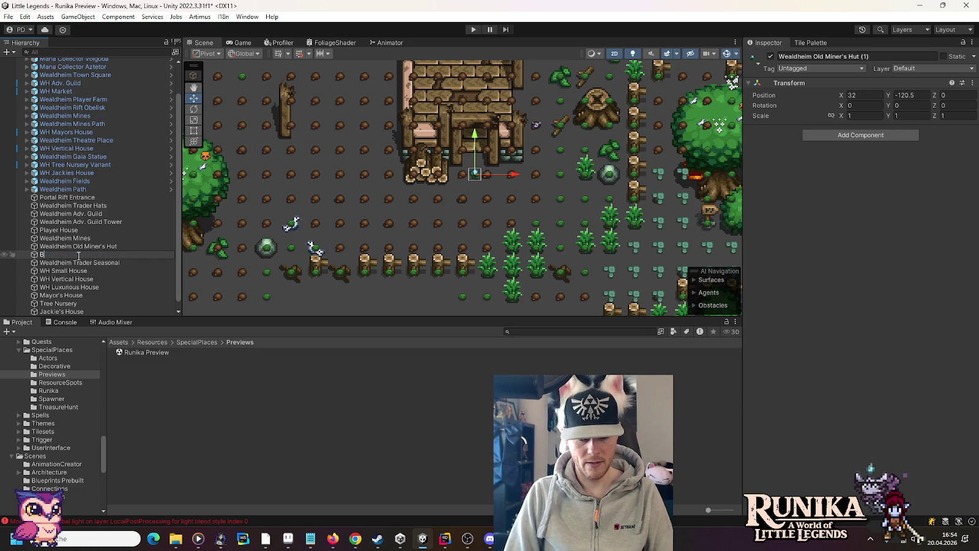
pyautogui.write('lacksmith')
pyautogui.press('Return')
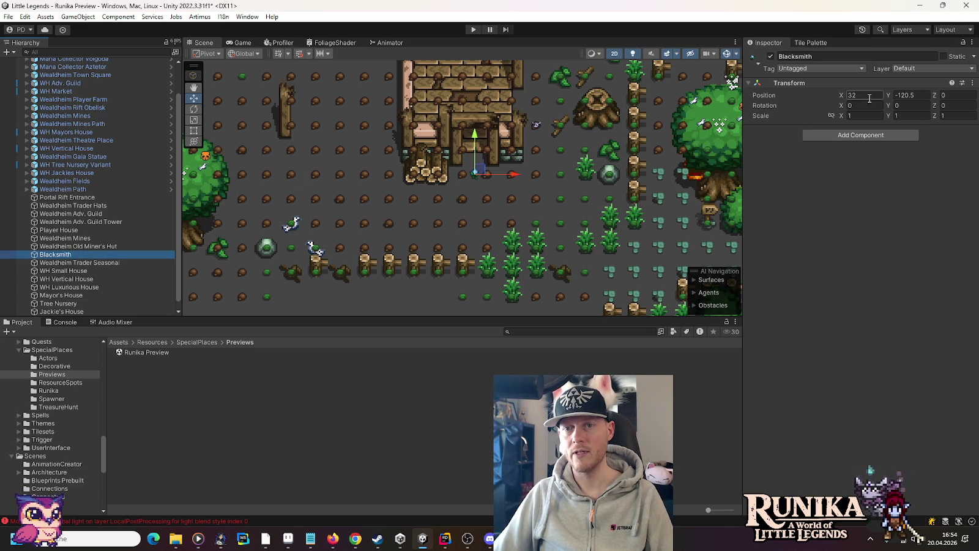
pyautogui.click(923, 97)
pyautogui.doubleClick(923, 97)
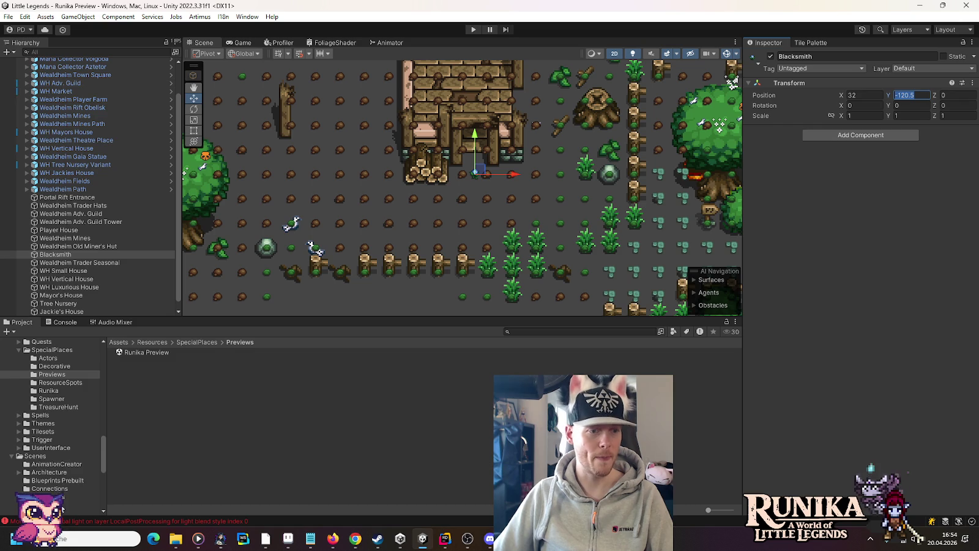
pyautogui.scroll(-5, 52, 469)
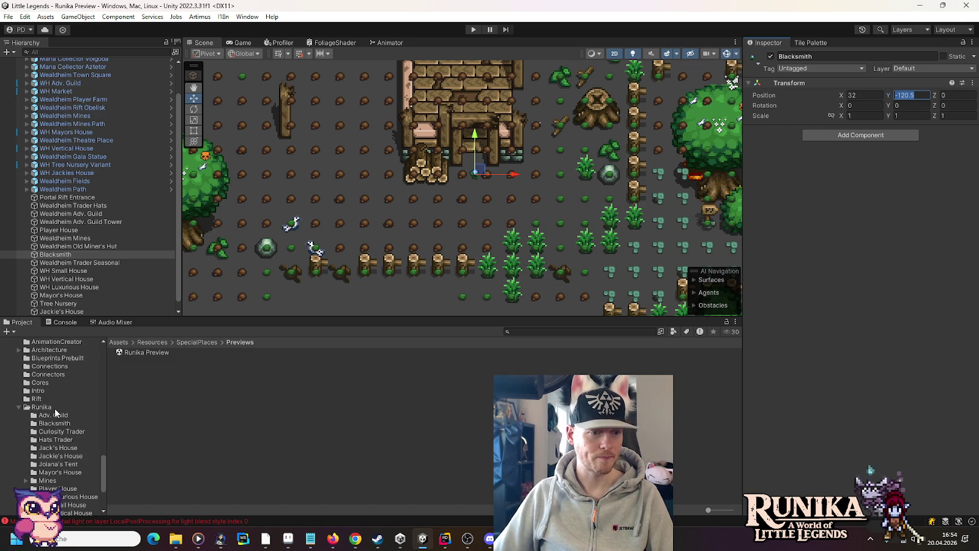
# Give the Blacksmith (Outside) connection a dynamic spawn position of X 32, Y -120.5.
pyautogui.click(58, 425)
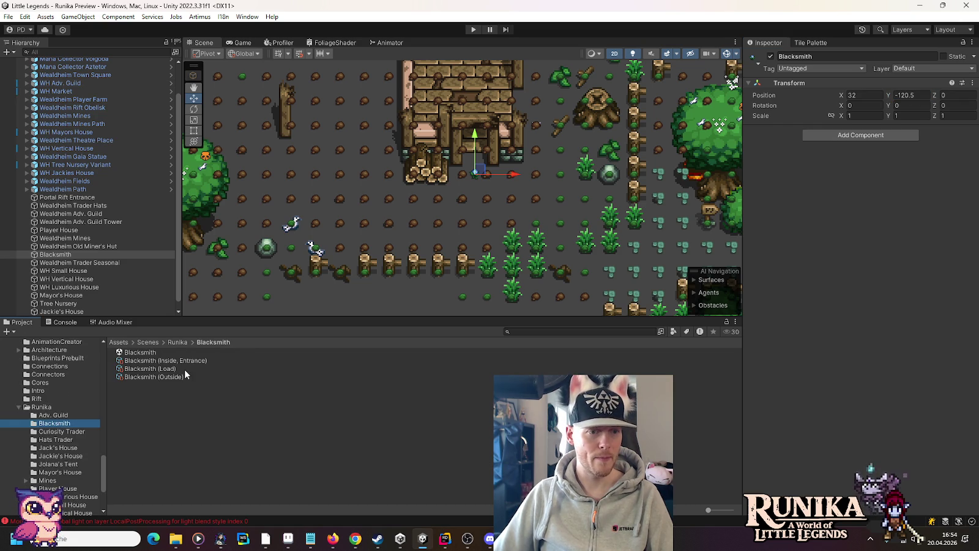
pyautogui.click(179, 377)
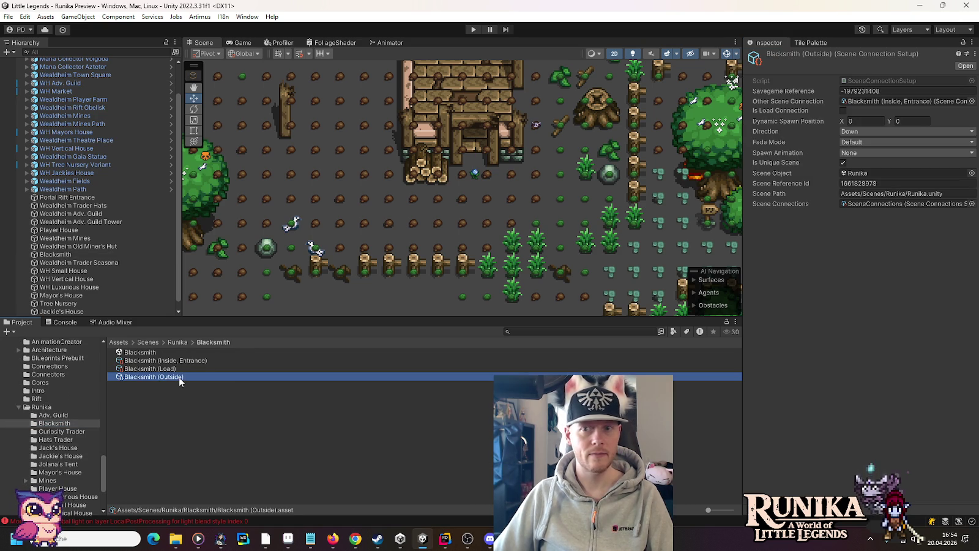
pyautogui.click(903, 122)
pyautogui.write('-120.5')
pyautogui.hotkey('shift', 'Tab')
pyautogui.write('32')
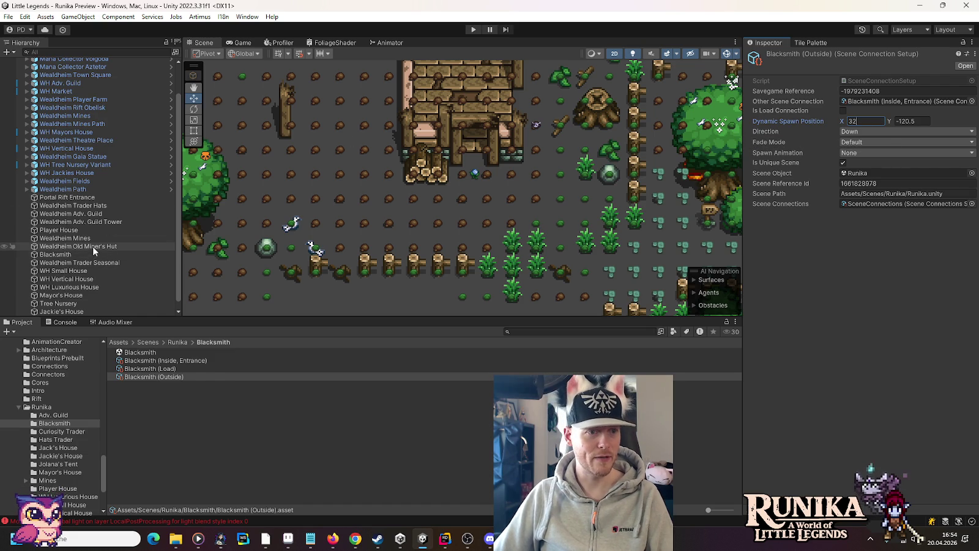
# Compare against the Blacksmith marker and Load connection, then reopen the Blacksmith interior scene.
pyautogui.click(88, 255)
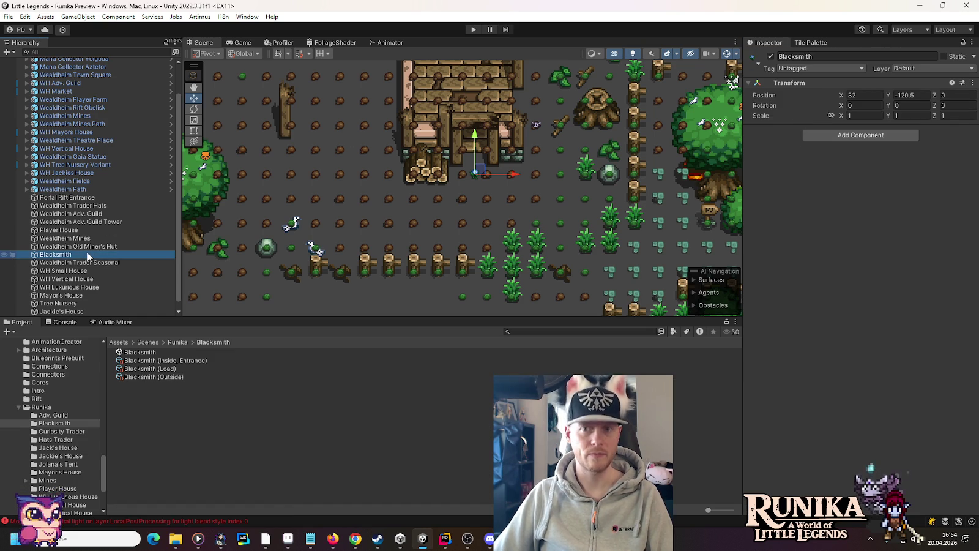
pyautogui.click(147, 368)
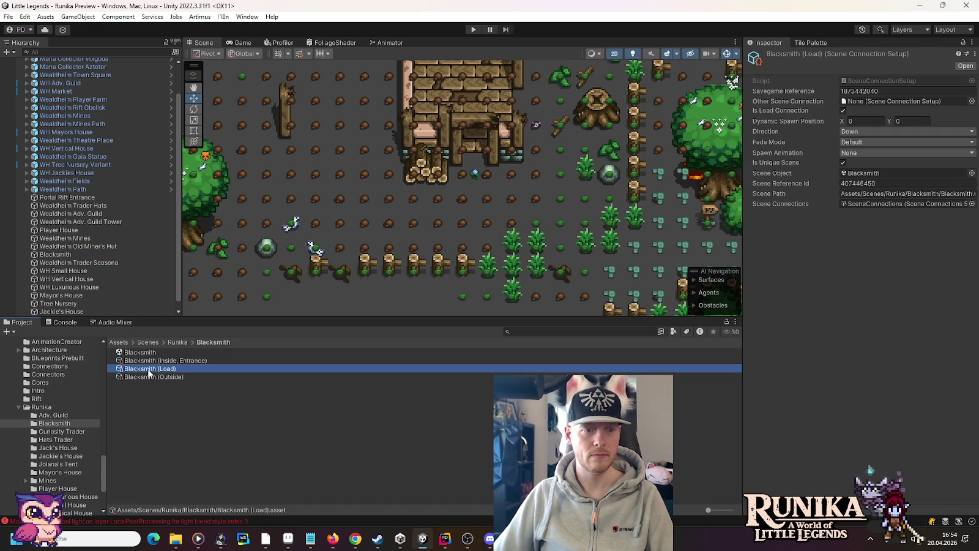
pyautogui.click(153, 376)
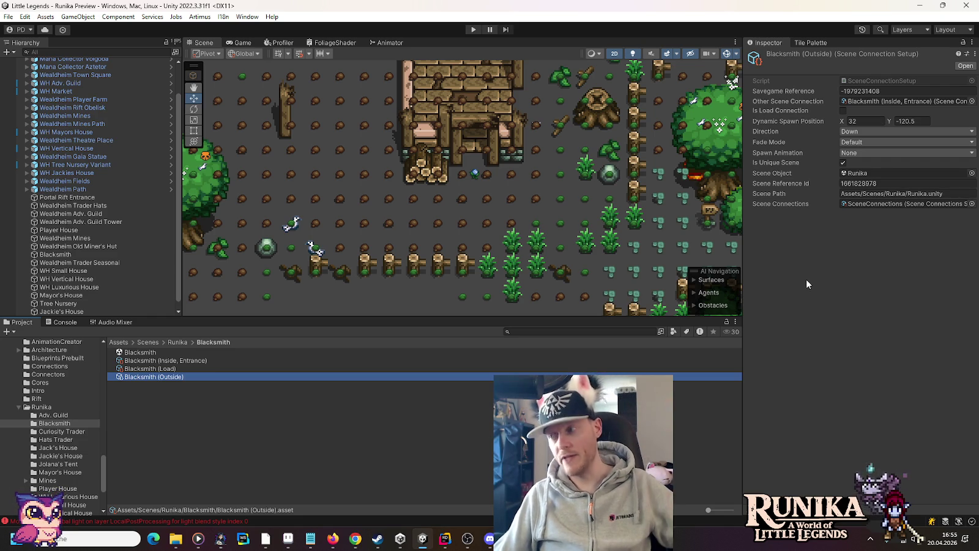
pyautogui.doubleClick(139, 352)
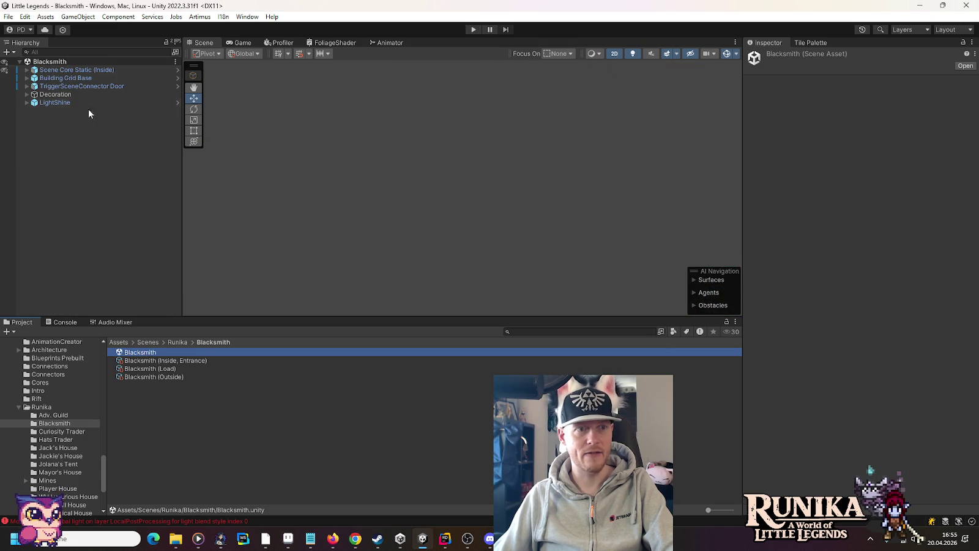
# Assign Blacksmith (Load) as Scene Core Static (Inside)'s Load Scene Connection.
pyautogui.click(74, 69)
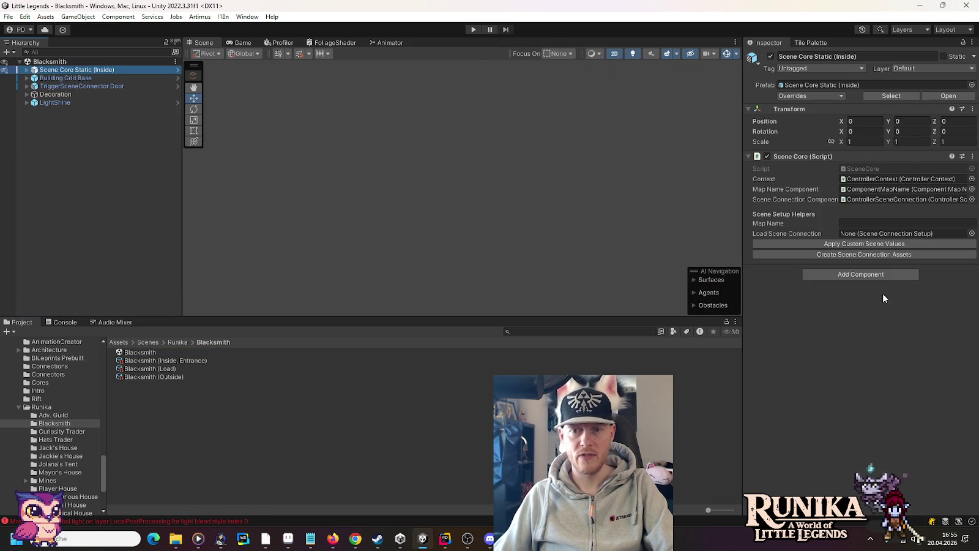
pyautogui.moveTo(173, 368); pyautogui.dragTo(910, 233)
pyautogui.click(900, 224)
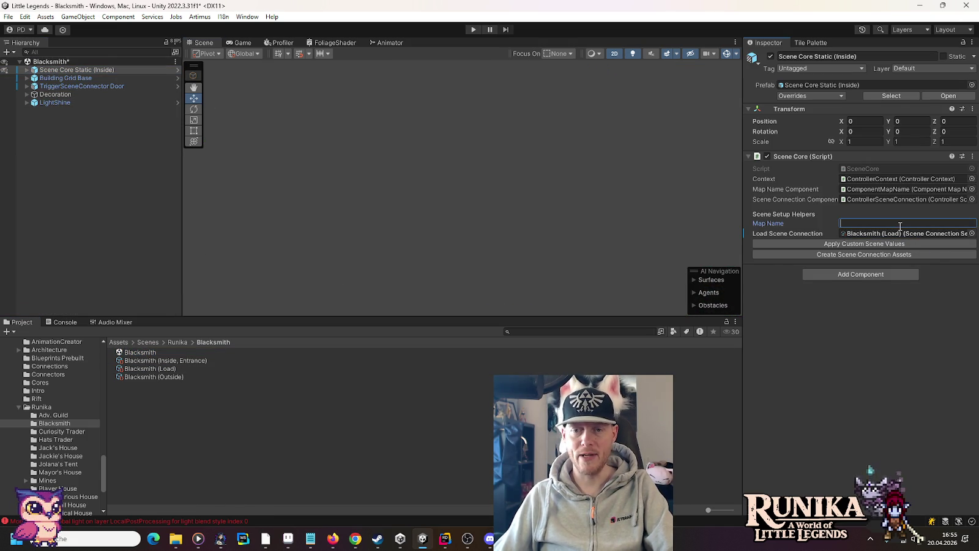
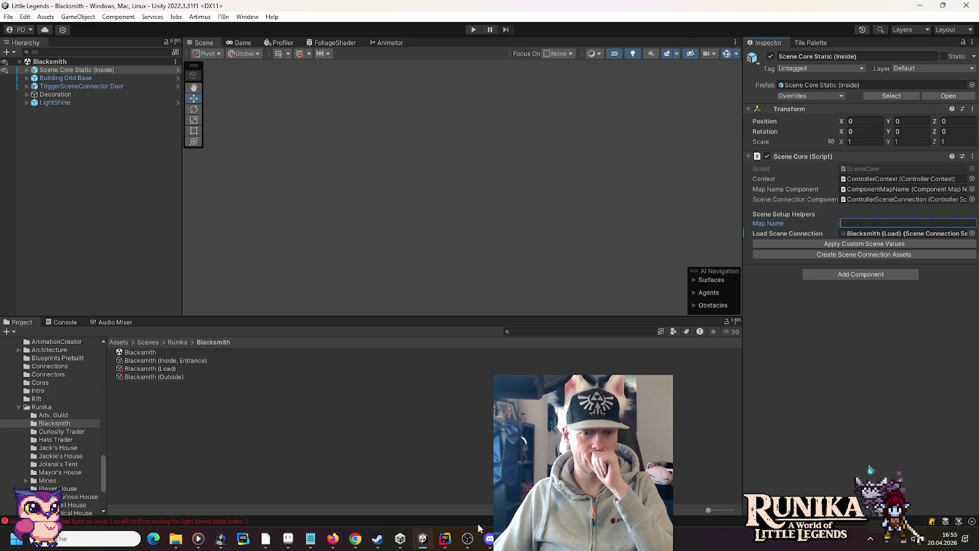
# Search Rider's de.json for 'Dein Haus' to find the name.your_house entry.
pyautogui.click(447, 546)
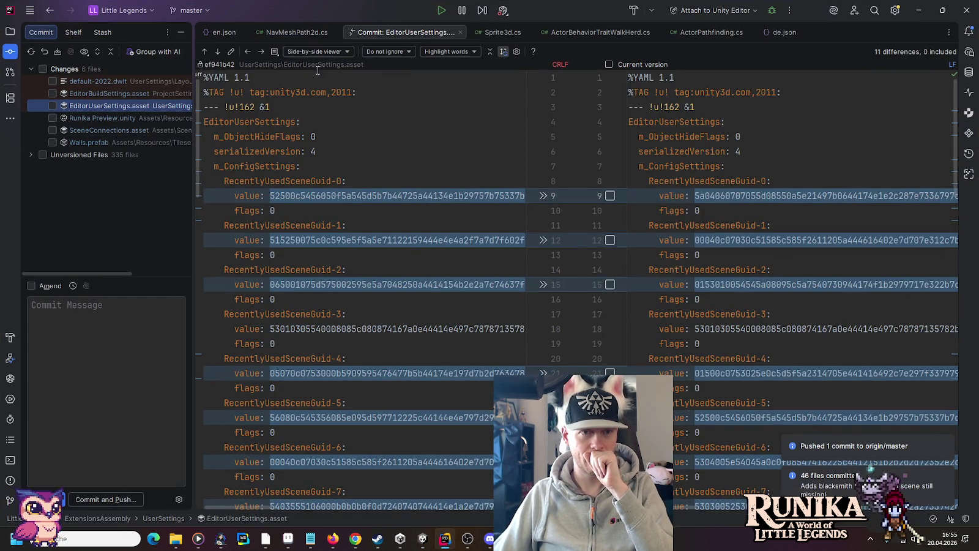
pyautogui.click(781, 32)
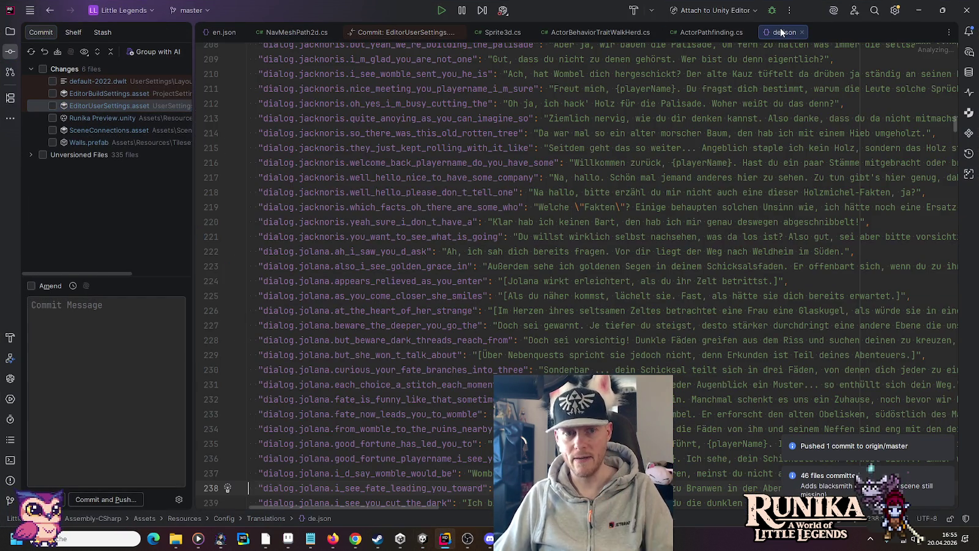
pyautogui.hotkey('ctrl', 'f')
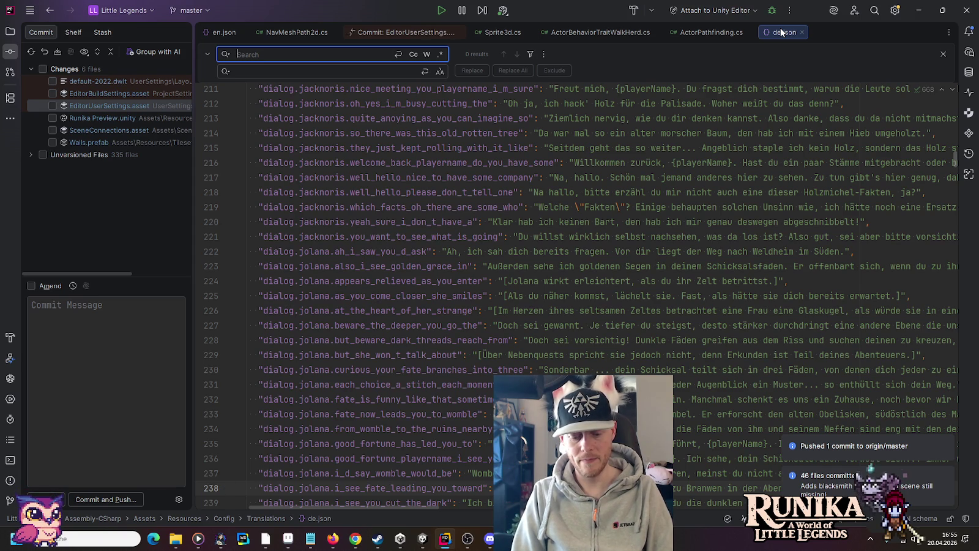
pyautogui.write('Dein Haus')
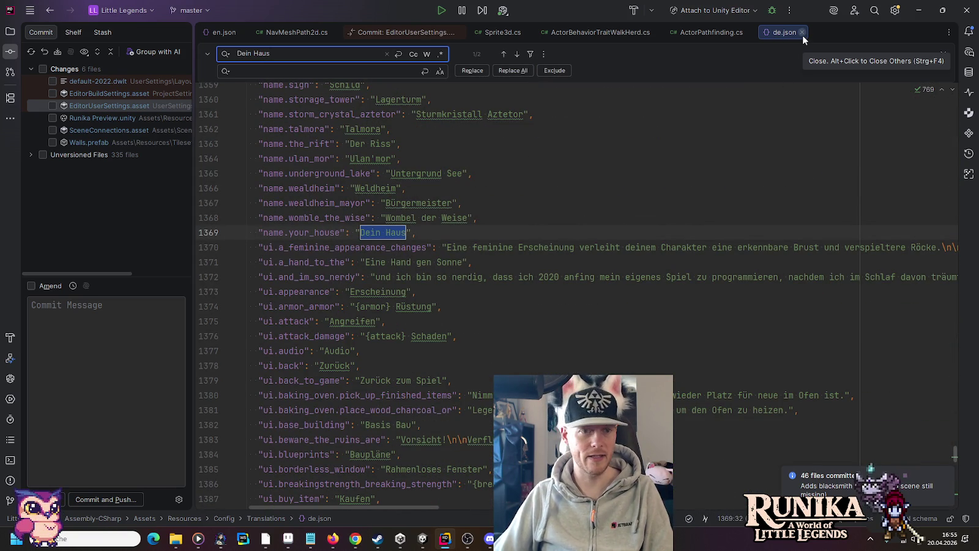
pyautogui.moveTo(786, 34); pyautogui.dragTo(278, 36)
pyautogui.click(917, 10)
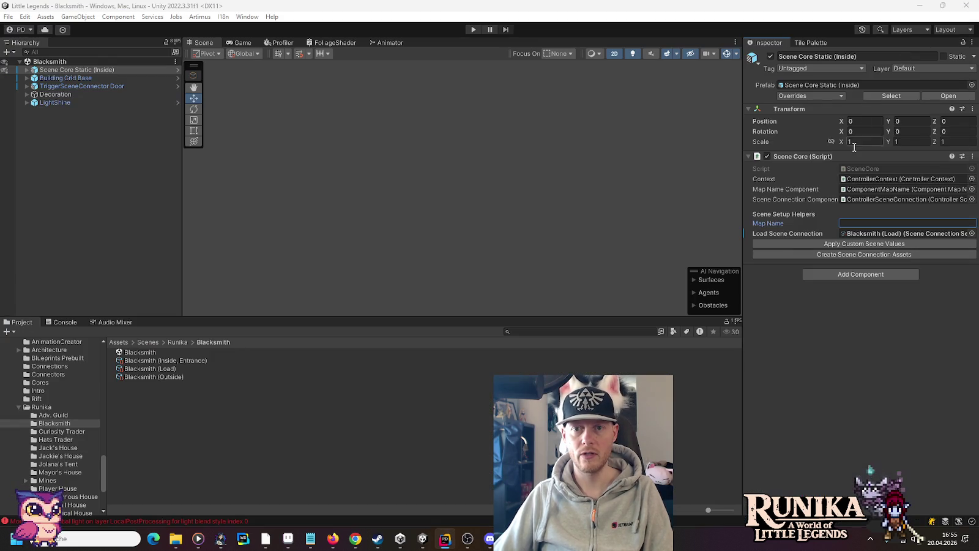
# Revert the scene core's Map Name and Load Scene Connection overrides to prefab values.
pyautogui.click(860, 223)
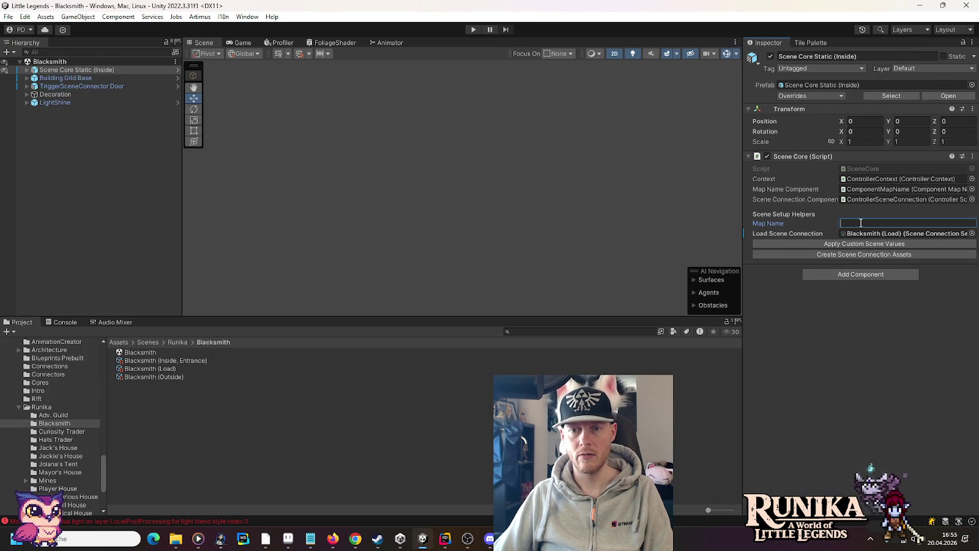
pyautogui.write('name.blacksmith')
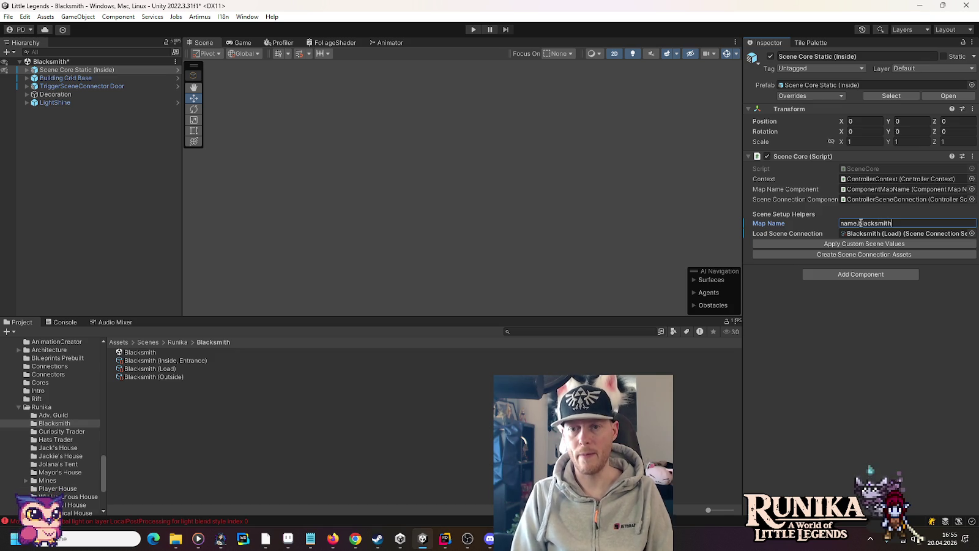
pyautogui.hotkey('ctrl', 'a')
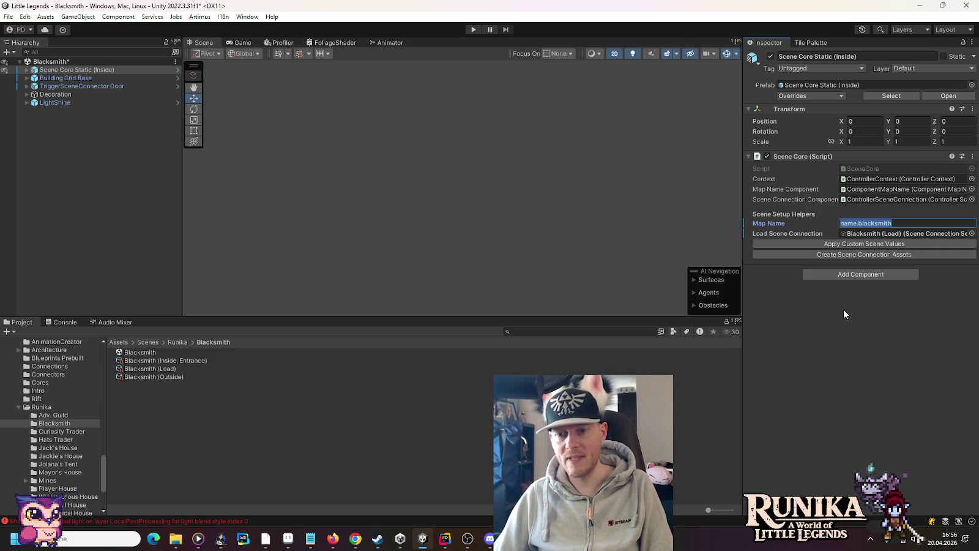
pyautogui.rightClick(792, 232)
pyautogui.click(770, 306)
pyautogui.rightClick(790, 233)
pyautogui.click(774, 232)
pyautogui.rightClick(772, 222)
pyautogui.click(787, 271)
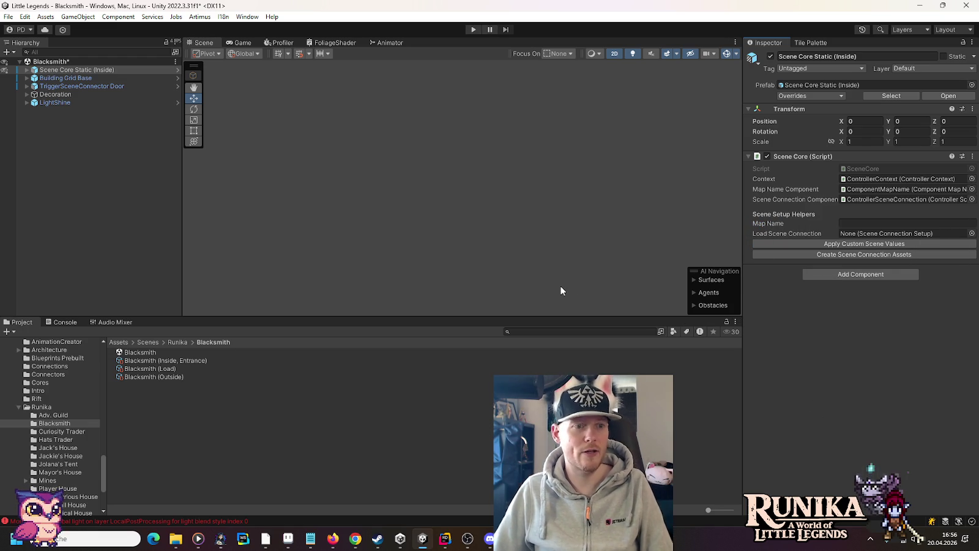
# Browse the existing Name-category translations in the I18n Editor.
pyautogui.click(221, 17)
pyautogui.click(225, 39)
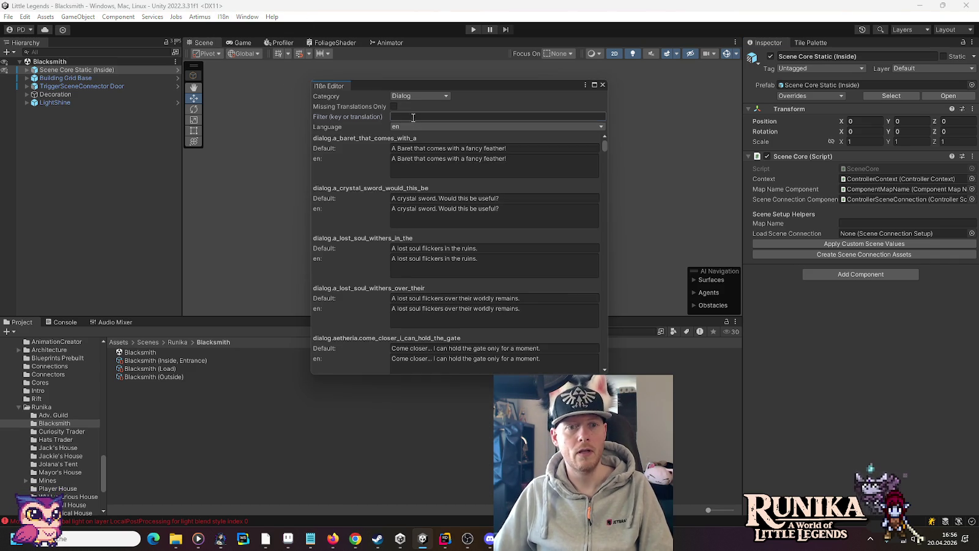
pyautogui.click(418, 96)
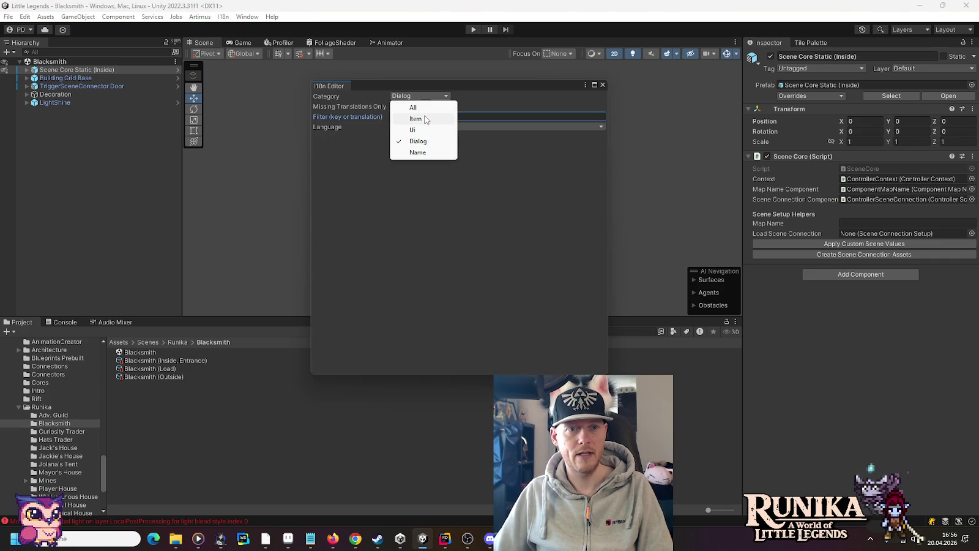
pyautogui.click(419, 152)
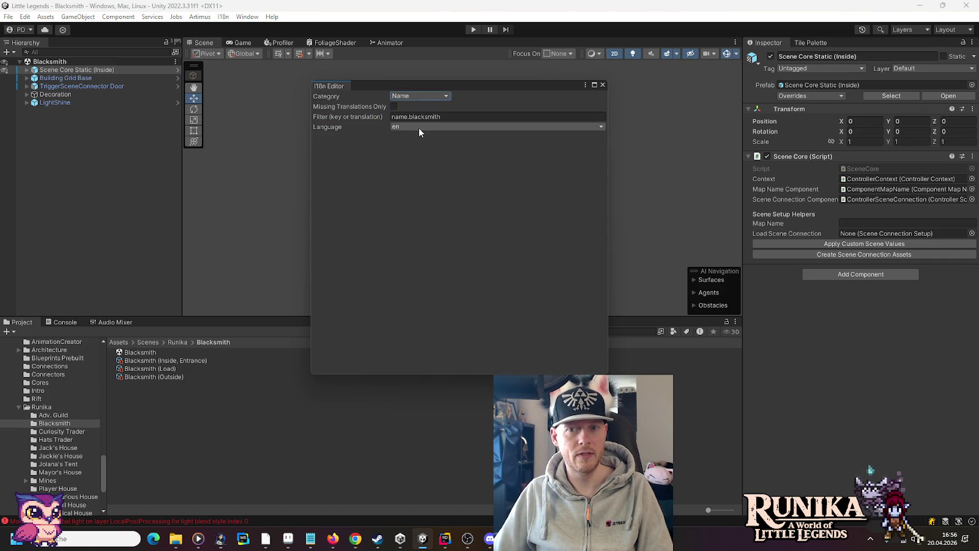
pyautogui.click(602, 85)
# Add translation key name.blacksmith with English text 'Blacksmith'.
pyautogui.click(222, 17)
pyautogui.click(234, 27)
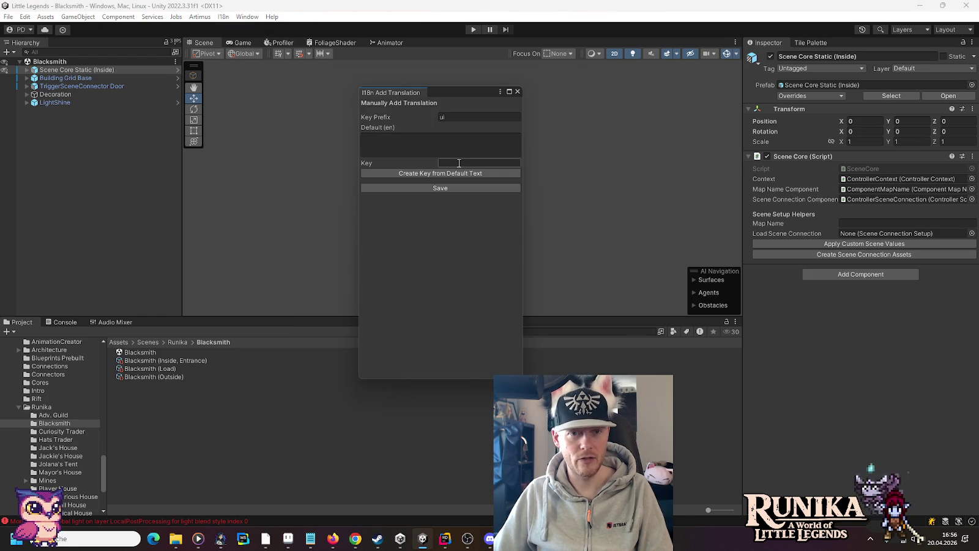
pyautogui.write('name.blacksmith')
pyautogui.click(439, 138)
pyautogui.write('B')
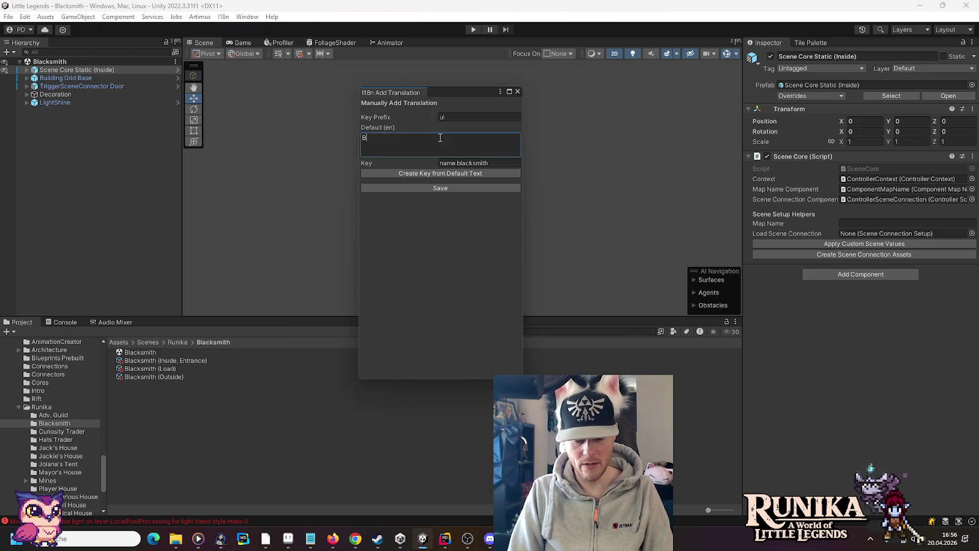
pyautogui.write('lacksmith')
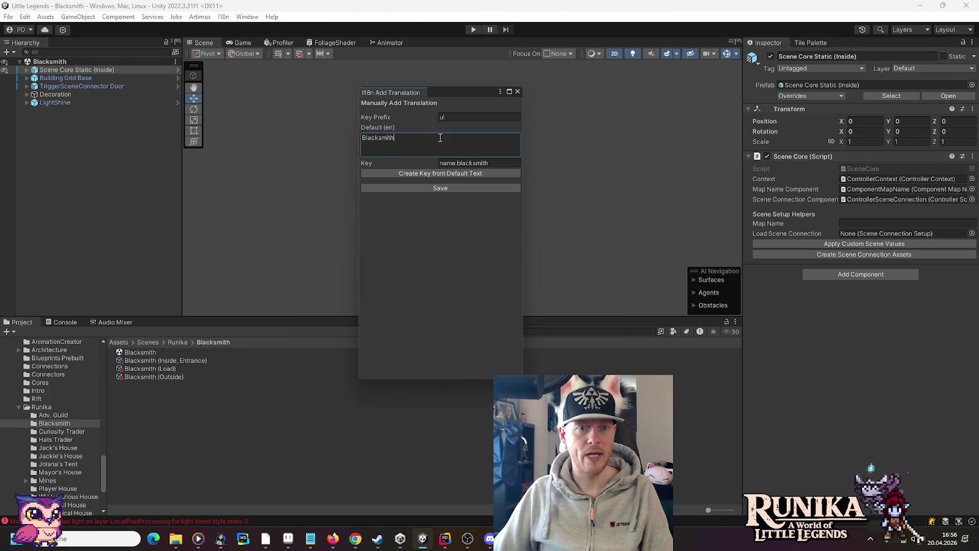
pyautogui.click(421, 187)
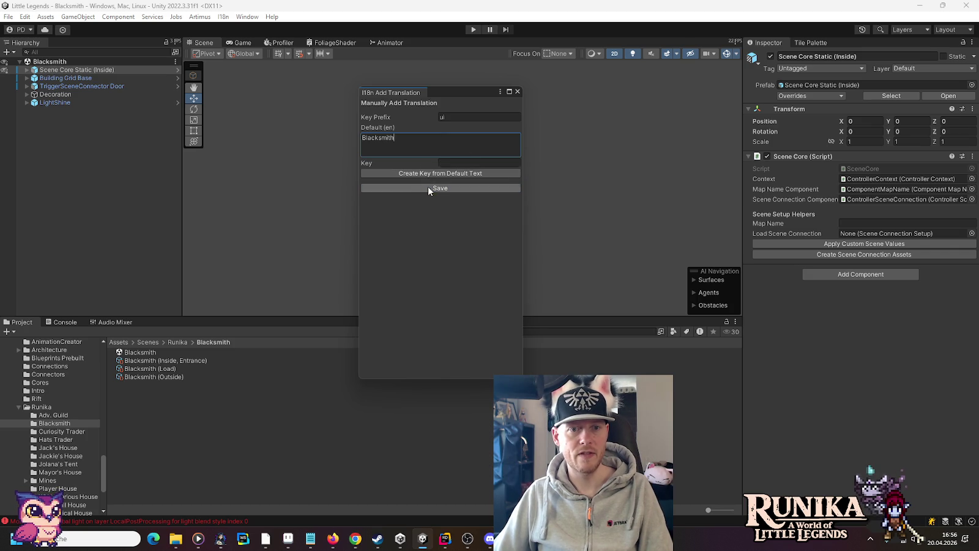
pyautogui.click(517, 91)
# Set the German (de) text of name.blacksmith to 'Schmiede' in the I18n Editor.
pyautogui.click(223, 17)
pyautogui.click(245, 29)
pyautogui.hotkey('ctrl', 'v')
pyautogui.click(420, 96)
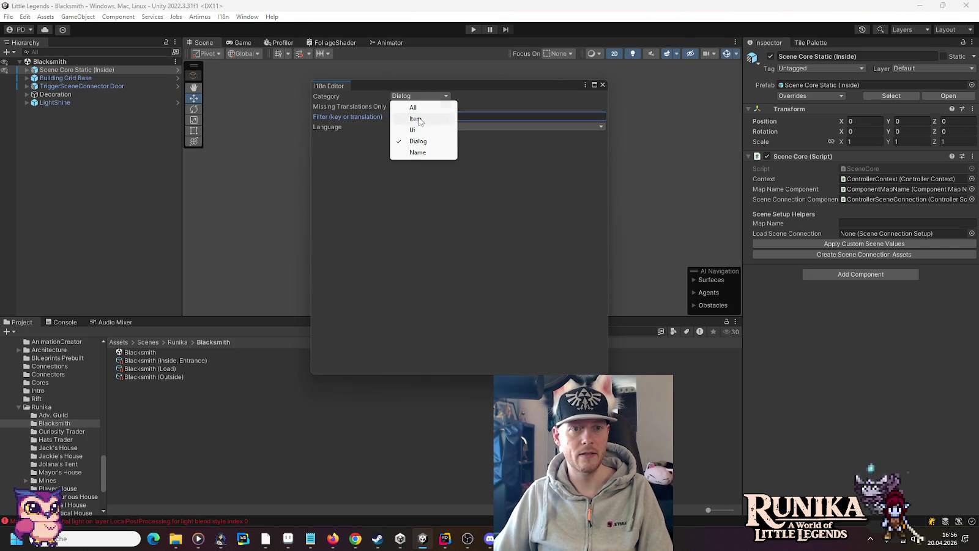
pyautogui.click(408, 151)
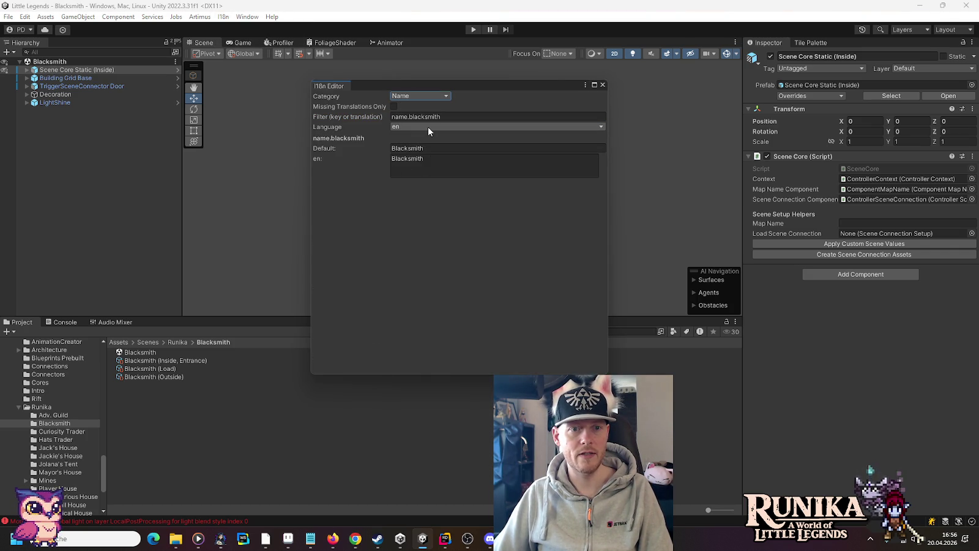
pyautogui.click(421, 164)
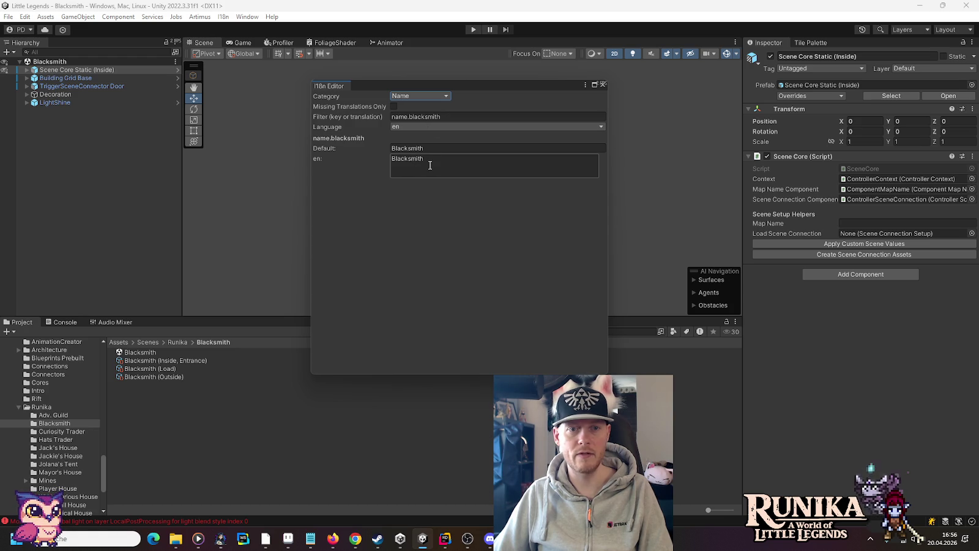
pyautogui.click(434, 129)
pyautogui.click(431, 147)
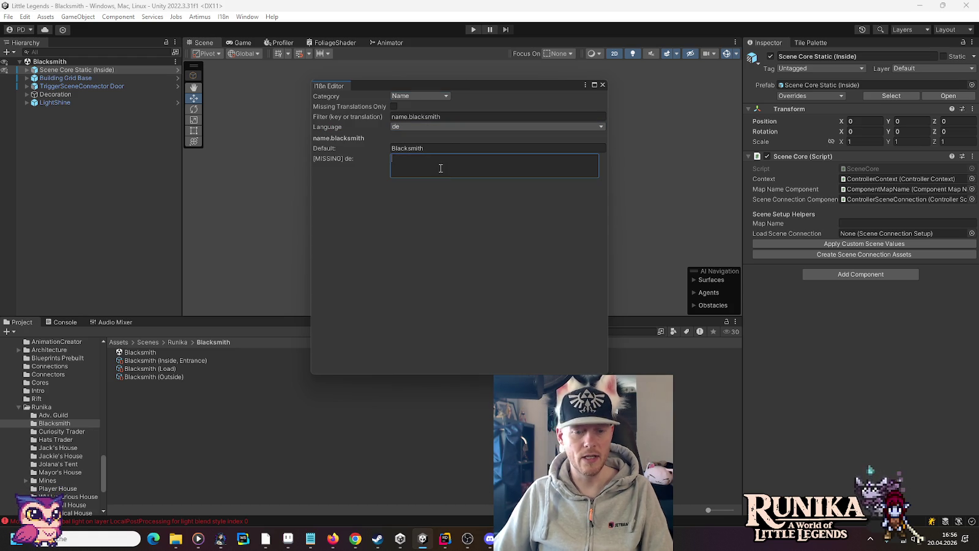
pyautogui.write('Schmiede')
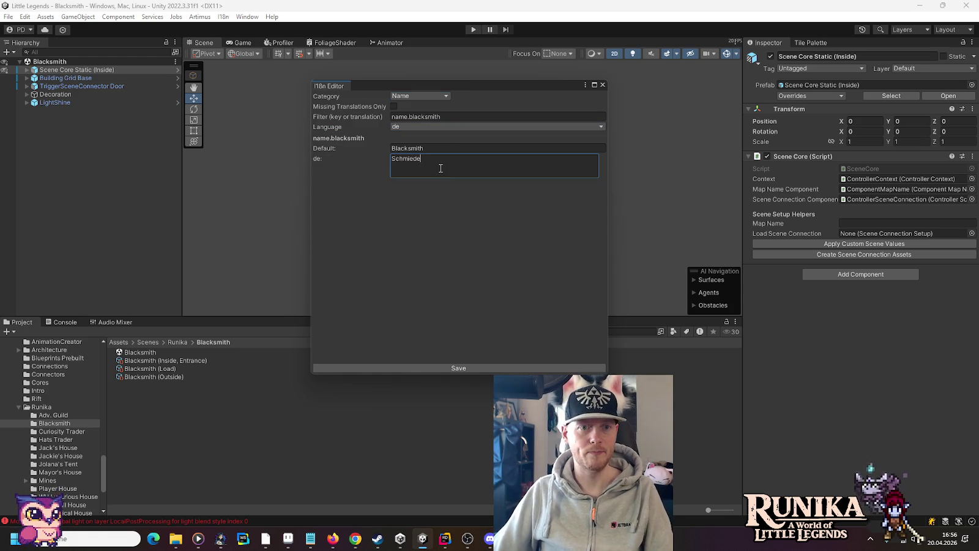
pyautogui.click(473, 364)
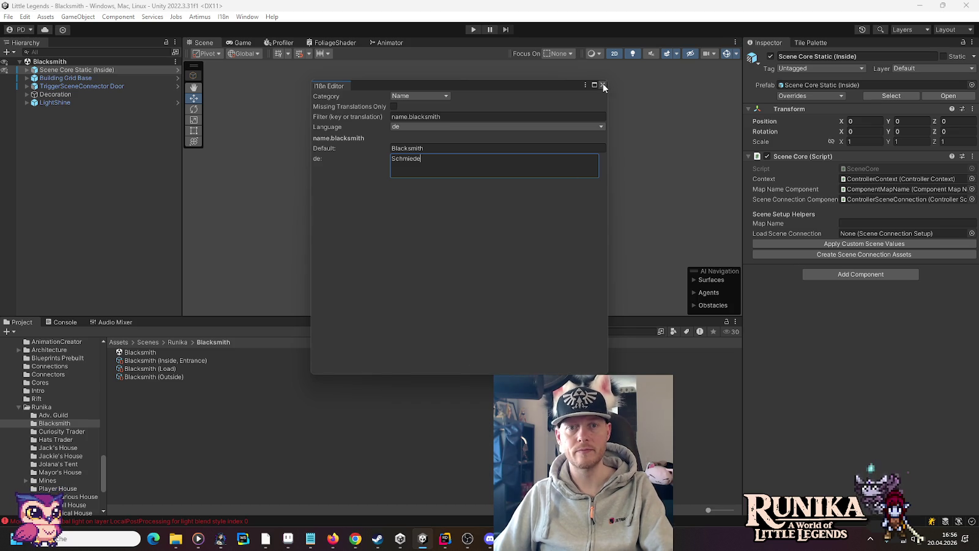
pyautogui.click(602, 85)
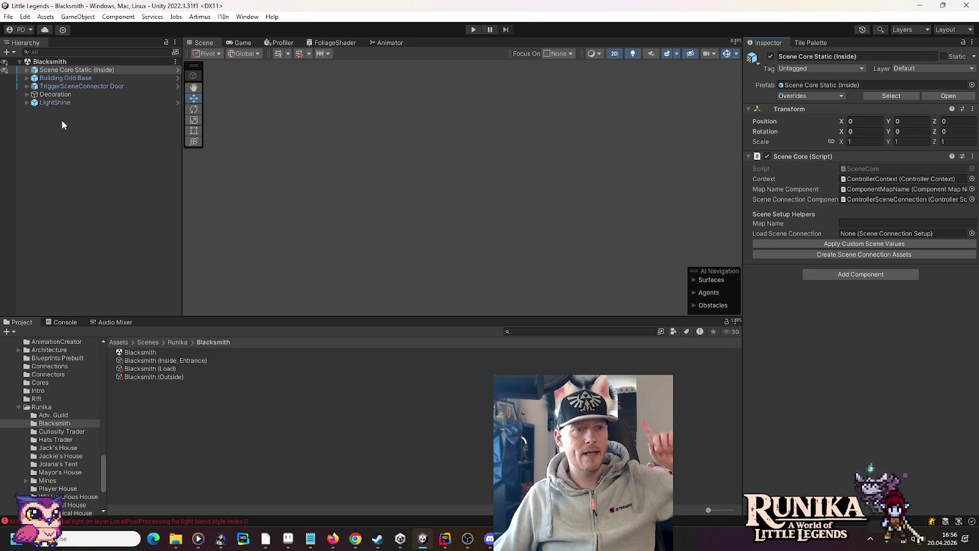
# Set TriggerSceneConnector Door's Scene Connection Self to Blacksmith (Inside, Entrance) and save the scene.
pyautogui.click(83, 86)
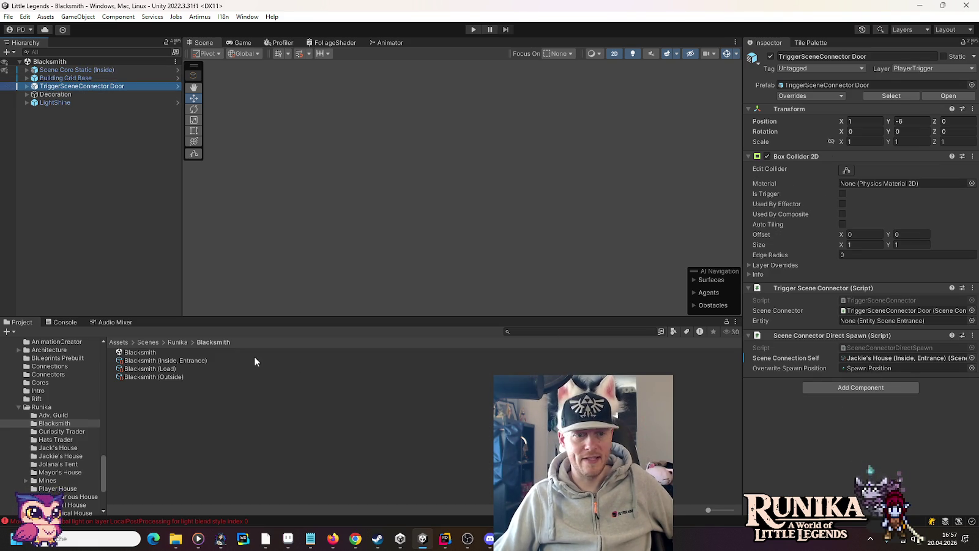
pyautogui.moveTo(199, 360)
pyautogui.mouseDown()
pyautogui.moveTo(832, 380)
pyautogui.moveTo(857, 359)
pyautogui.mouseUp()
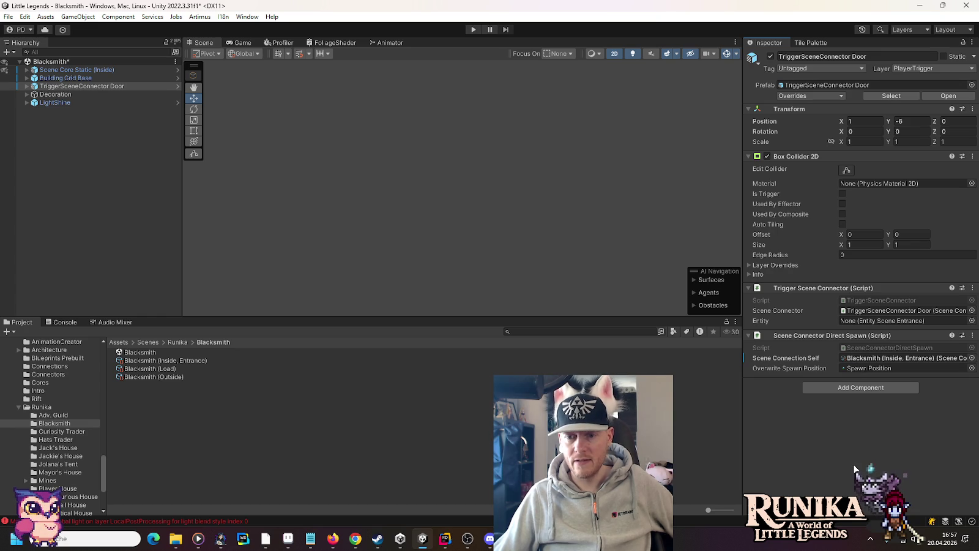
pyautogui.hotkey('ctrl', 's')
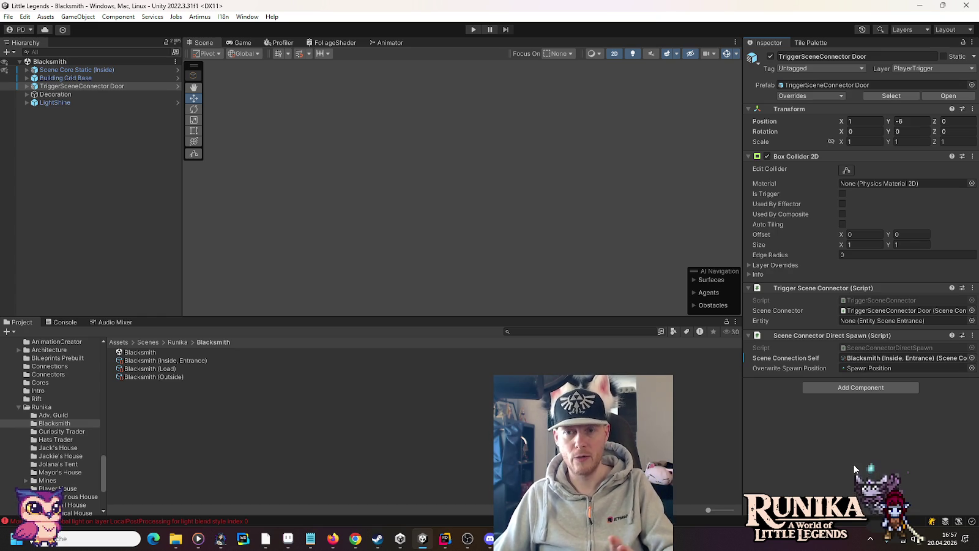
# Open the Blacksmith building prefab from Entities/Buildings/Wealdheim.
pyautogui.scroll(5, 82, 420)
pyautogui.scroll(10, 81, 416)
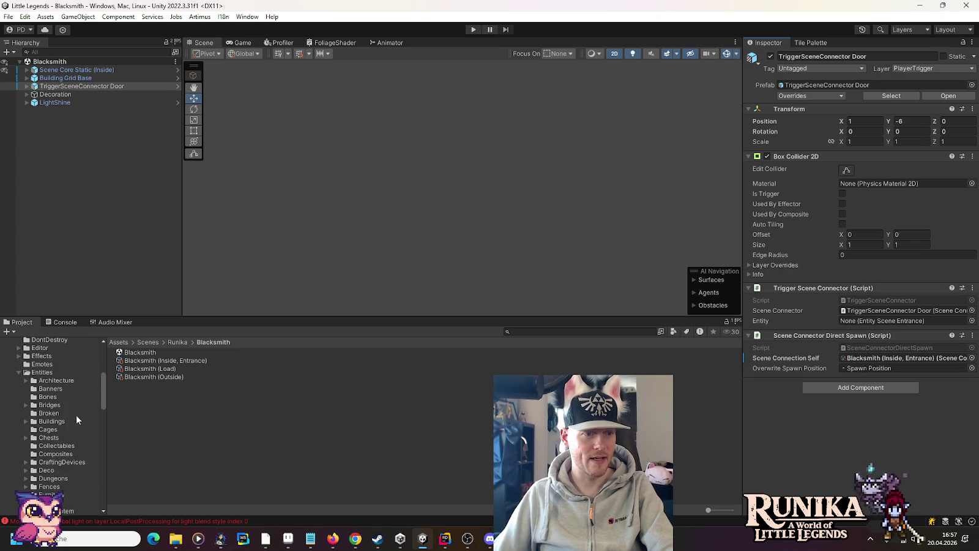
pyautogui.click(26, 421)
pyautogui.scroll(-3, 44, 435)
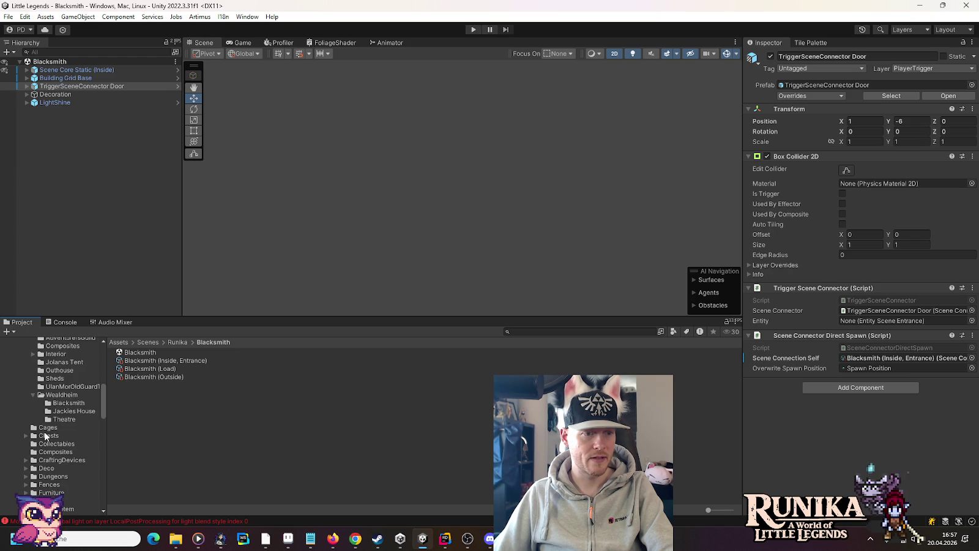
pyautogui.click(67, 402)
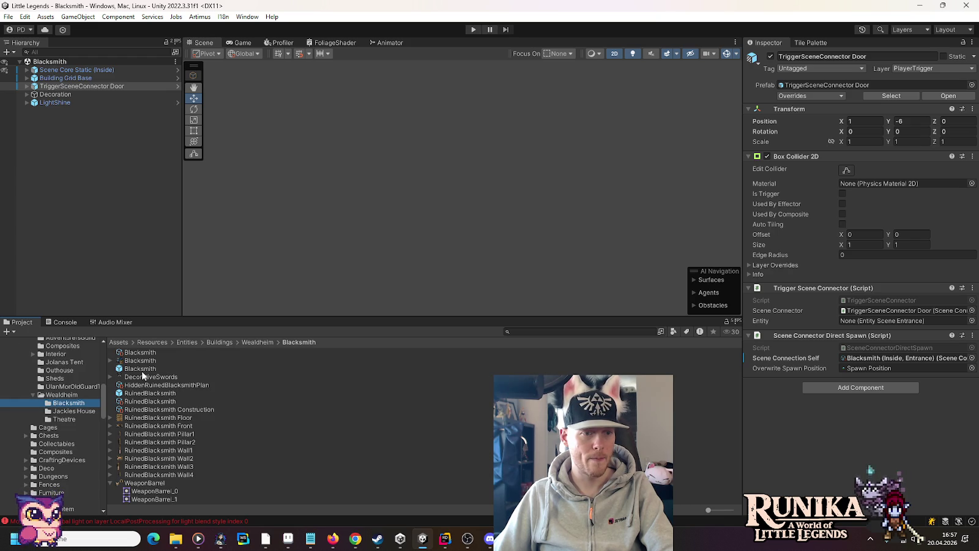
pyautogui.doubleClick(140, 368)
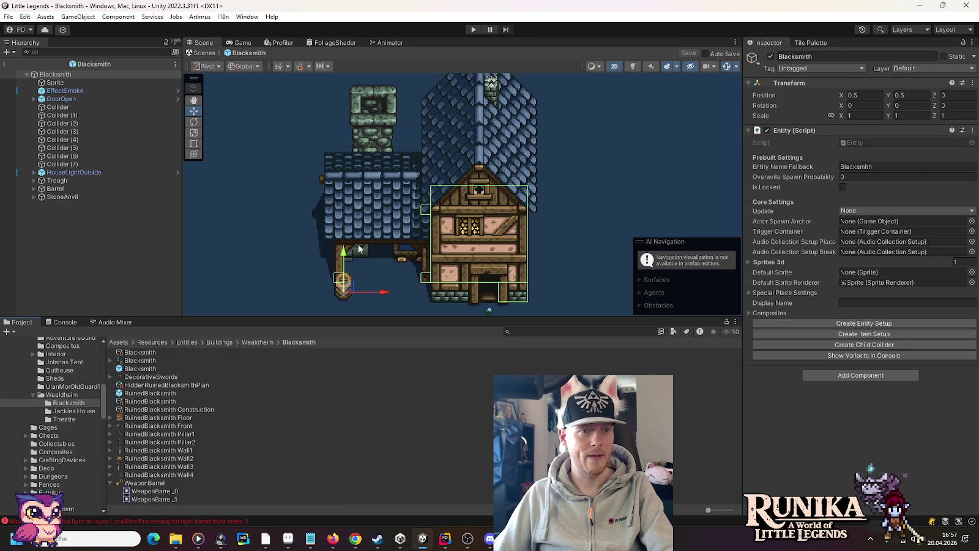
# Set the door trigger connector's Scene Connection Self to Blacksmith (Outside) and save.
pyautogui.moveTo(359, 249); pyautogui.dragTo(361, 153)
pyautogui.click(490, 215)
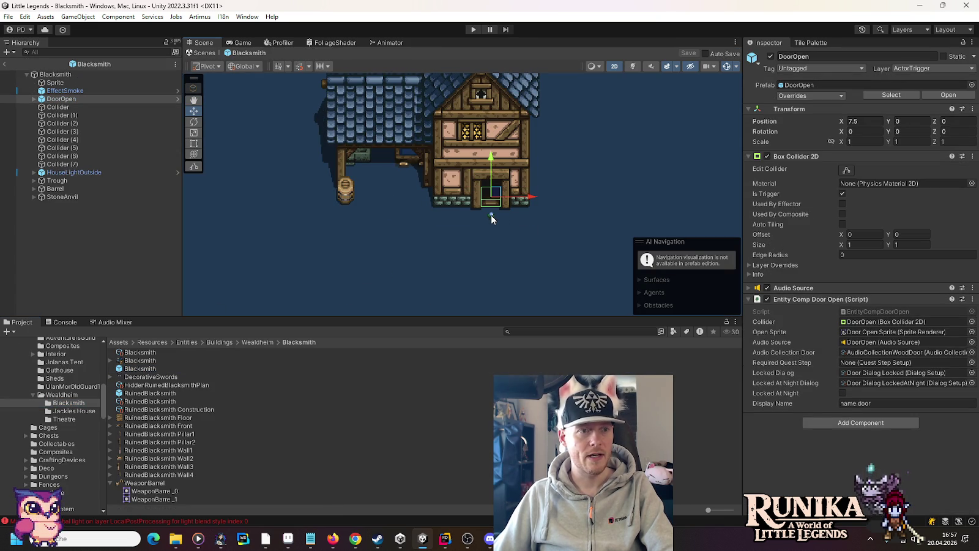
pyautogui.click(34, 99)
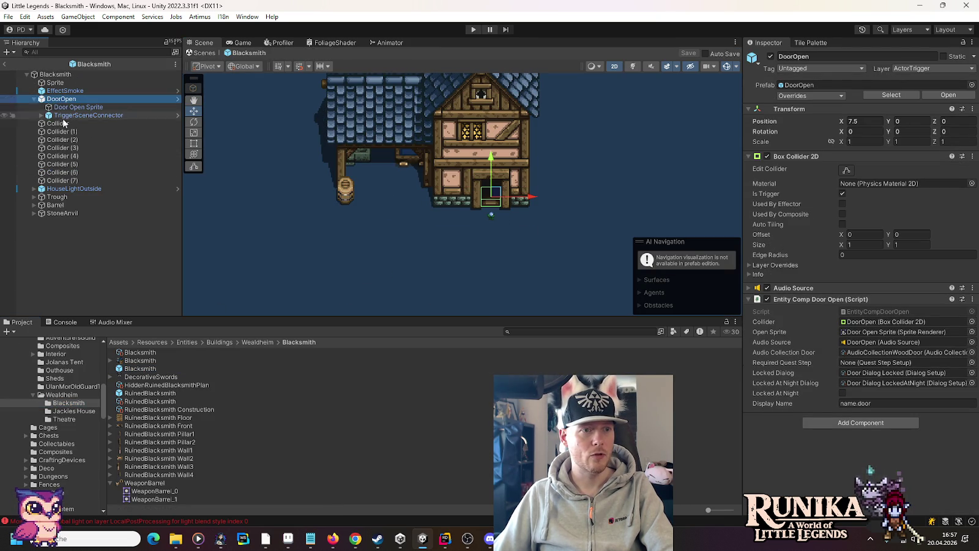
pyautogui.click(85, 115)
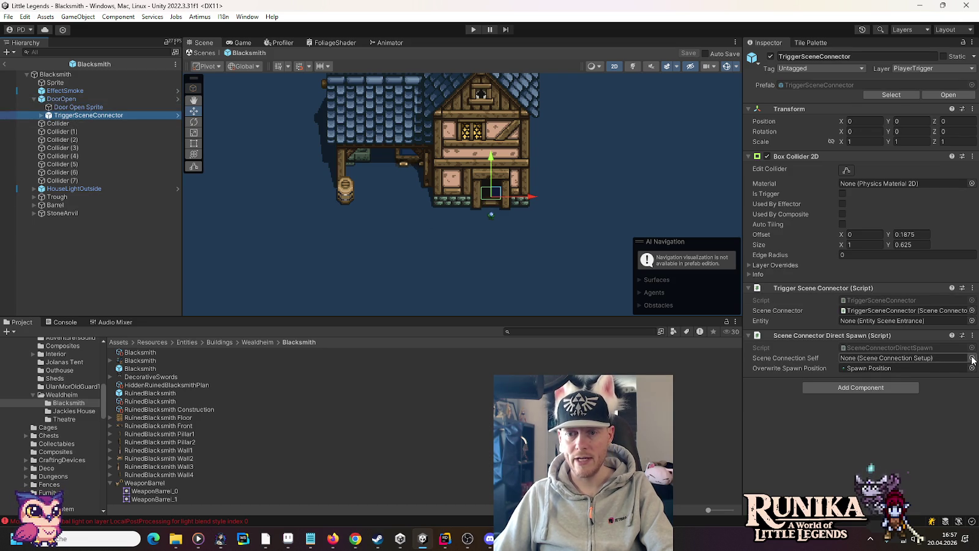
pyautogui.click(972, 358)
pyautogui.write('black')
pyautogui.click(493, 257)
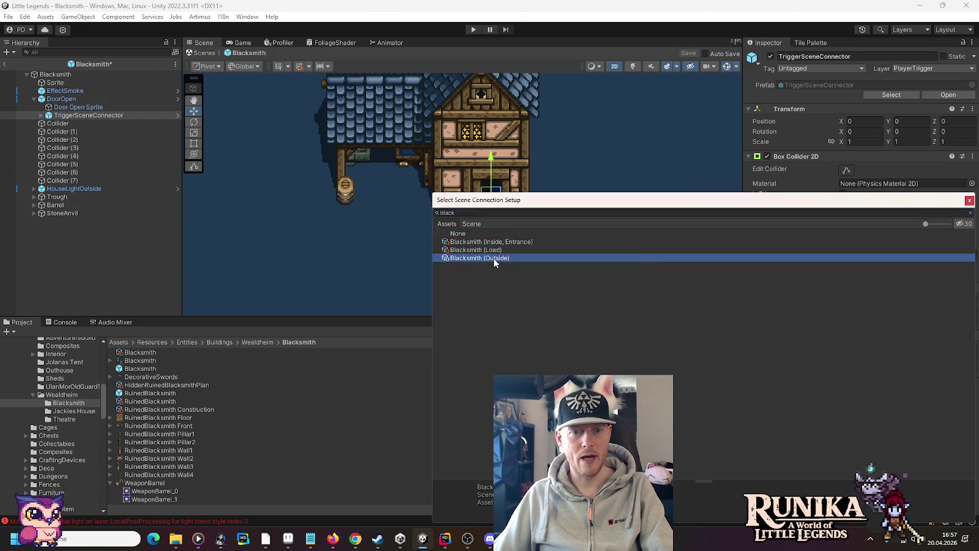
pyautogui.doubleClick(493, 258)
pyautogui.hotkey('ctrl', 's')
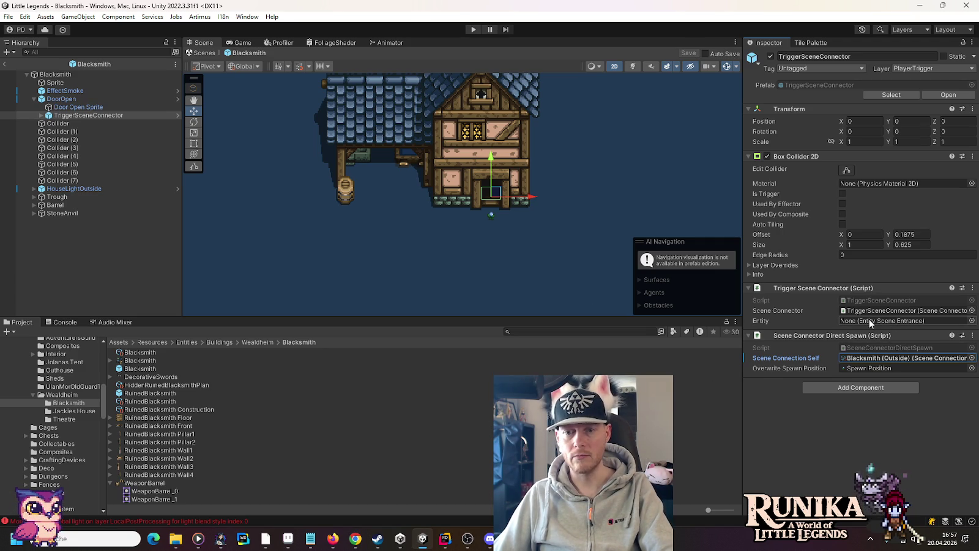
# Add an Entity Scene Entrance component to the Blacksmith root and remove the old Entity component.
pyautogui.moveTo(868, 310)
pyautogui.mouseDown()
pyautogui.moveTo(869, 320)
pyautogui.moveTo(132, 88)
pyautogui.mouseUp()
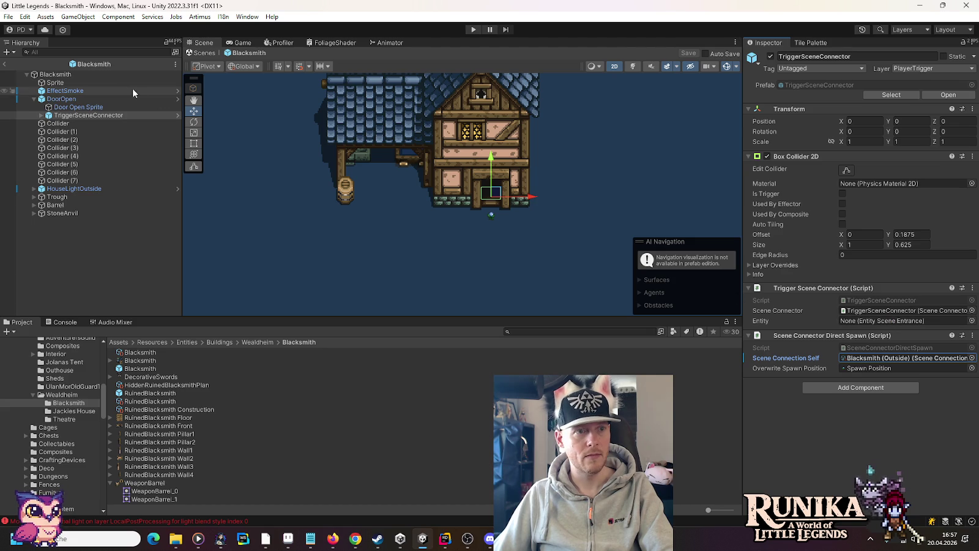
pyautogui.click(75, 74)
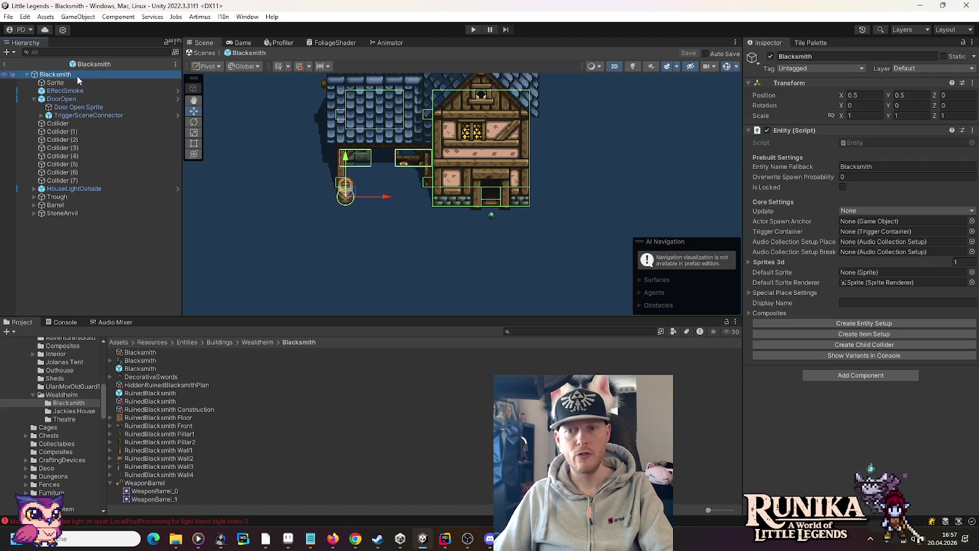
pyautogui.click(857, 375)
pyautogui.write('entity sc')
pyautogui.press('Return')
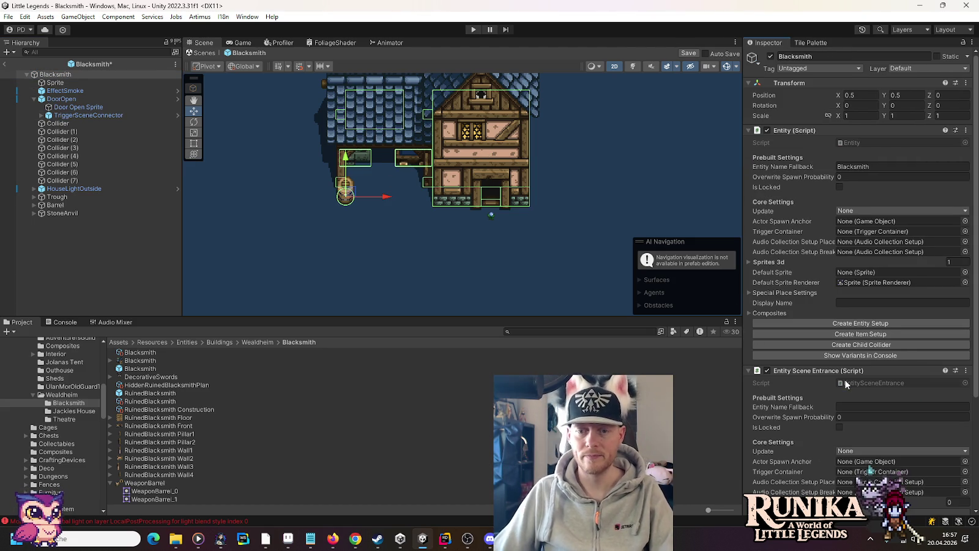
pyautogui.rightClick(860, 134)
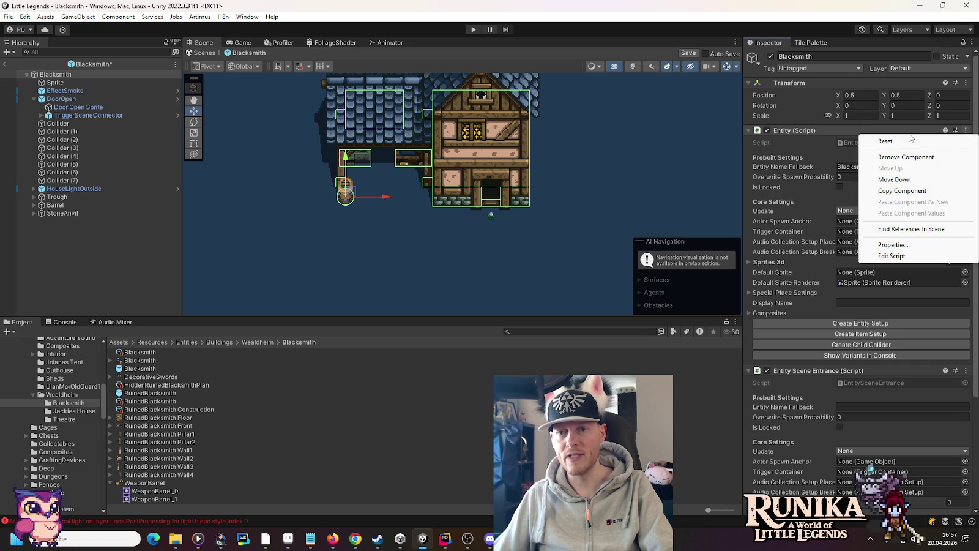
pyautogui.click(844, 166)
pyautogui.click(844, 167)
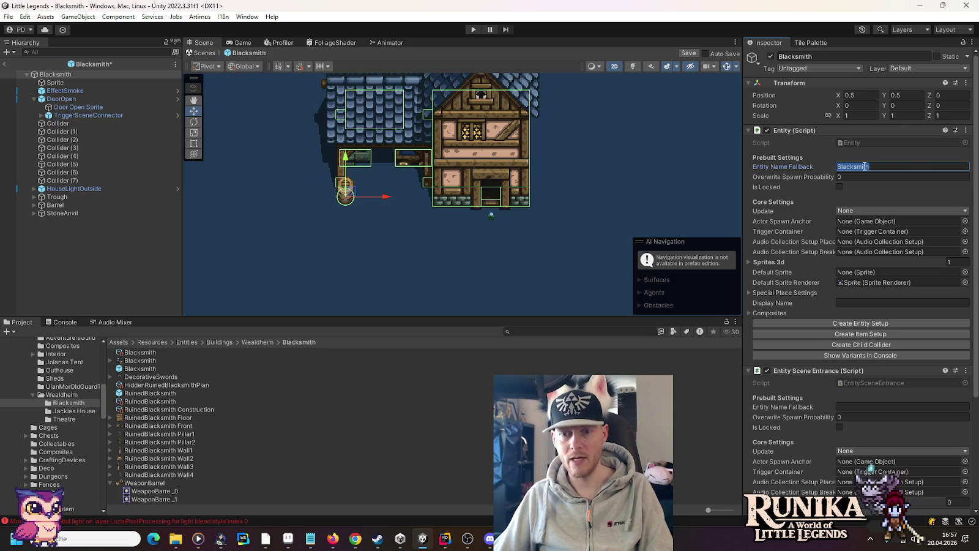
pyautogui.rightClick(857, 131)
pyautogui.click(932, 155)
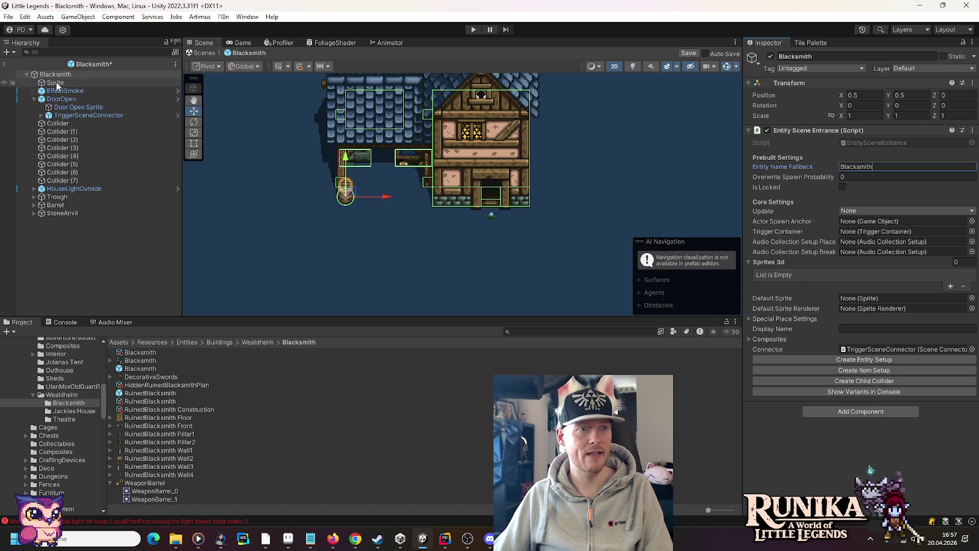
# Assign the Sprite object to the Sprites 3d list and default sprite renderer, then save.
pyautogui.moveTo(56, 84); pyautogui.dragTo(278, 144)
pyautogui.moveTo(774, 257); pyautogui.dragTo(776, 269)
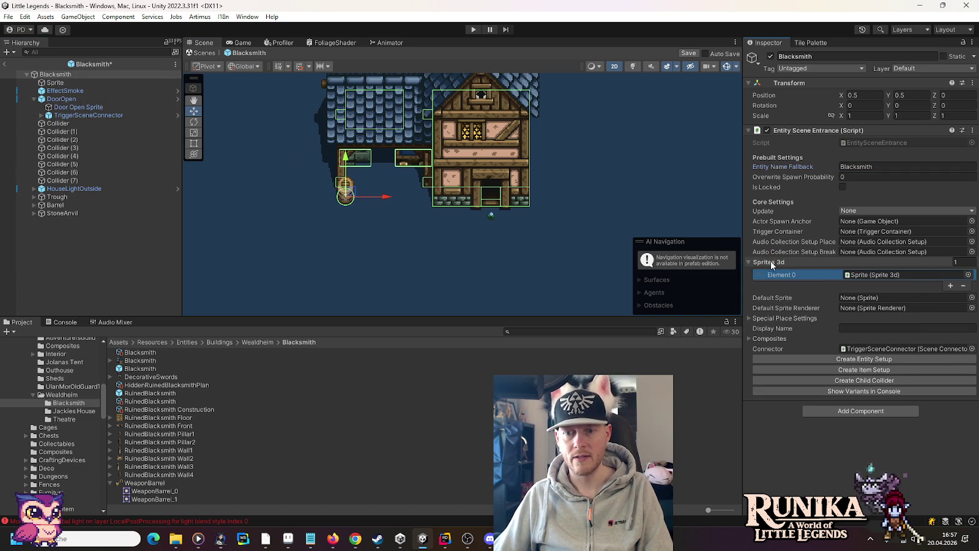
pyautogui.moveTo(528, 186); pyautogui.dragTo(868, 307)
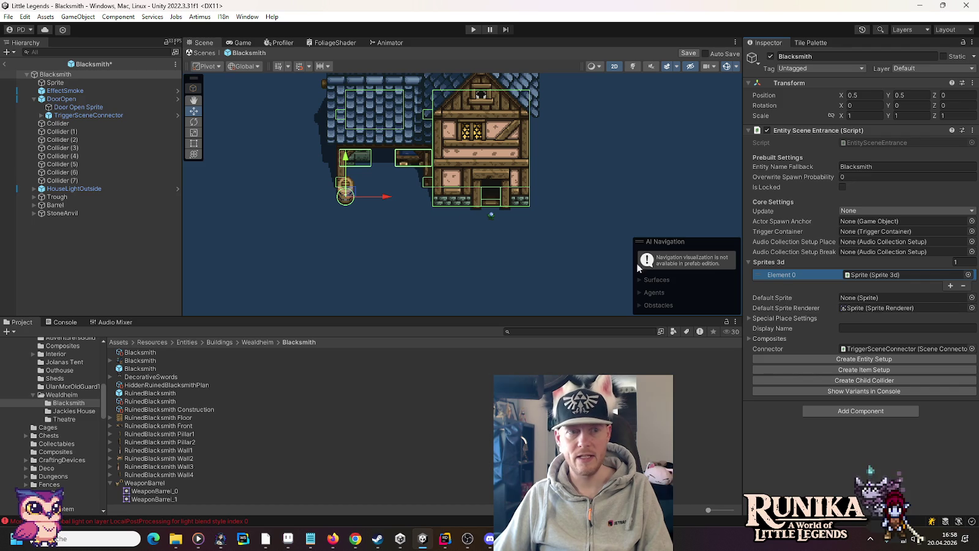
pyautogui.hotkey('ctrl', 's')
# Link the Blacksmith scene entrance as the door trigger connector's Entity and save.
pyautogui.click(47, 83)
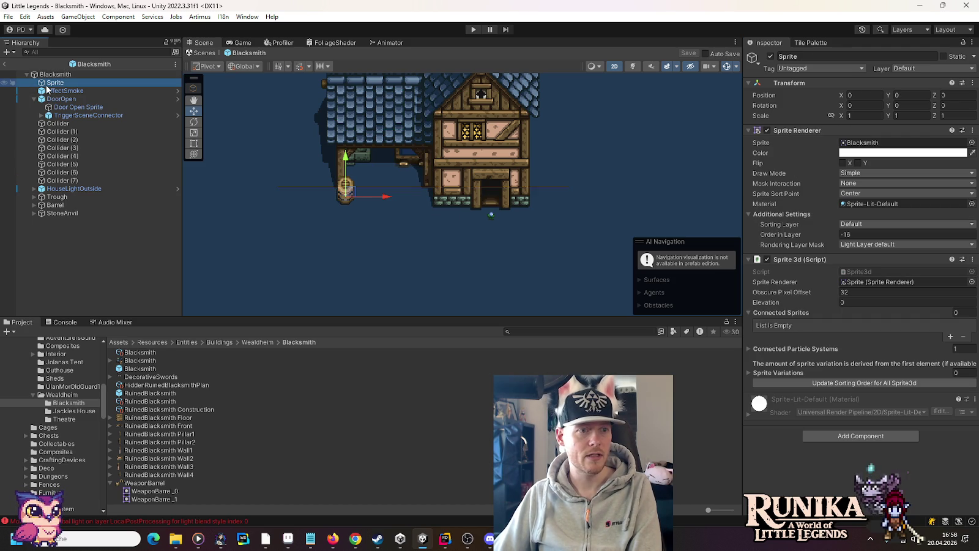
pyautogui.click(61, 99)
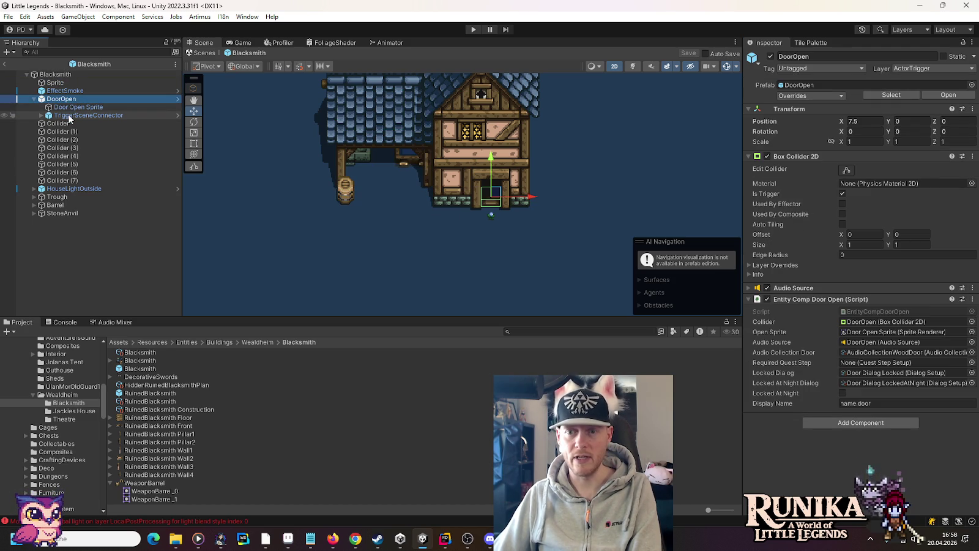
pyautogui.press('Down')
pyautogui.click(69, 116)
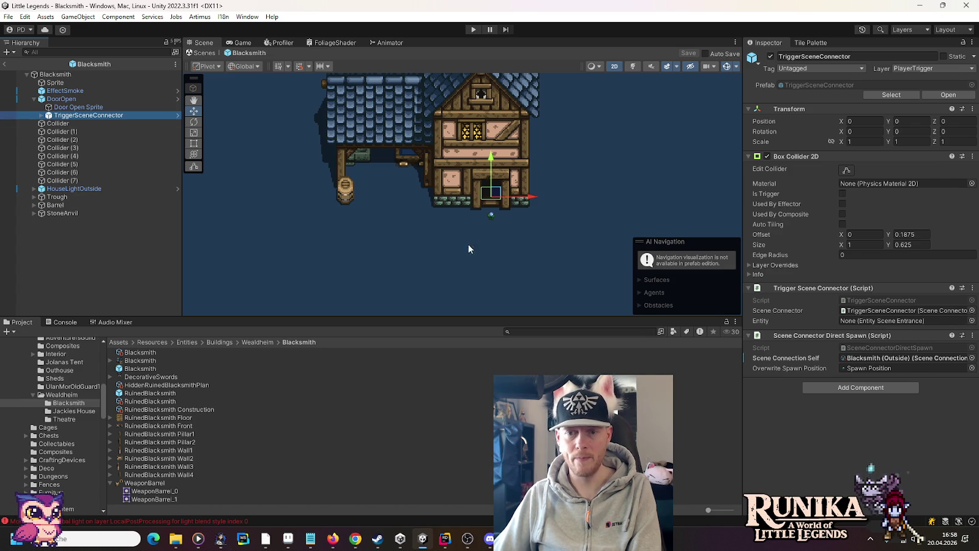
pyautogui.moveTo(58, 74)
pyautogui.mouseDown()
pyautogui.moveTo(734, 294)
pyautogui.moveTo(881, 321)
pyautogui.mouseUp()
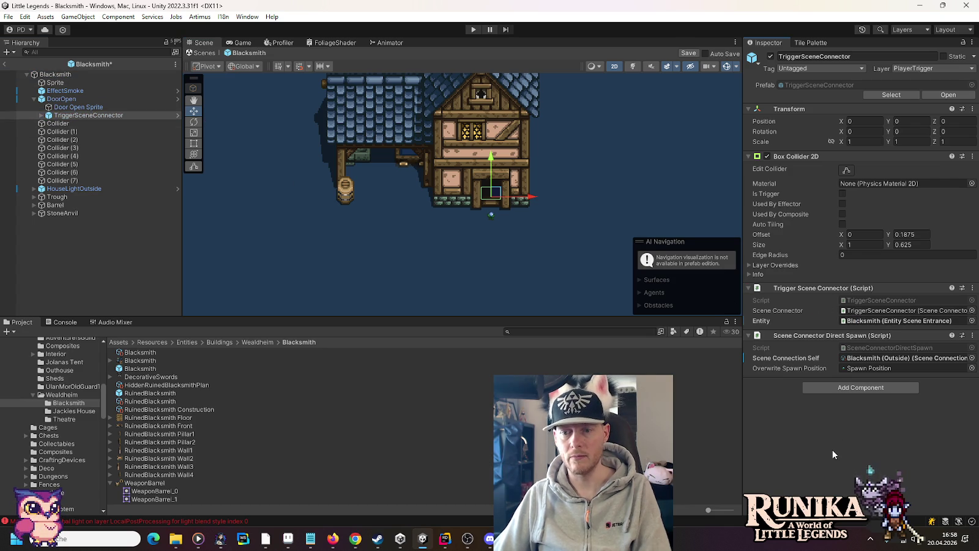
pyautogui.hotkey('ctrl', 's')
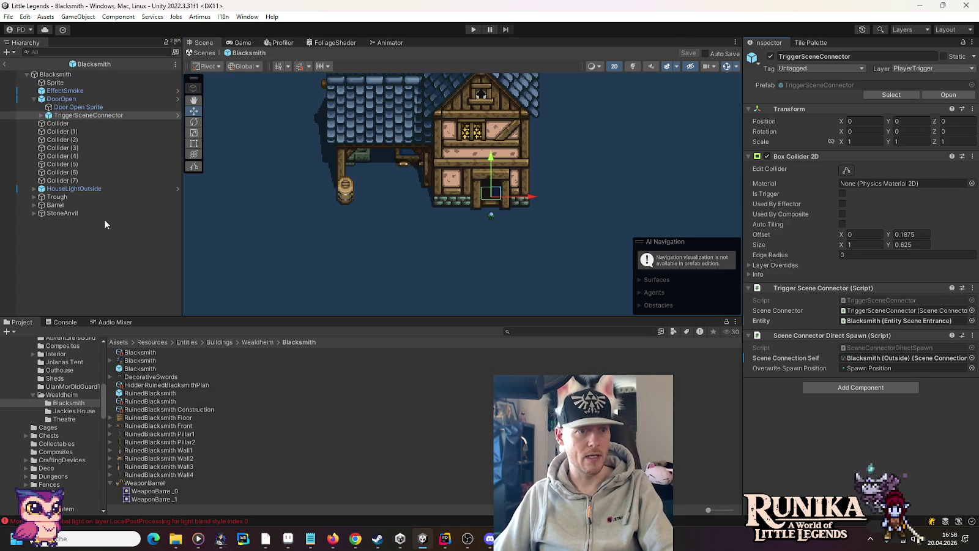
# Review the prefab's children from the stone anvil up to the Blacksmith root.
pyautogui.click(79, 211)
pyautogui.press('Up')
pyautogui.press('Up')
pyautogui.press('Up')
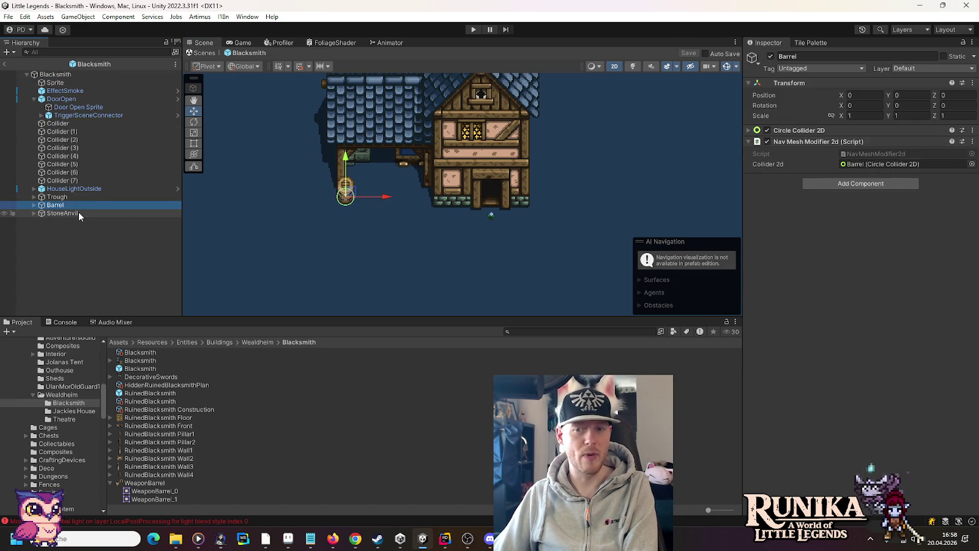
pyautogui.press('Up')
pyautogui.press('Up')
pyautogui.press('Up')
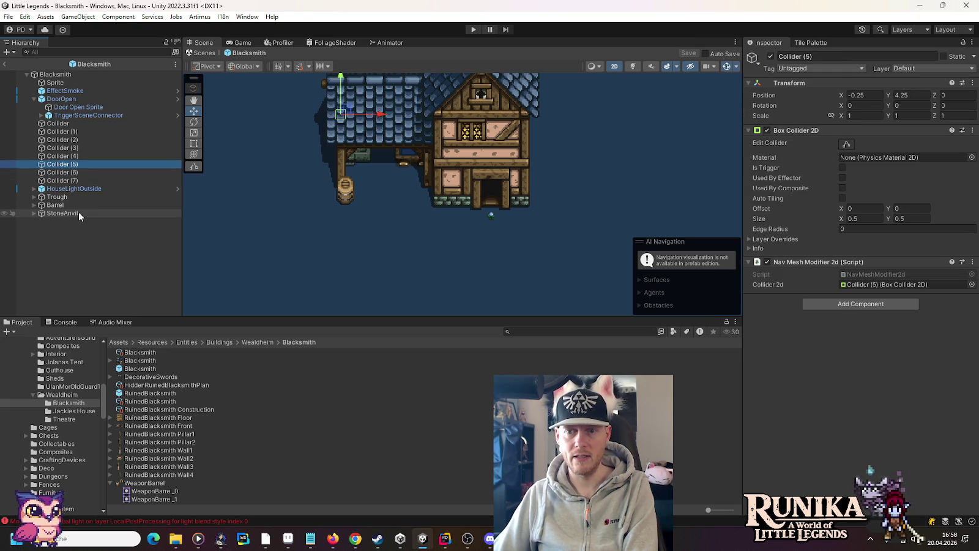
pyautogui.press('Up')
pyautogui.press('Up')
pyautogui.press('Up')
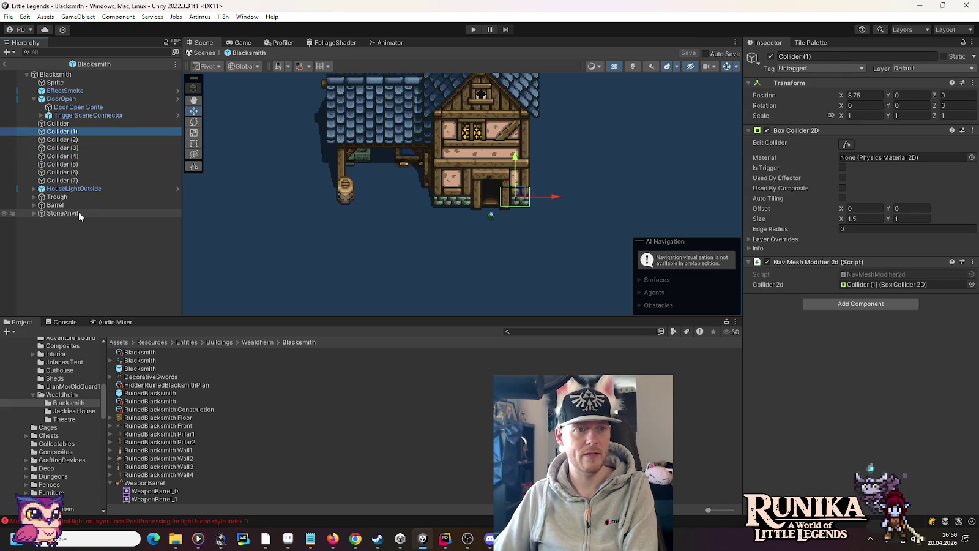
pyautogui.press('Up')
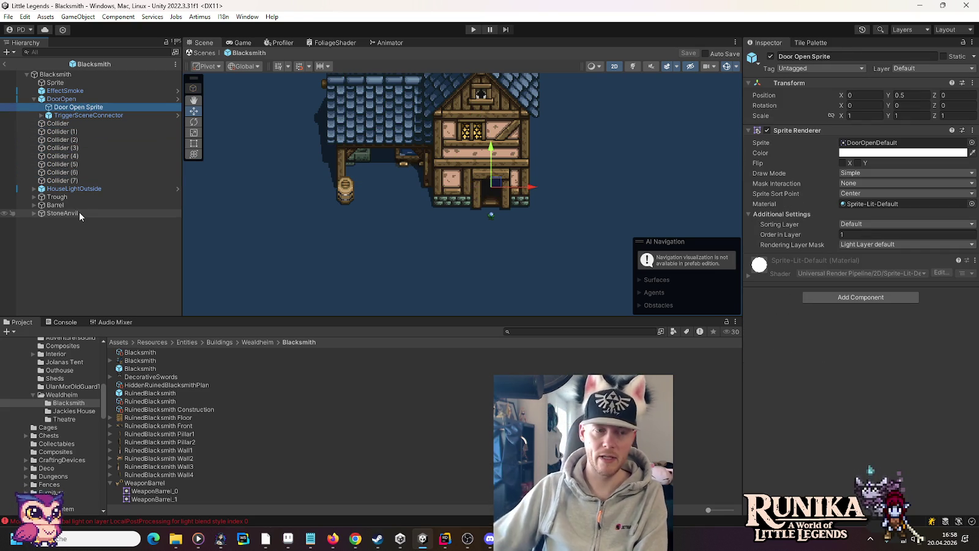
pyautogui.press('Up')
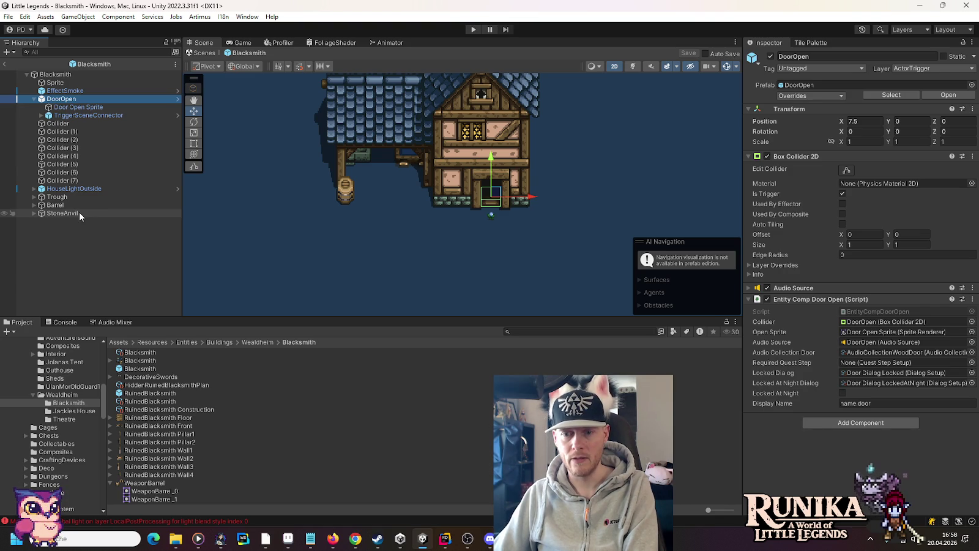
pyautogui.press('Up')
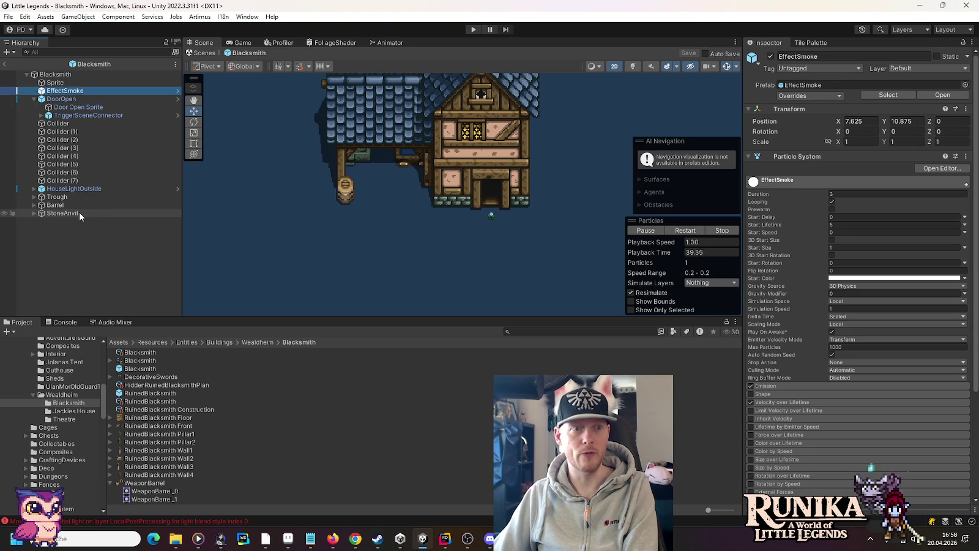
pyautogui.press('Up')
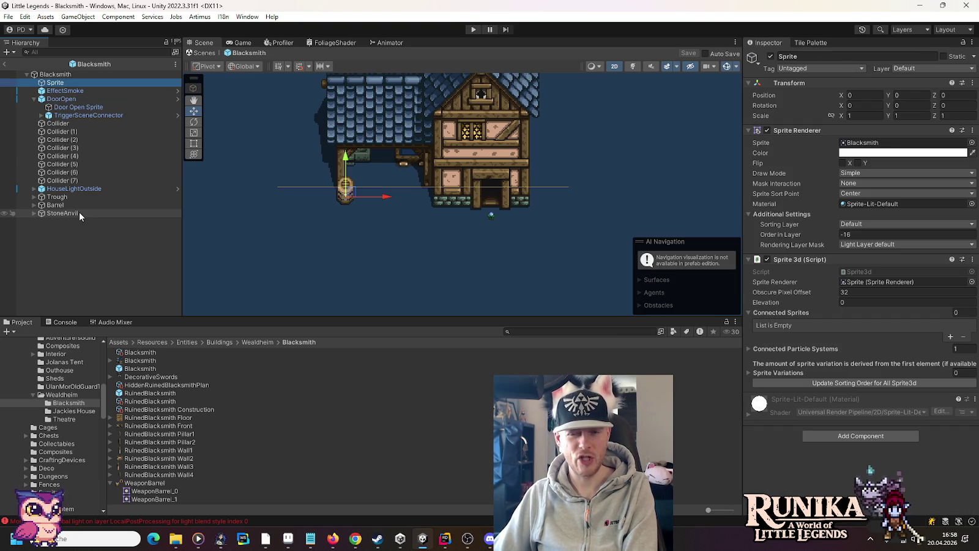
pyautogui.press('Up')
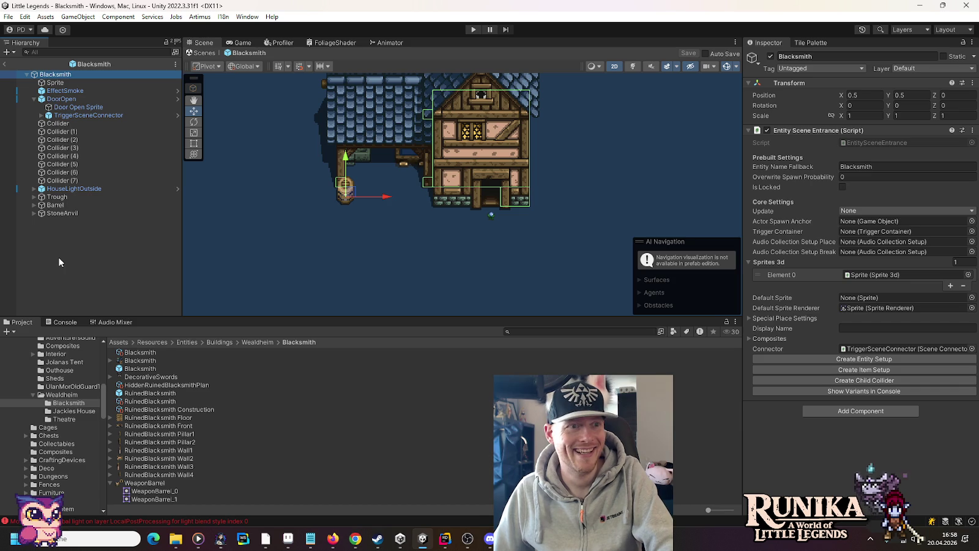
# Play-test from the first save and stop once the Blacksmith Entity Creation Error appears.
pyautogui.click(2, 63)
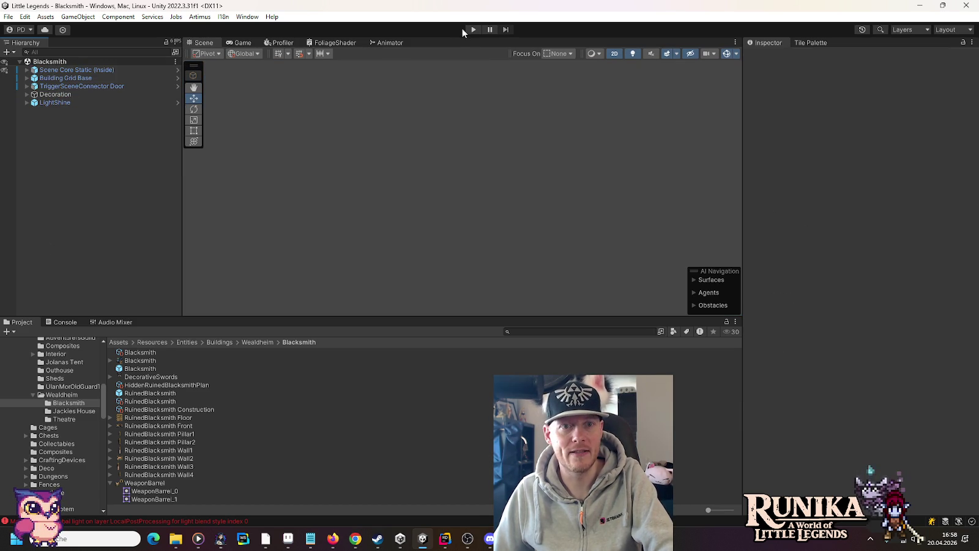
pyautogui.click(468, 29)
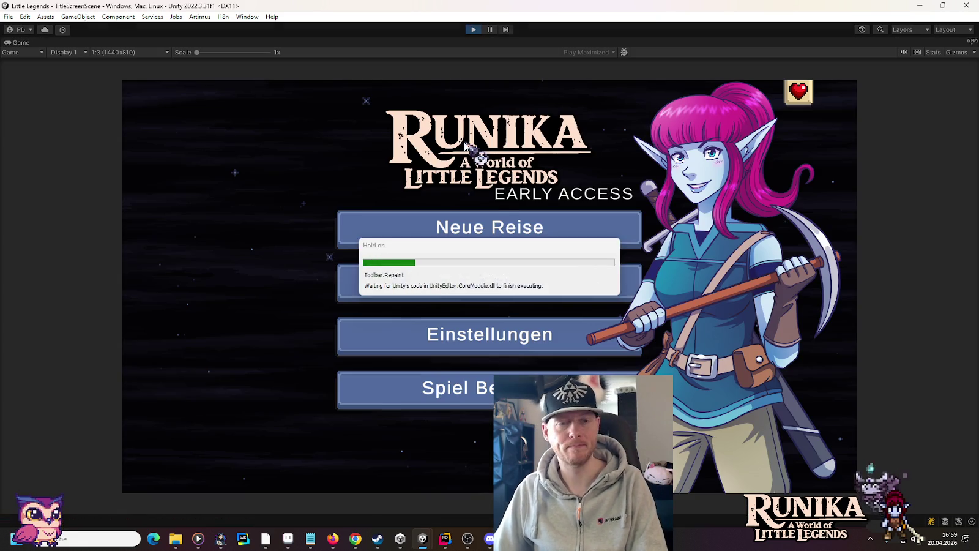
pyautogui.click(517, 285)
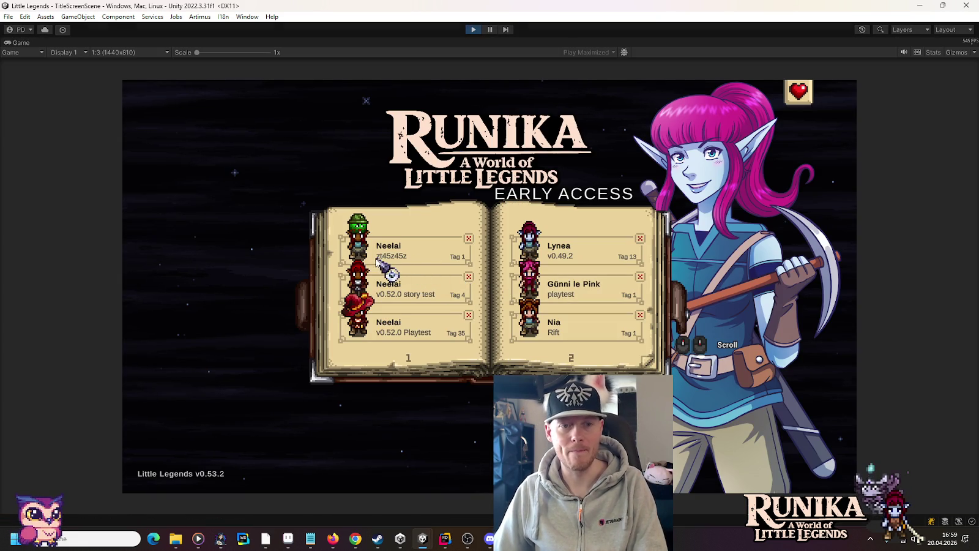
pyautogui.click(410, 260)
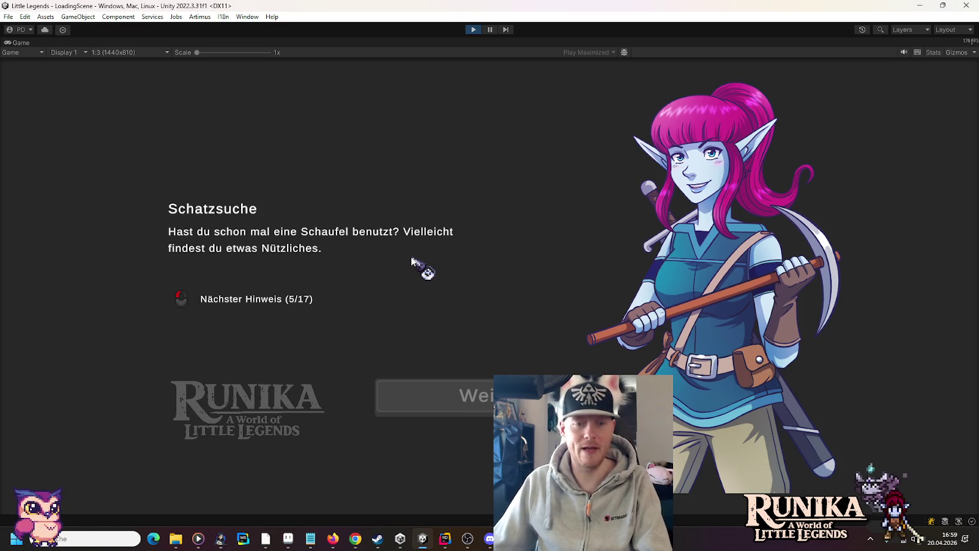
pyautogui.click(417, 396)
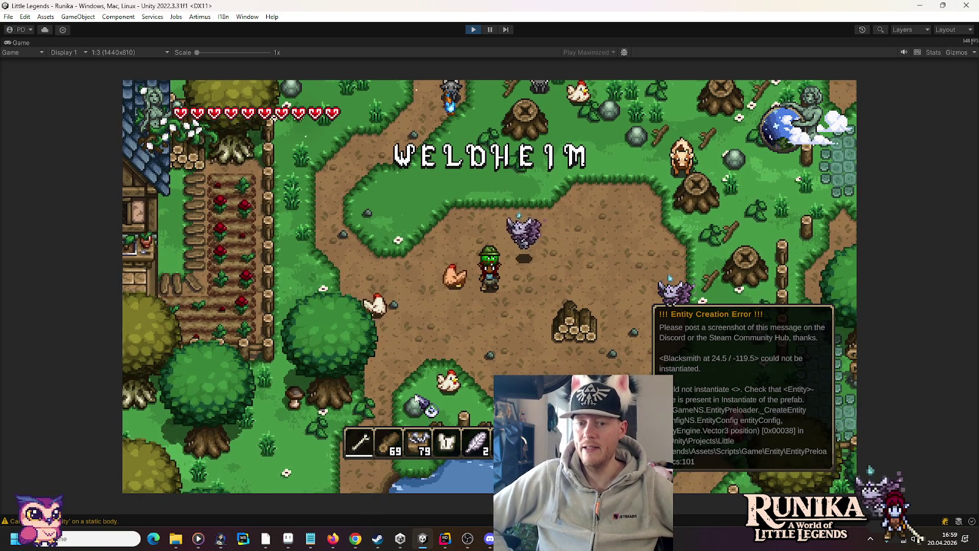
pyautogui.click(469, 30)
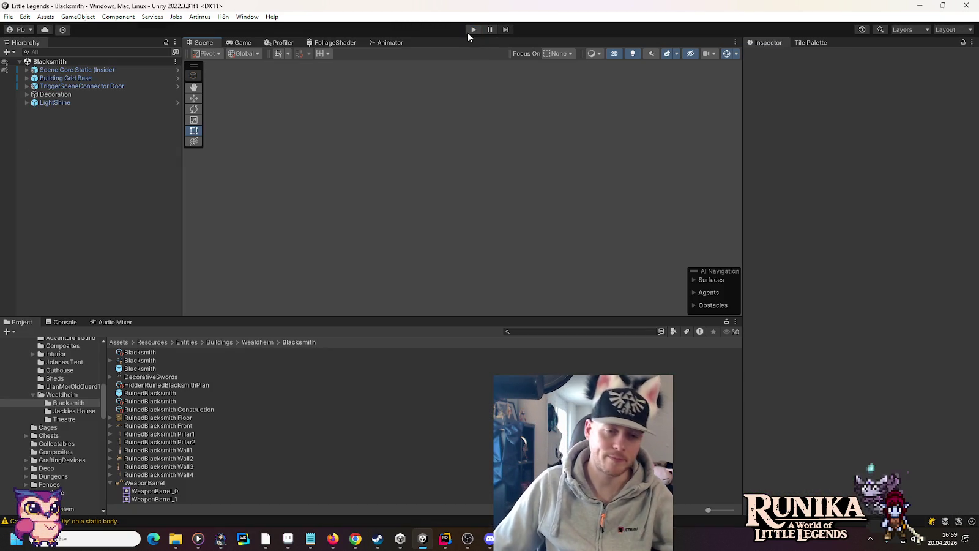
# Check the first Blacksmith entity setup asset's Prefab reference in the Inspector.
pyautogui.click(136, 353)
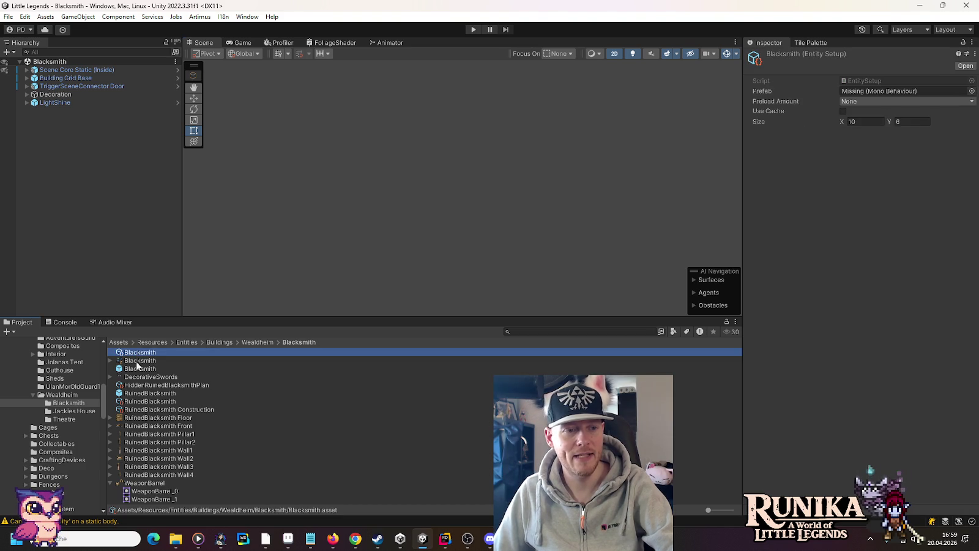
pyautogui.click(888, 92)
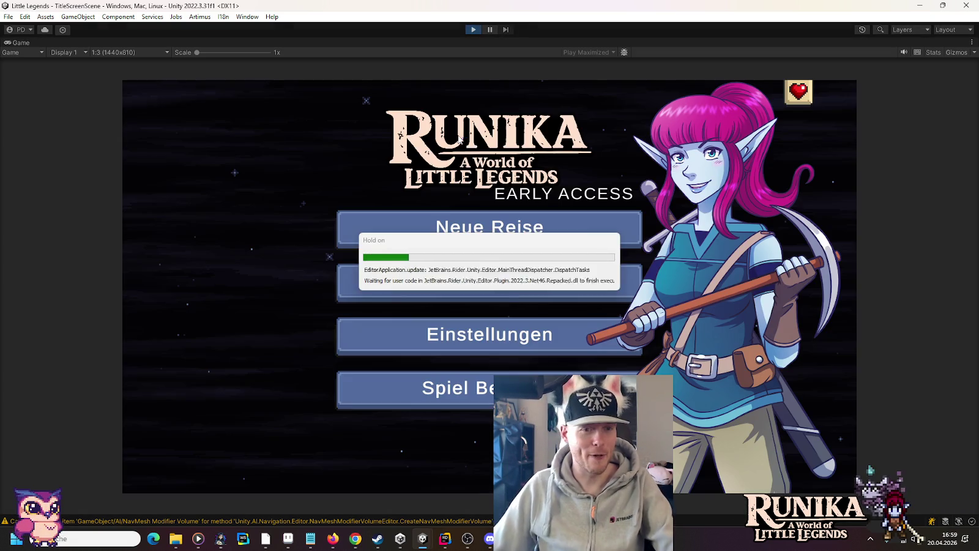
# Load the first save and walk into the blacksmith up to the counter.
pyautogui.click(502, 286)
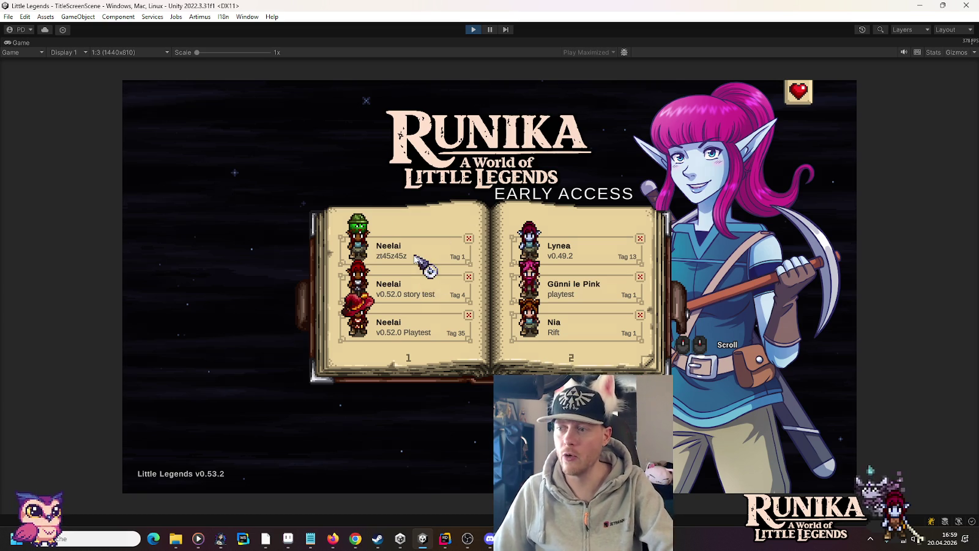
pyautogui.click(414, 257)
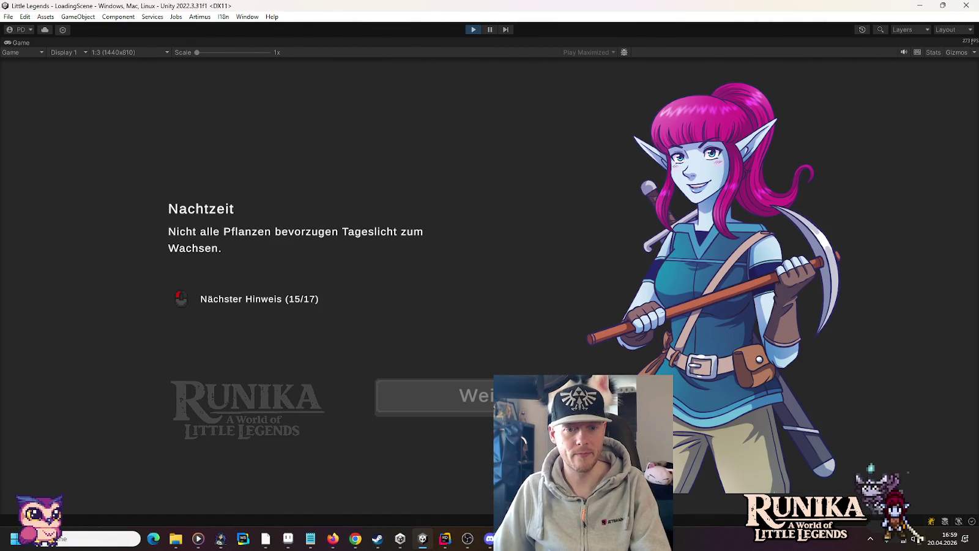
pyautogui.click(499, 397)
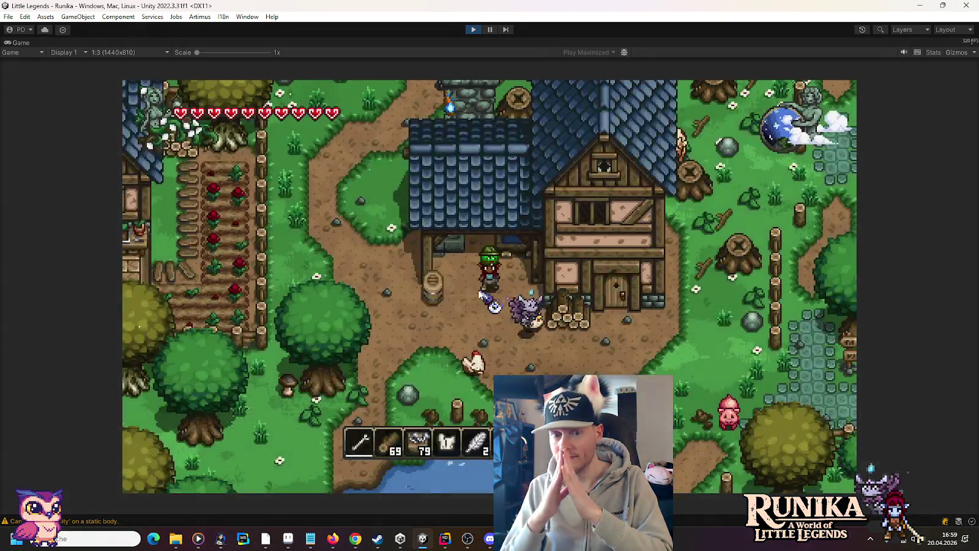
pyautogui.press('d')
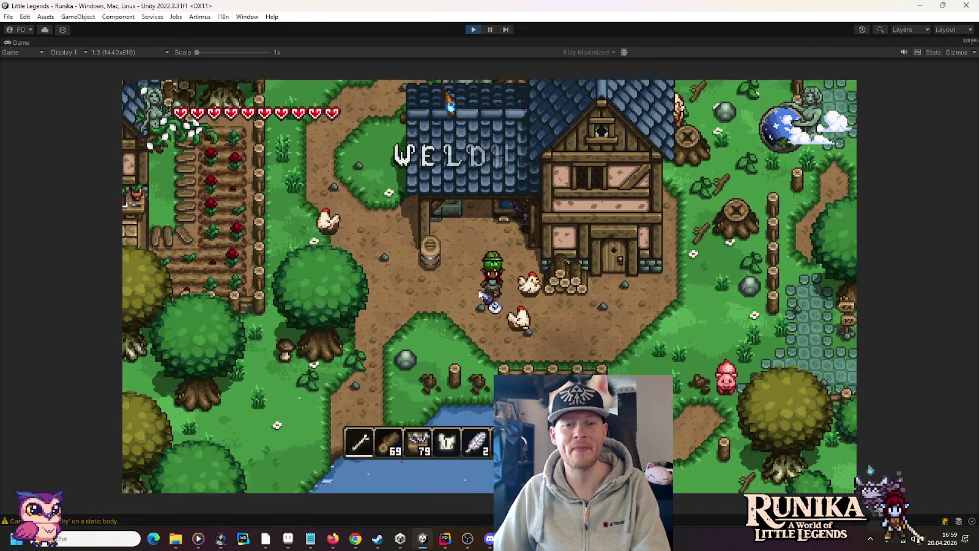
pyautogui.press('w')
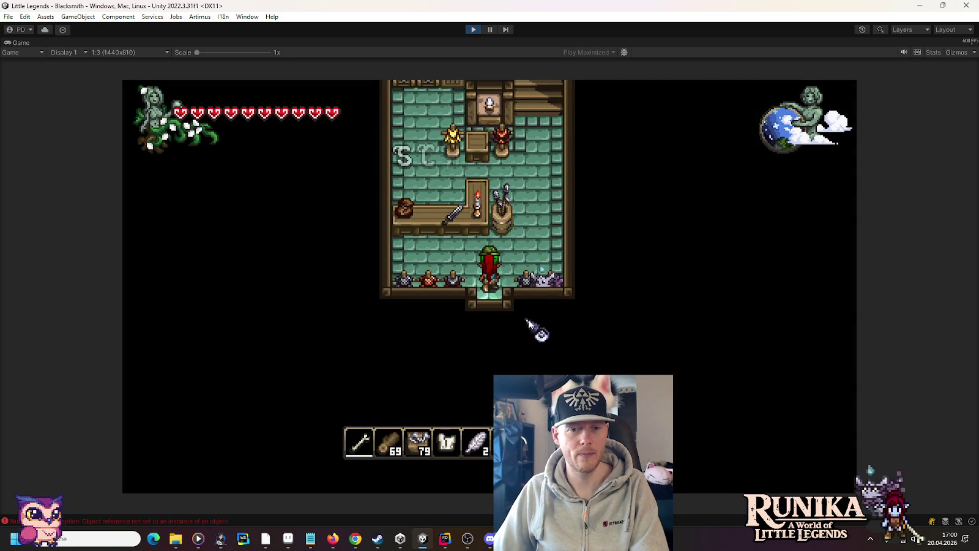
pyautogui.press('w')
pyautogui.press('a')
# Explore the forge room past the anvil, mannequins and chest, opening and closing its storage.
pyautogui.press('d')
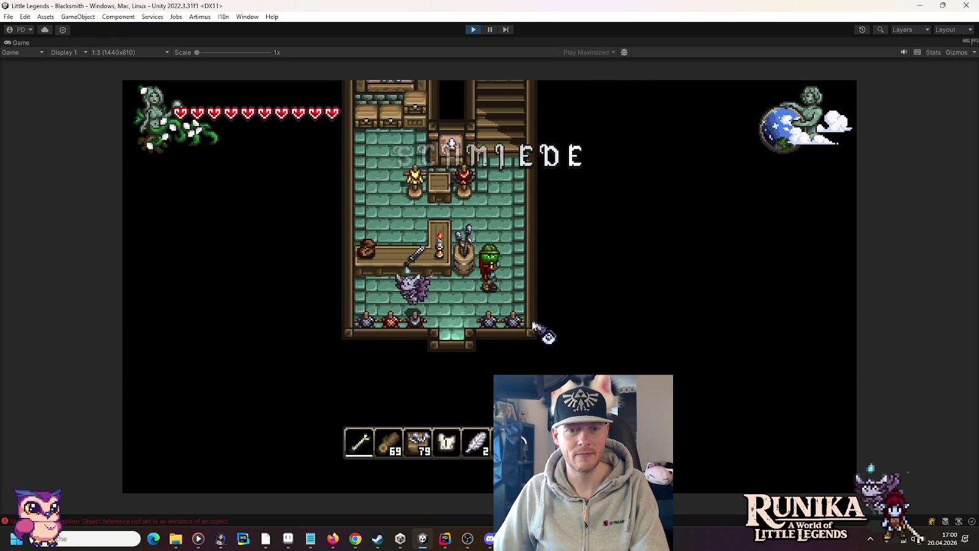
pyautogui.press('a')
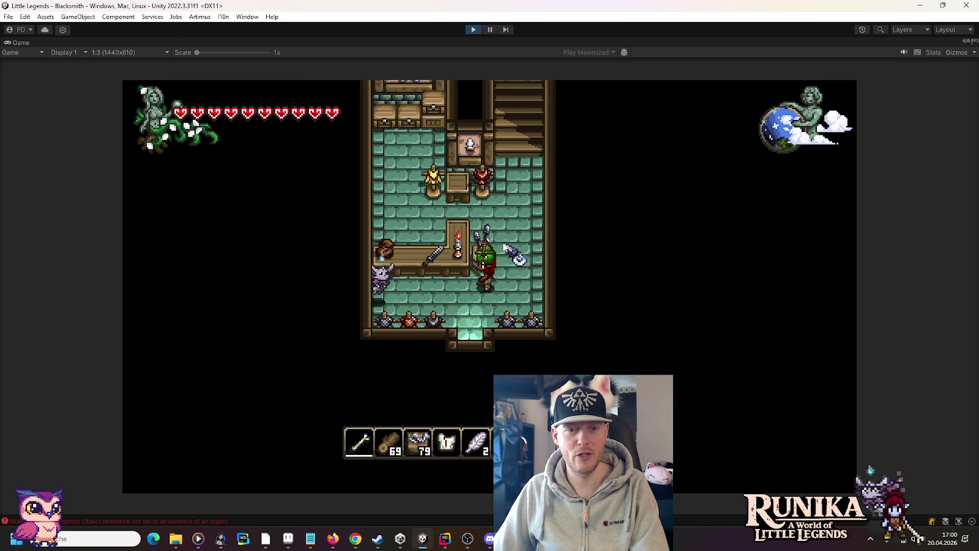
pyautogui.press('d')
pyautogui.press('a')
pyautogui.press('d')
pyautogui.press('a')
pyautogui.press('w')
pyautogui.press('a')
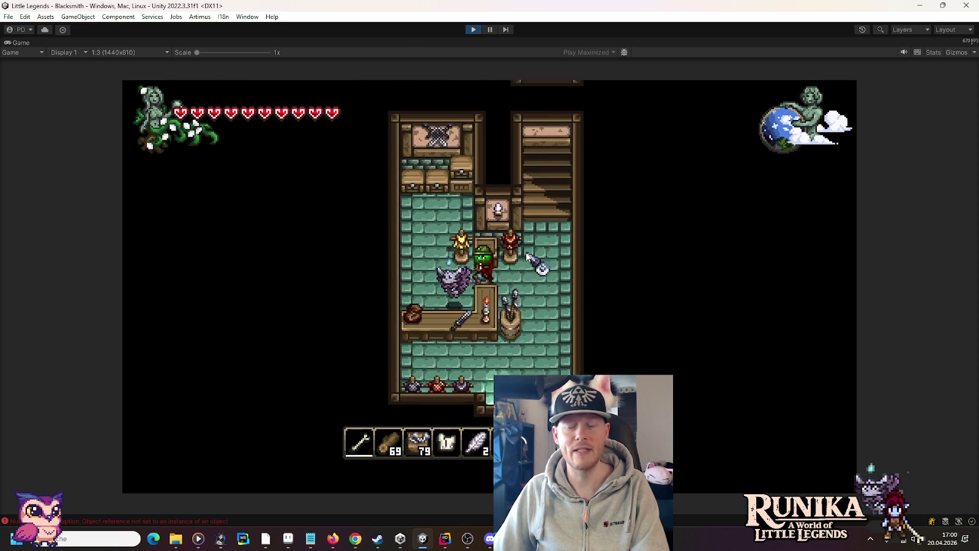
pyautogui.press('w')
pyautogui.press('d')
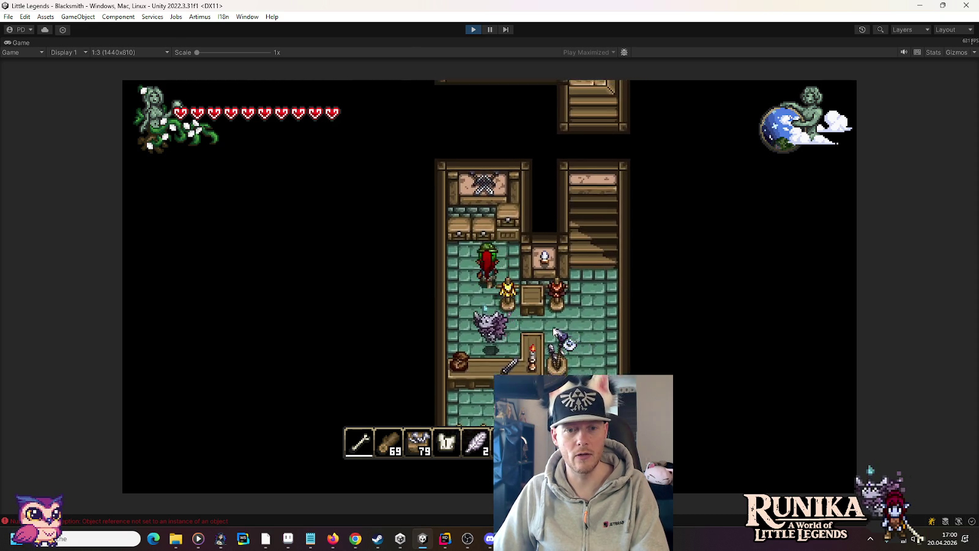
pyautogui.press('e')
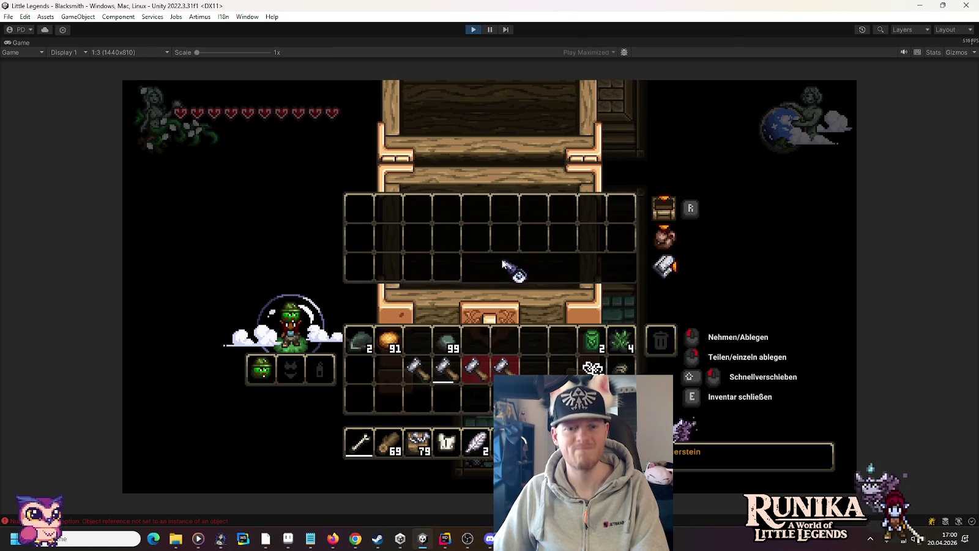
pyautogui.press('e')
# Climb the stairs to the upper bedroom and return to the forge room.
pyautogui.press('d')
pyautogui.press('w')
pyautogui.press('d')
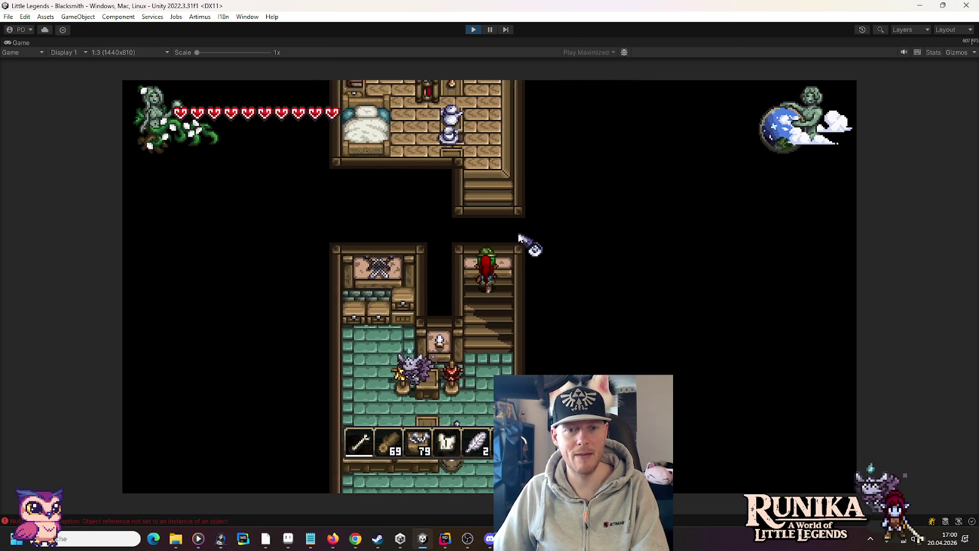
pyautogui.press('a')
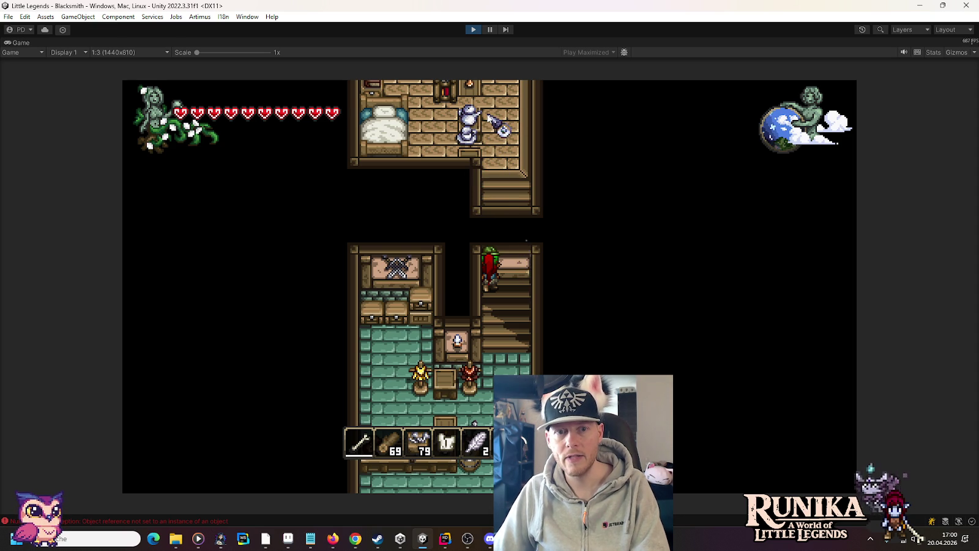
pyautogui.press('s')
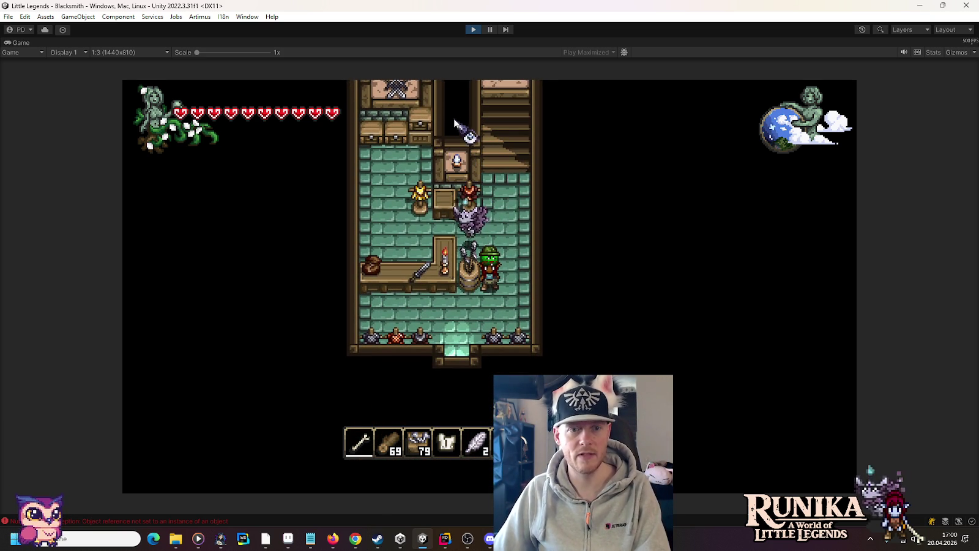
# Save and quit to title, then open the NullReferenceException stack trace source in Rider.
pyautogui.press('Escape')
pyautogui.click(508, 338)
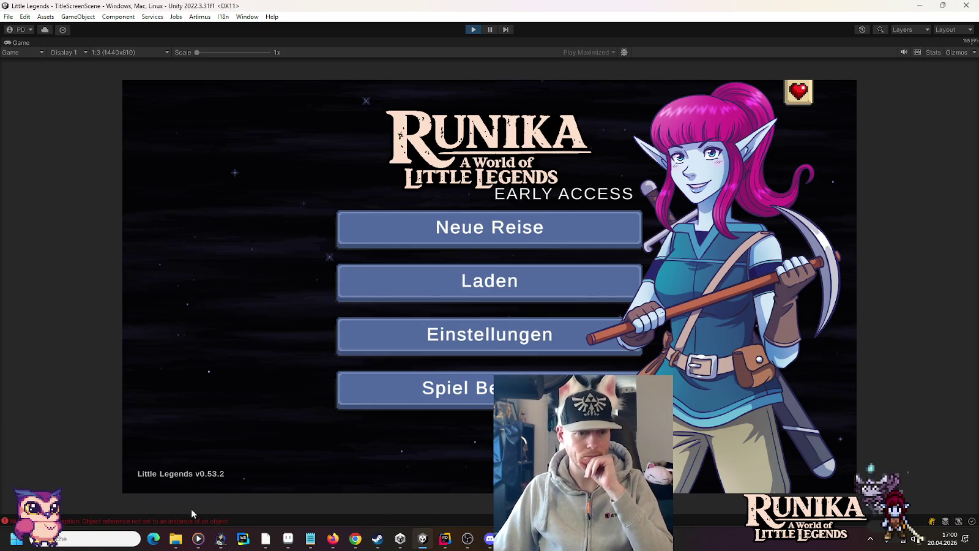
pyautogui.click(157, 520)
pyautogui.click(605, 80)
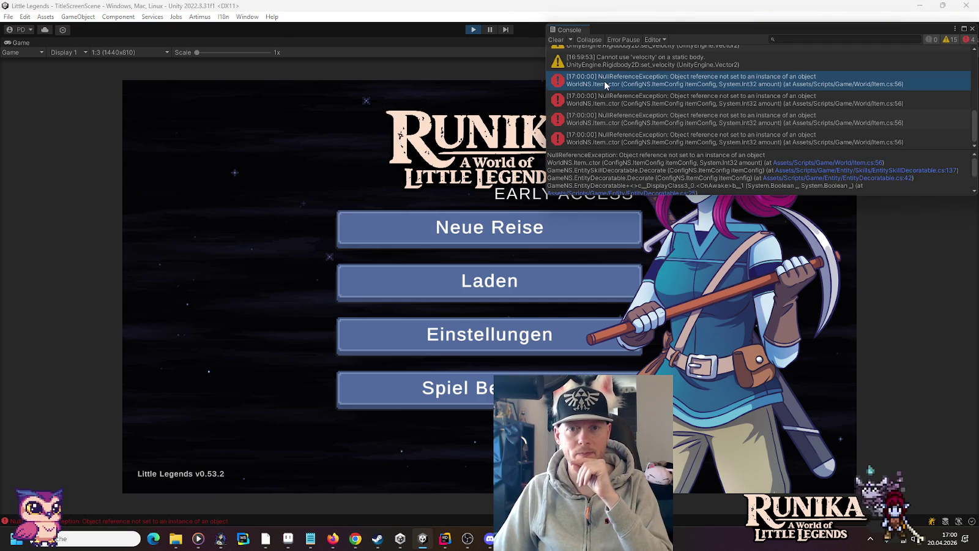
pyautogui.hotkey('alt', 'Tab')
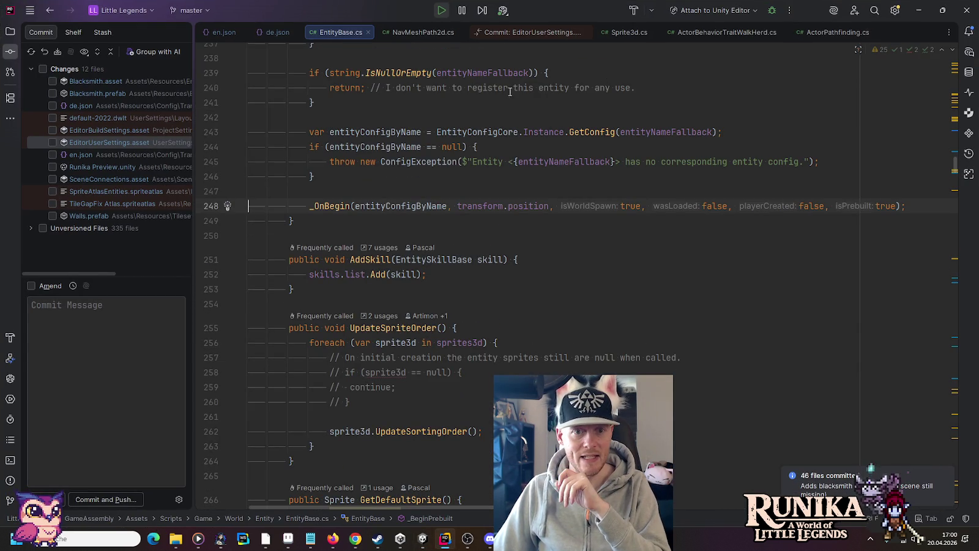
# Close EntityBase.cs in Rider and stop Unity's Play Mode.
pyautogui.click(368, 32)
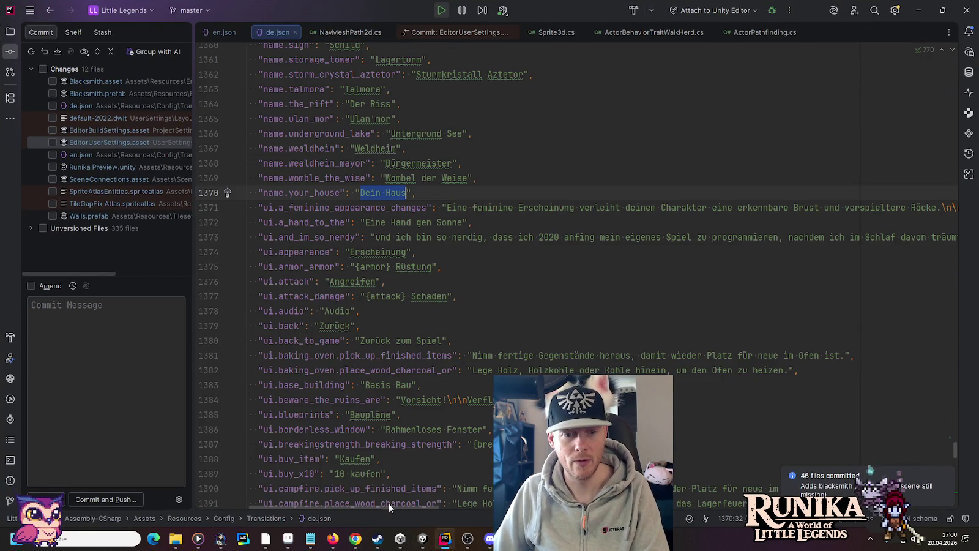
pyautogui.click(422, 537)
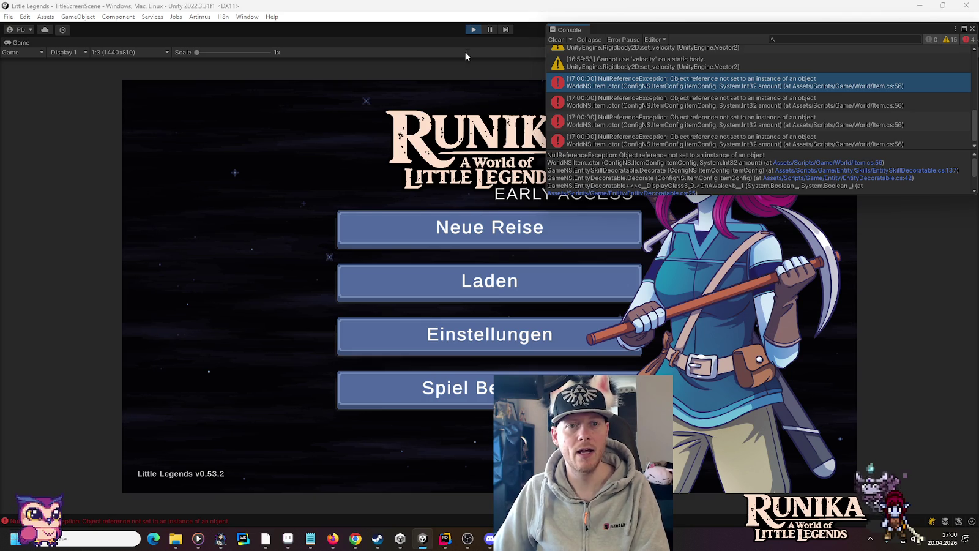
pyautogui.click(473, 29)
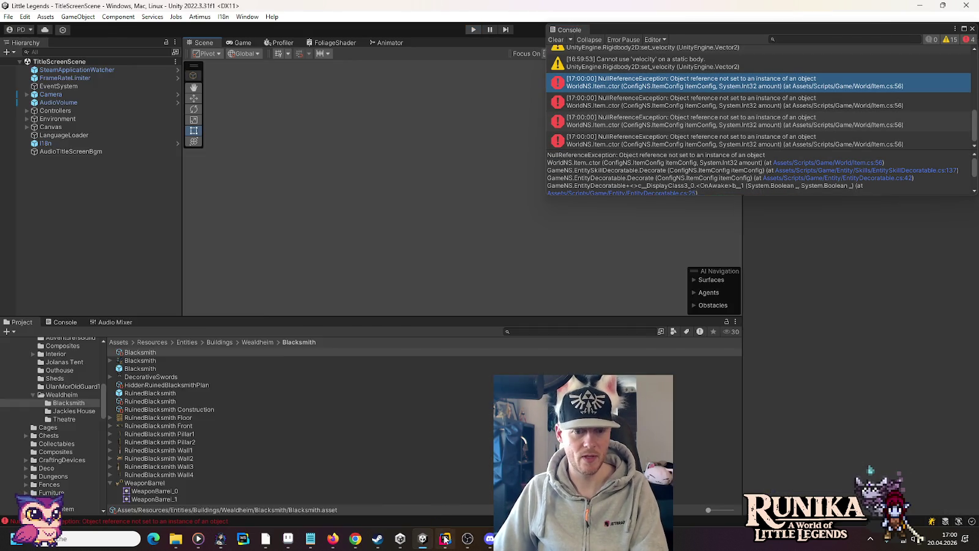
pyautogui.click(423, 538)
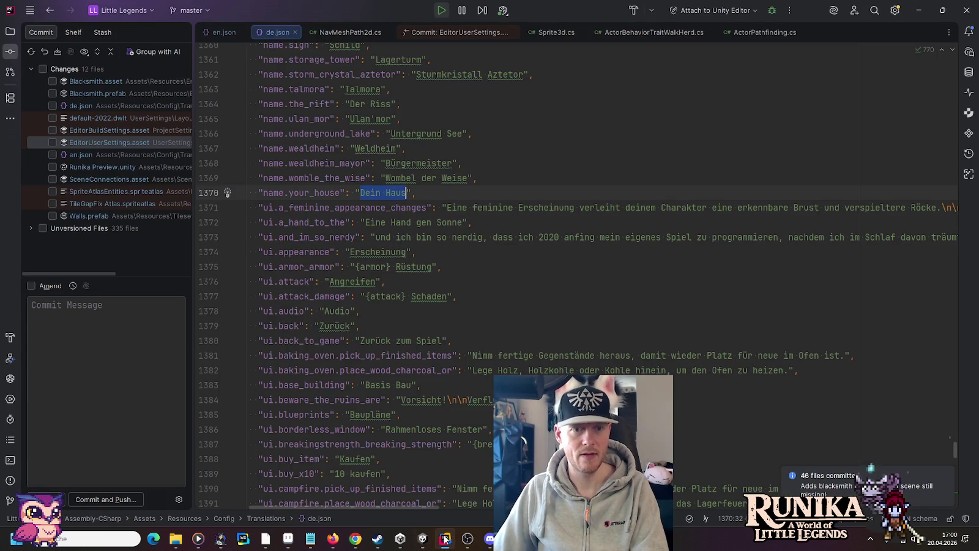
pyautogui.click(422, 538)
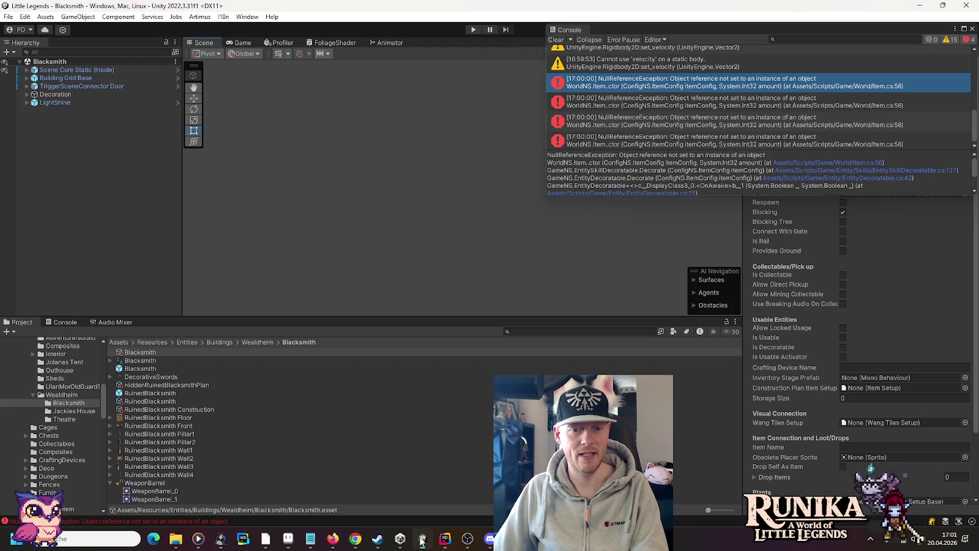
# Close the console and reopen the Blacksmith prefab to inspect DoorOpen and Door Open Sprite.
pyautogui.click(973, 31)
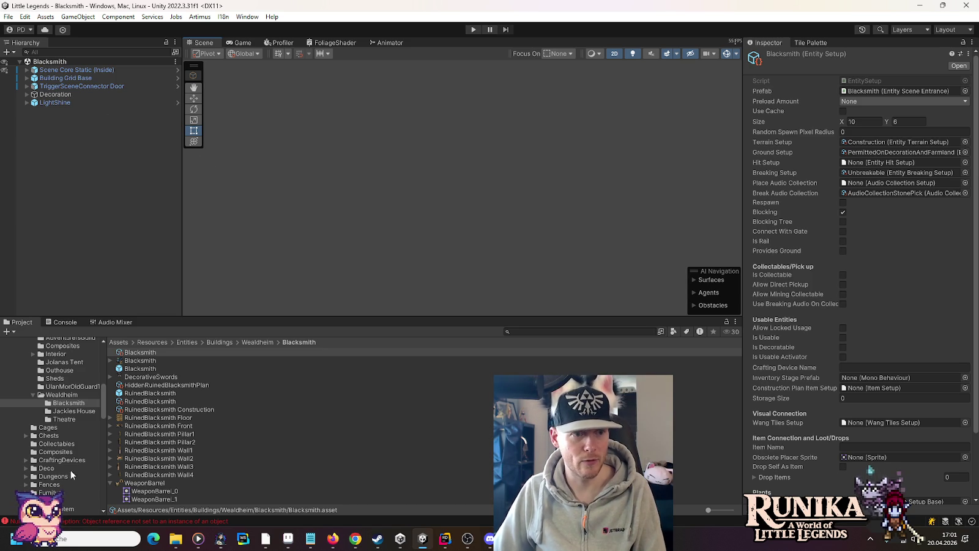
pyautogui.scroll(2, 53, 410)
pyautogui.doubleClick(144, 369)
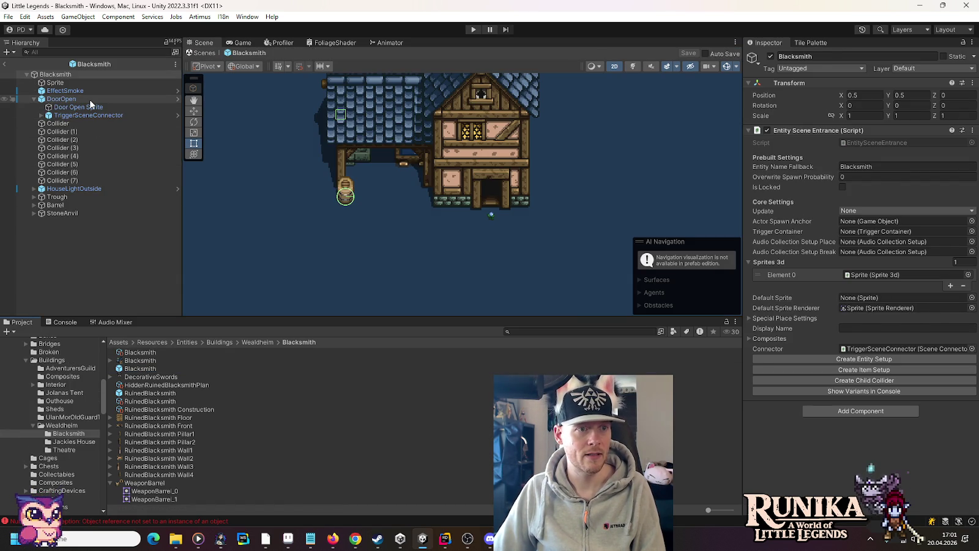
pyautogui.click(89, 99)
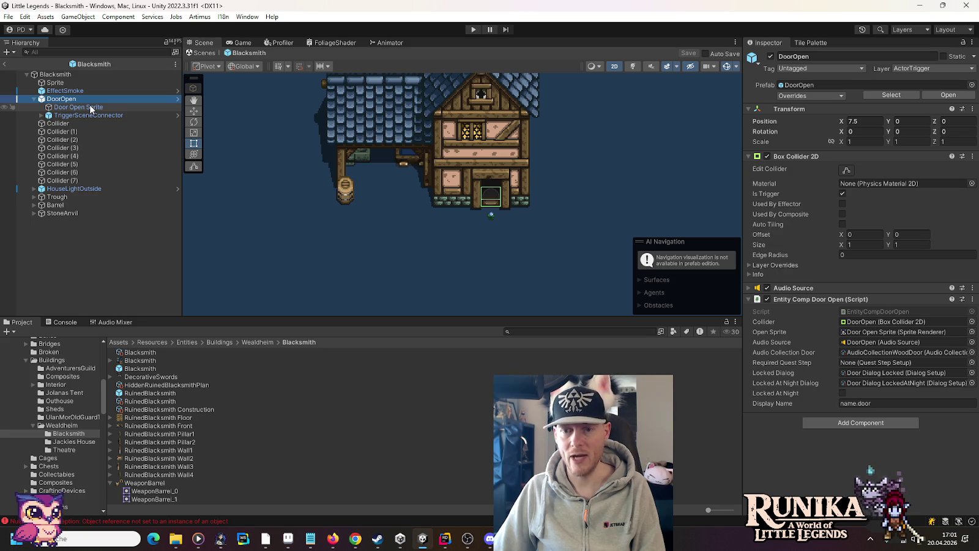
pyautogui.click(91, 108)
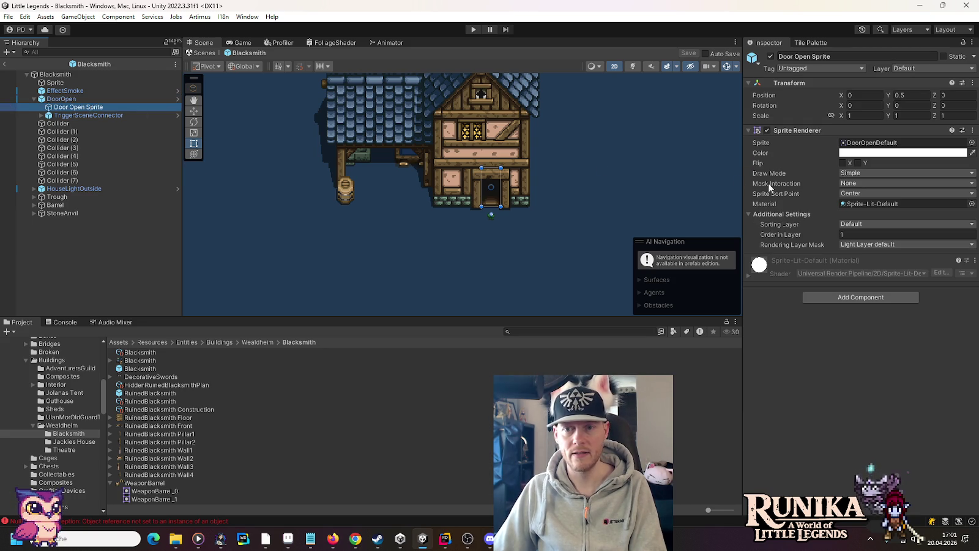
# Add Door Open Sprite to the Sprite object's Connected Sprites list, then exit to the scene.
pyautogui.click(42, 82)
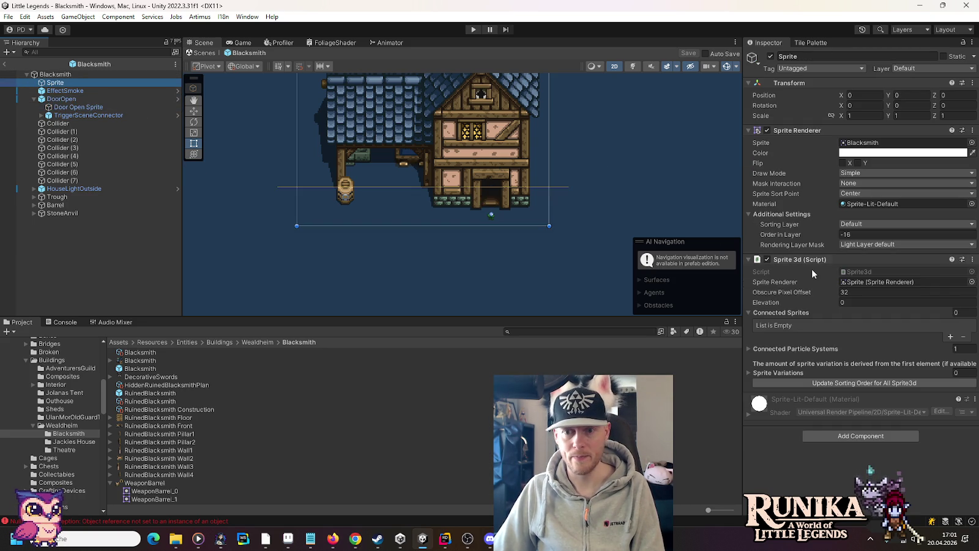
pyautogui.click(950, 337)
pyautogui.moveTo(78, 107); pyautogui.dragTo(902, 336)
pyautogui.click(869, 343)
pyautogui.write('1')
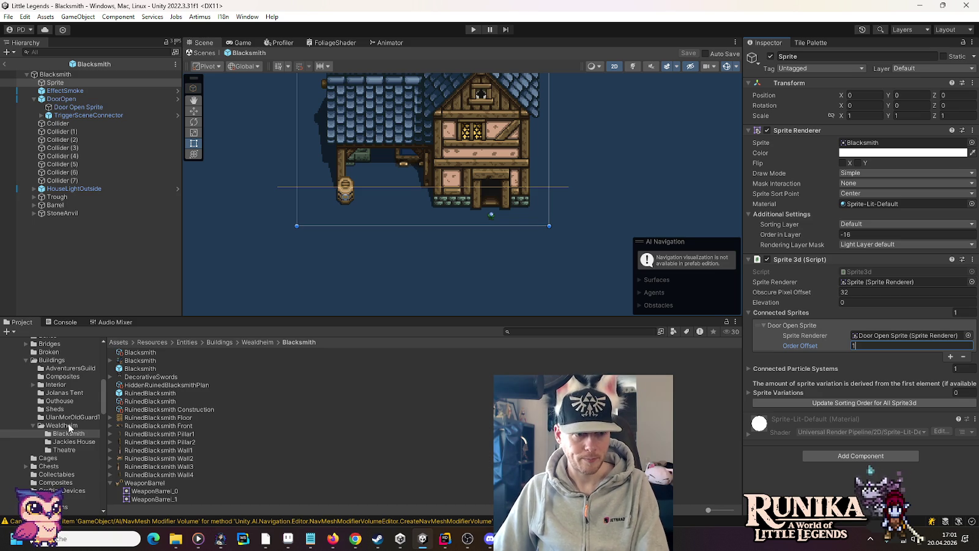
pyautogui.scroll(-15, 42, 429)
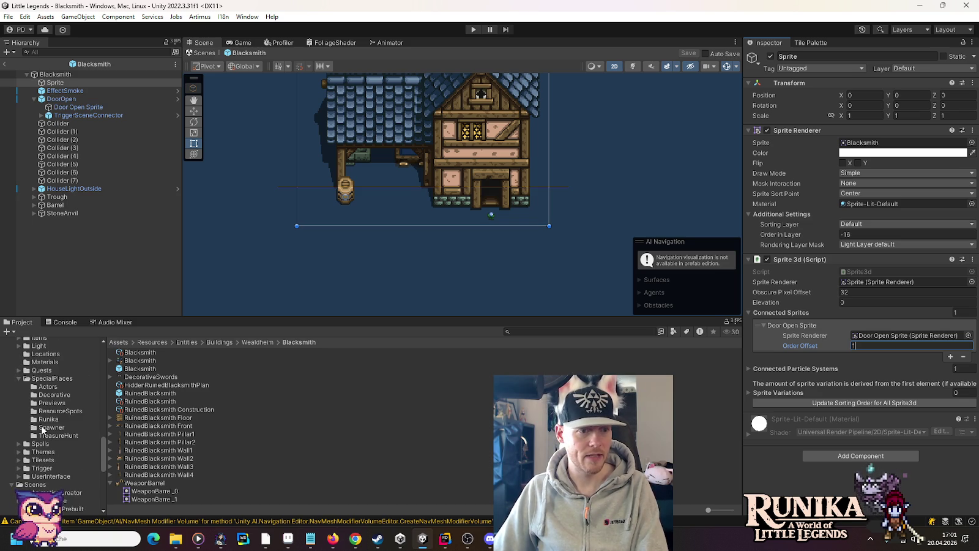
pyautogui.click(4, 64)
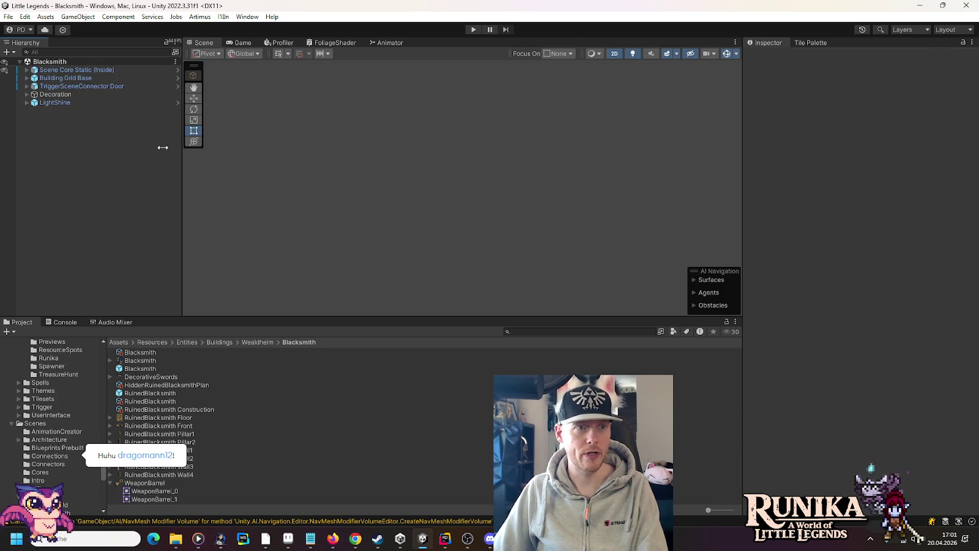
# Select the wooden room's counter and move a copy up to Y 11.5 with the Move tool.
pyautogui.click(60, 95)
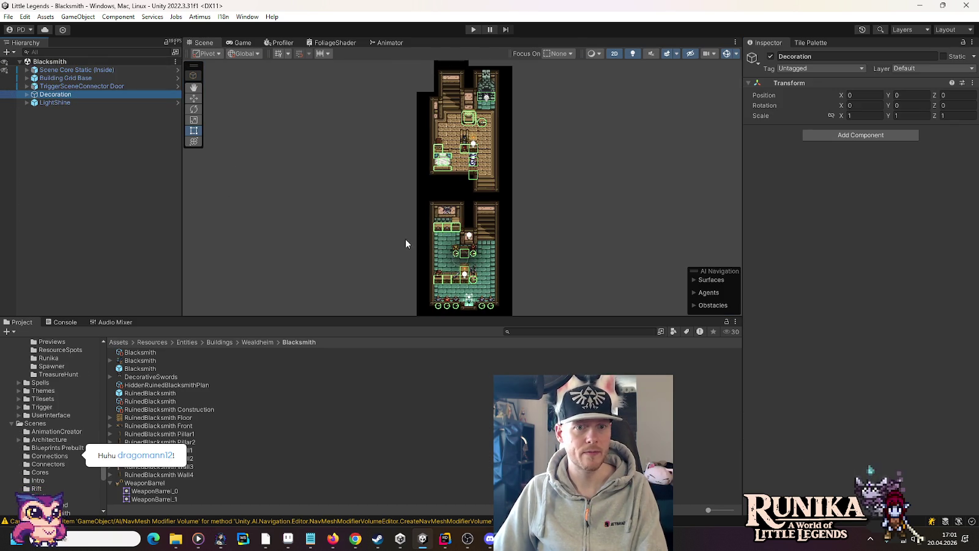
pyautogui.click(607, 238)
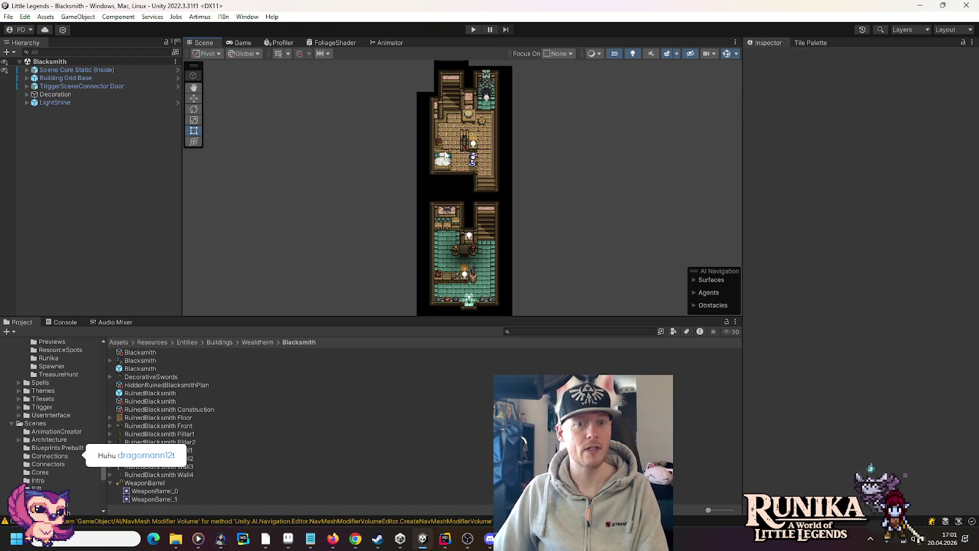
pyautogui.scroll(6, 492, 169)
pyautogui.scroll(3, 492, 169)
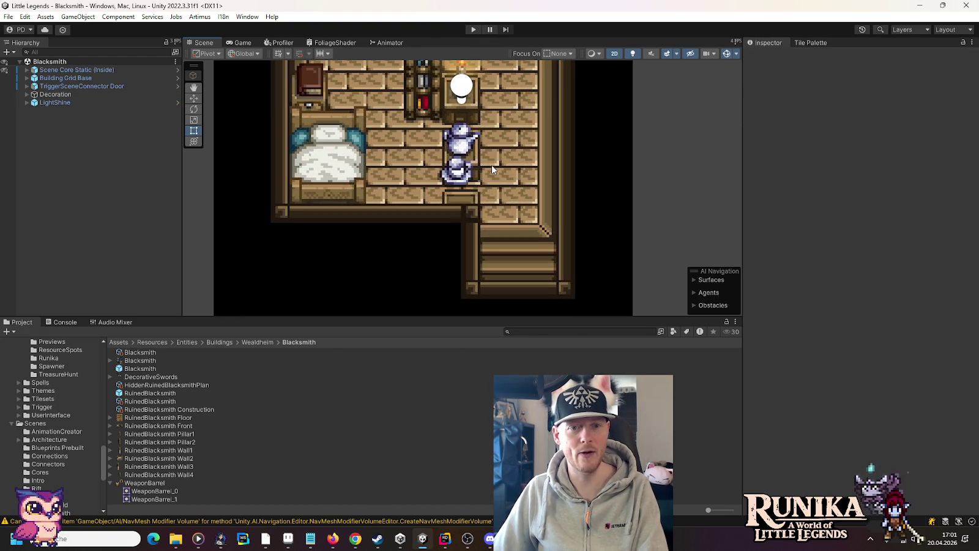
pyautogui.click(462, 199)
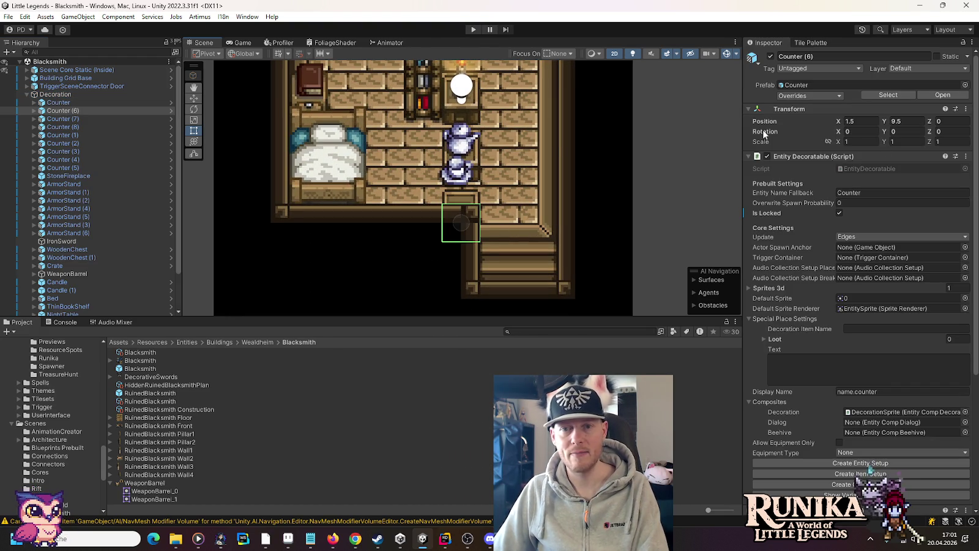
pyautogui.click(478, 156)
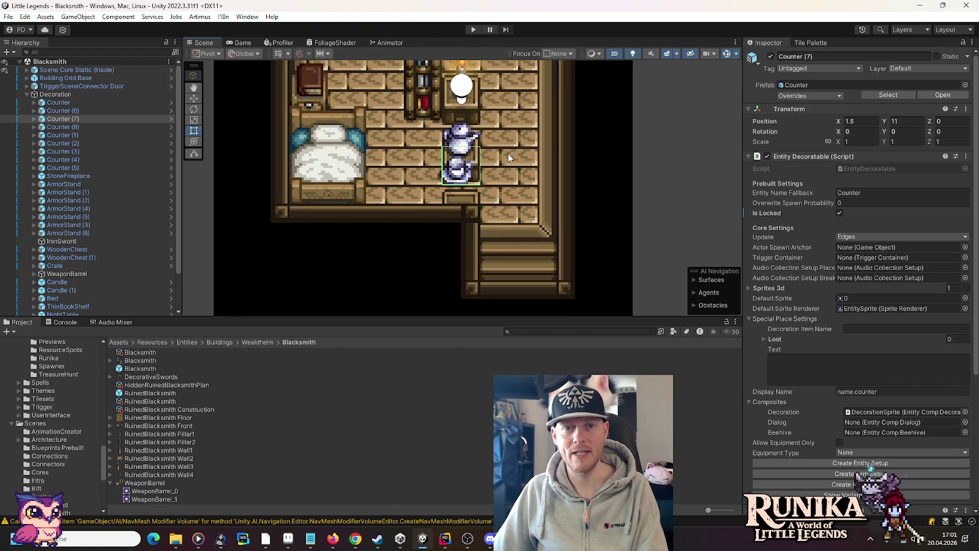
pyautogui.click(195, 98)
pyautogui.moveTo(462, 127); pyautogui.dragTo(476, 108)
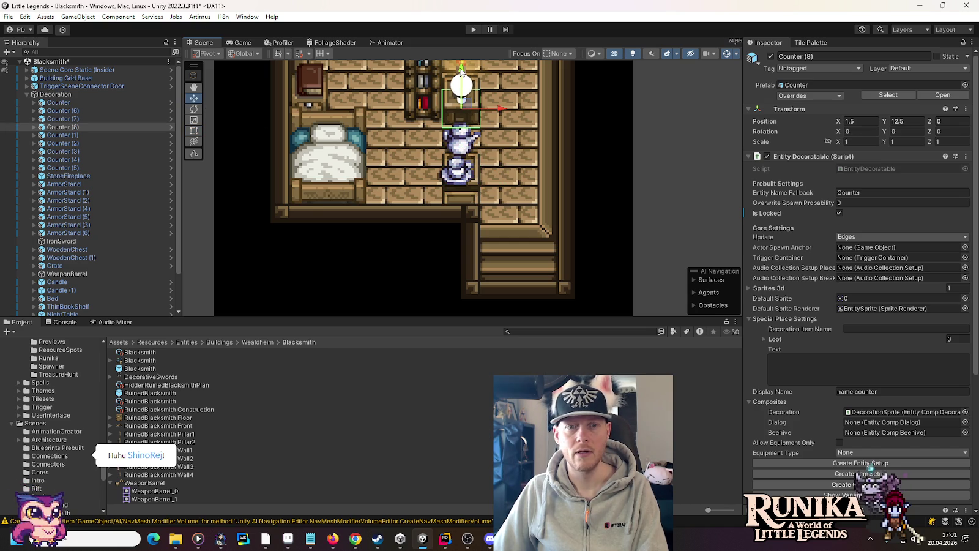
pyautogui.moveTo(462, 77); pyautogui.dragTo(462, 107)
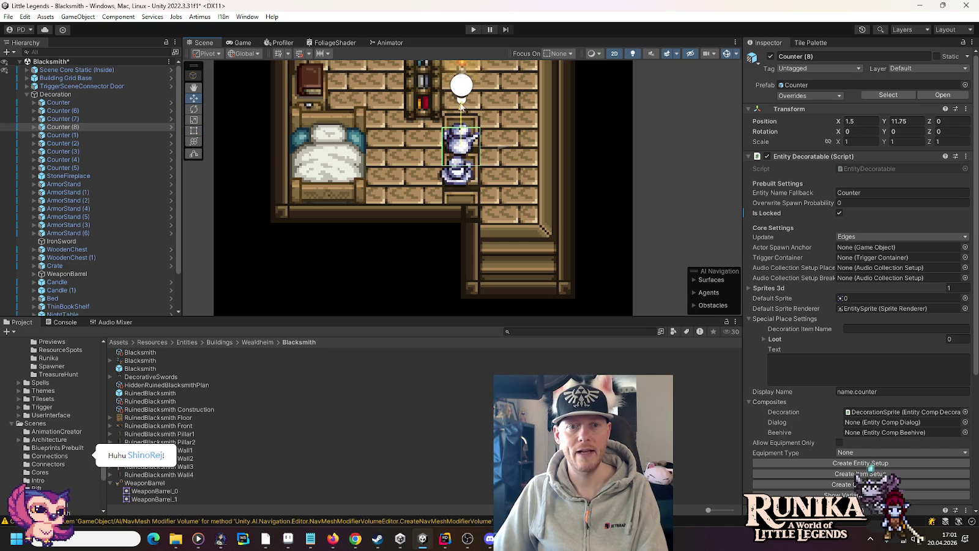
# Duplicate the counter again with Ctrl+D and move the new copy up to Y 12.25.
pyautogui.scroll(3, 527, 145)
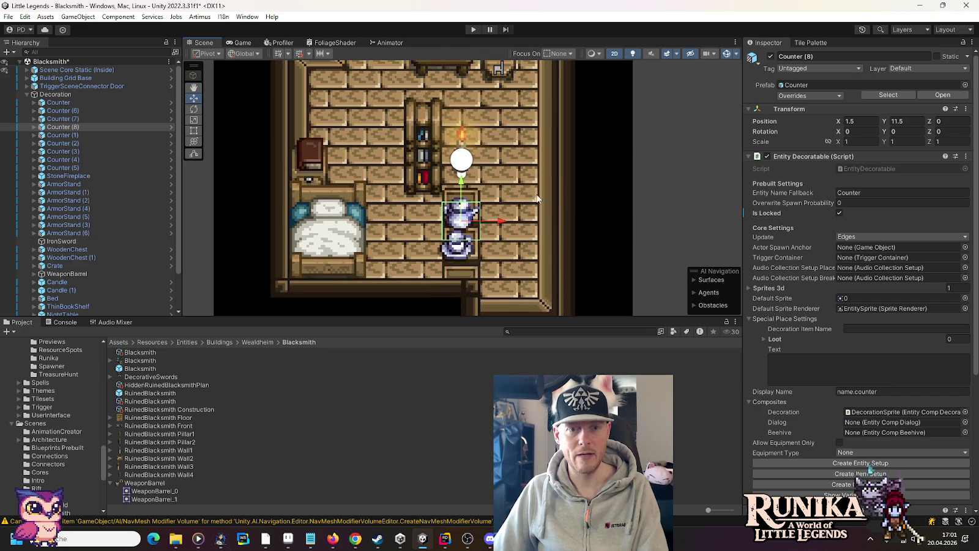
pyautogui.hotkey('ctrl', 'd')
pyautogui.moveTo(463, 186); pyautogui.dragTo(468, 151)
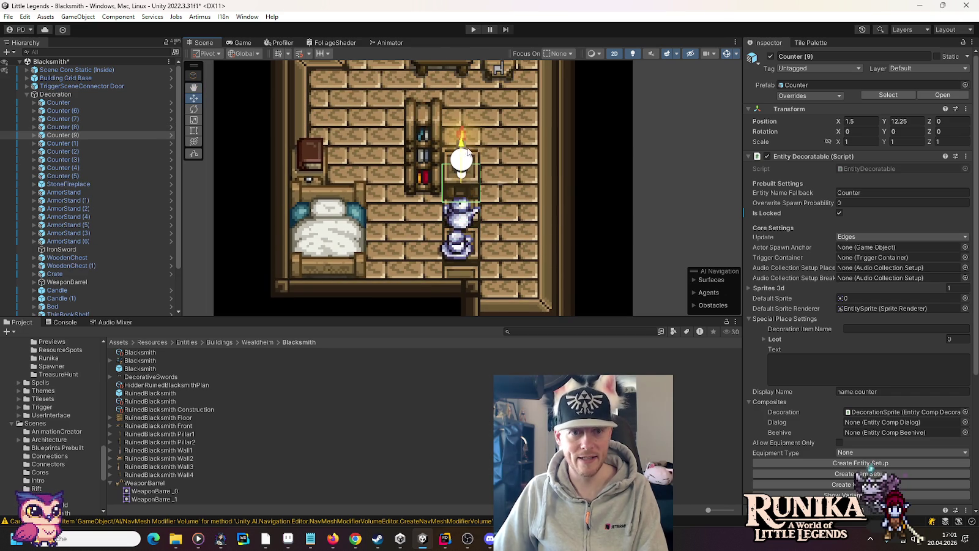
pyautogui.scroll(-2, 544, 196)
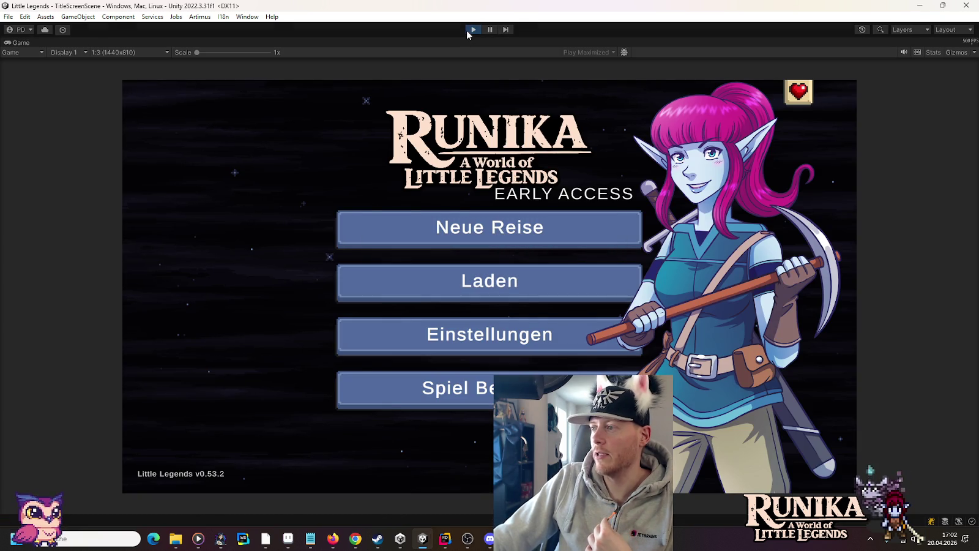
# Stop the running play test with the Play button to return to the editor.
pyautogui.click(473, 30)
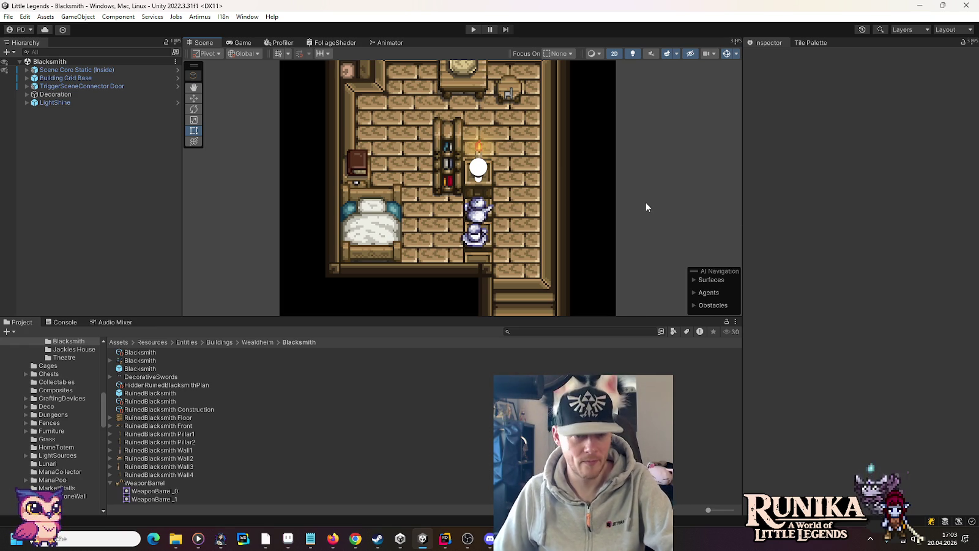
# Select WeaponBarrel's EntitySprite and add a third entry under Connected Sprites.
pyautogui.scroll(-2, 647, 206)
pyautogui.scroll(-4, 618, 242)
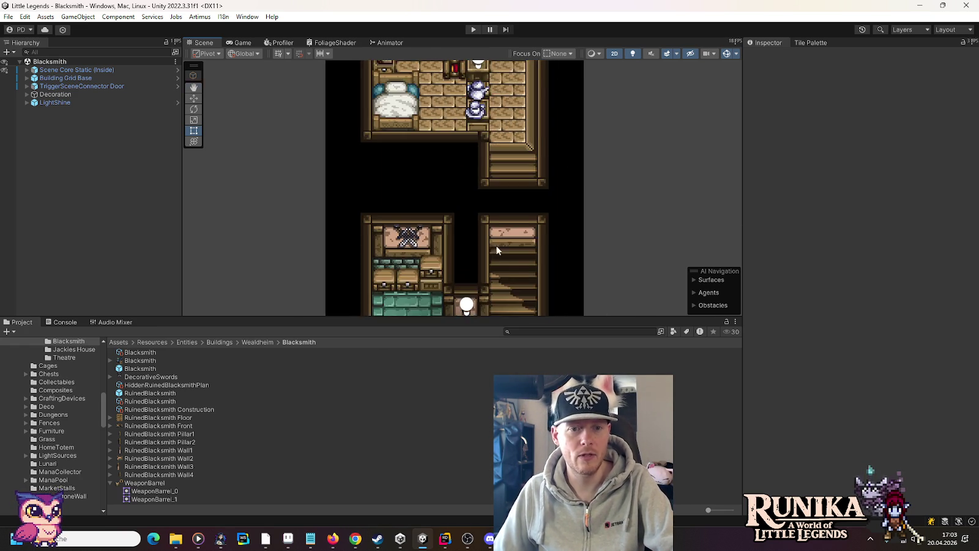
pyautogui.click(509, 284)
pyautogui.click(92, 281)
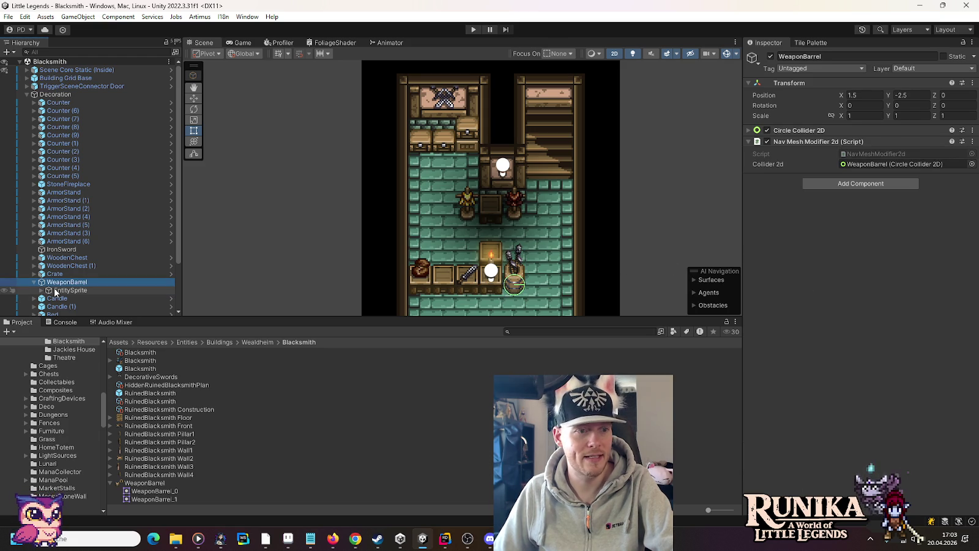
pyautogui.click(54, 290)
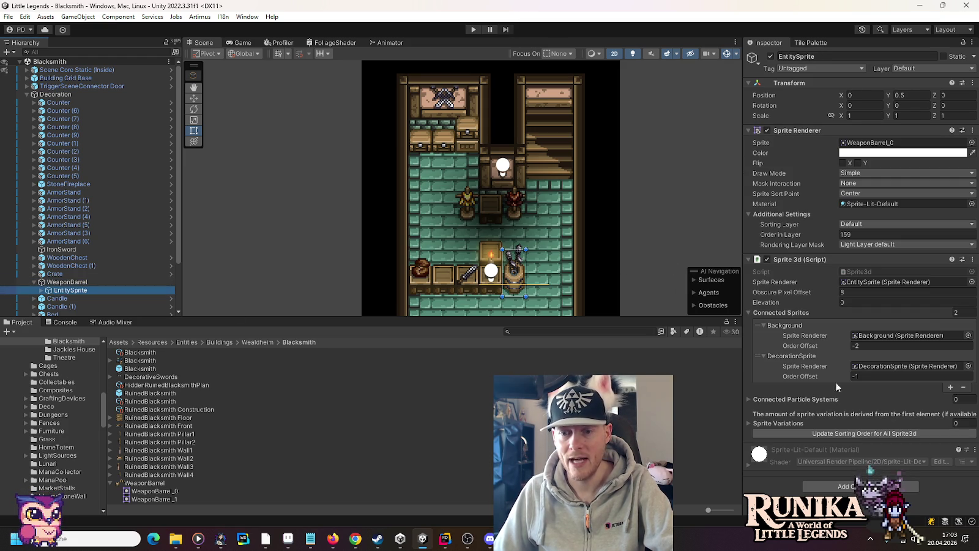
pyautogui.click(950, 387)
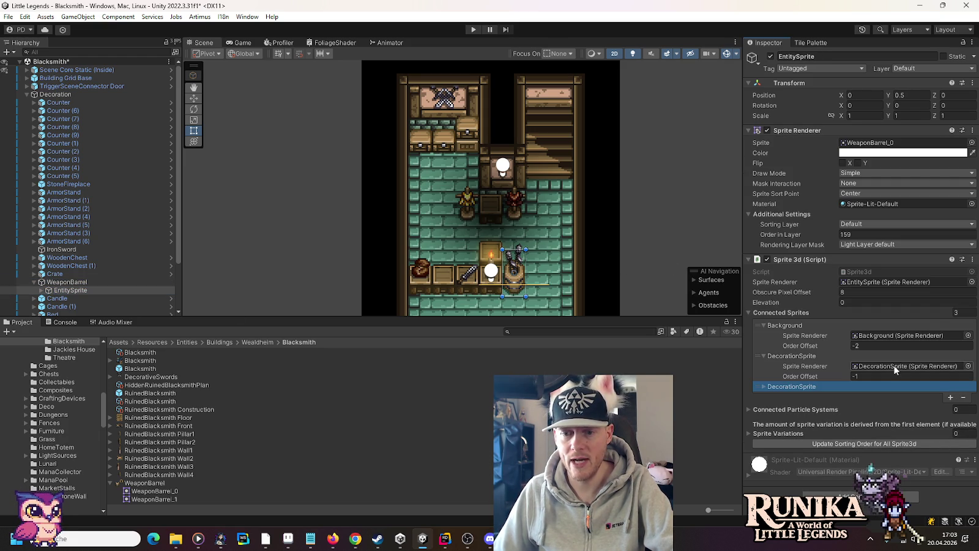
pyautogui.click(792, 386)
# Drag DecorationSprite (1) into the new Sprite Renderer field, then start the game.
pyautogui.scroll(-1, 857, 367)
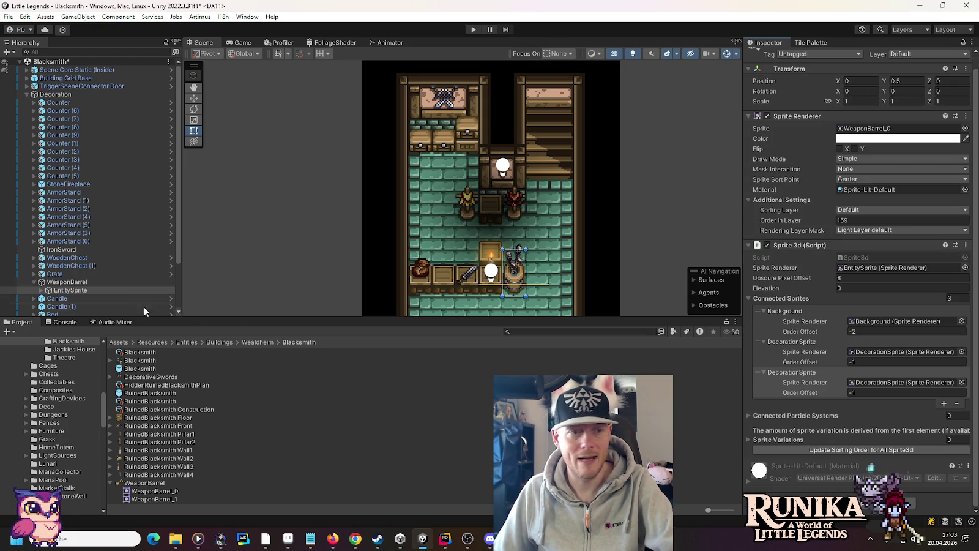
pyautogui.click(49, 290)
pyautogui.scroll(-3, 46, 284)
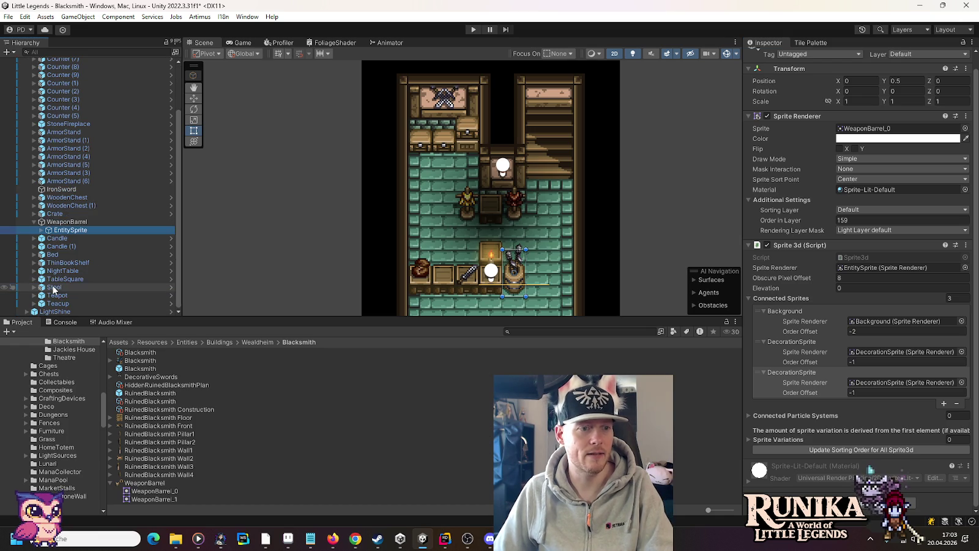
pyautogui.click(41, 230)
pyautogui.moveTo(86, 246)
pyautogui.mouseDown()
pyautogui.moveTo(826, 386)
pyautogui.moveTo(919, 382)
pyautogui.mouseUp()
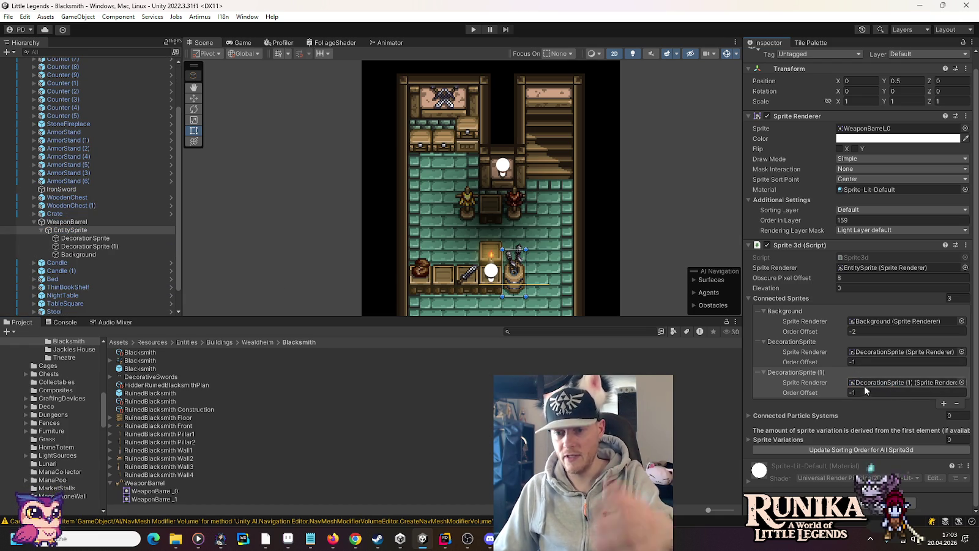
pyautogui.click(35, 222)
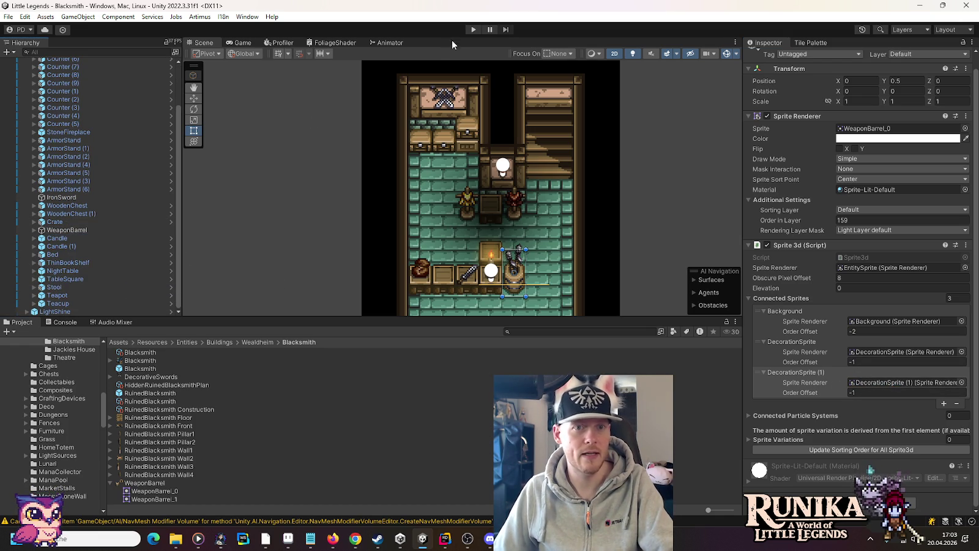
pyautogui.click(471, 29)
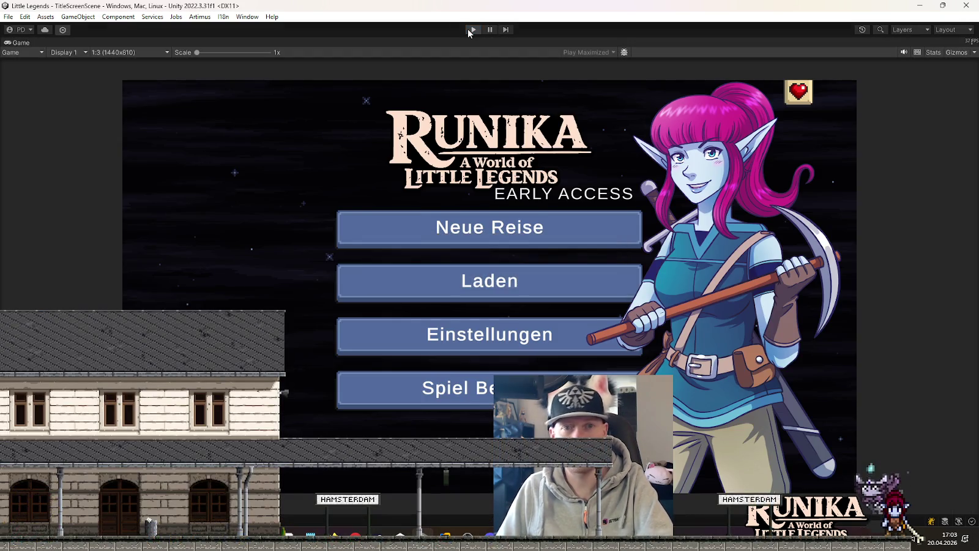
# Cancel the loading play test to get back to the Blacksmith scene.
pyautogui.click(467, 29)
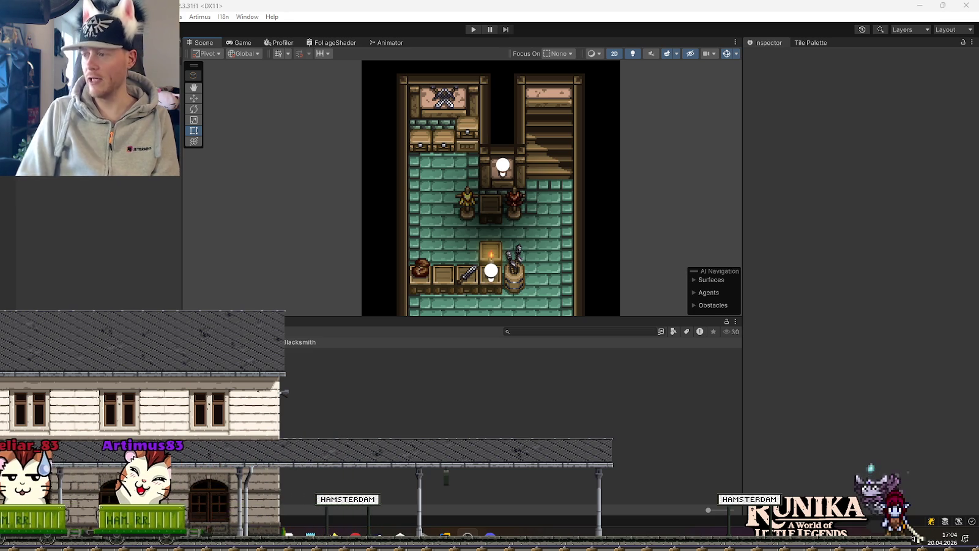
# Select Tilemap Walls and erase the wall tiles above the lower staircase using the Tile Palette.
pyautogui.moveTo(523, 103); pyautogui.dragTo(512, 198)
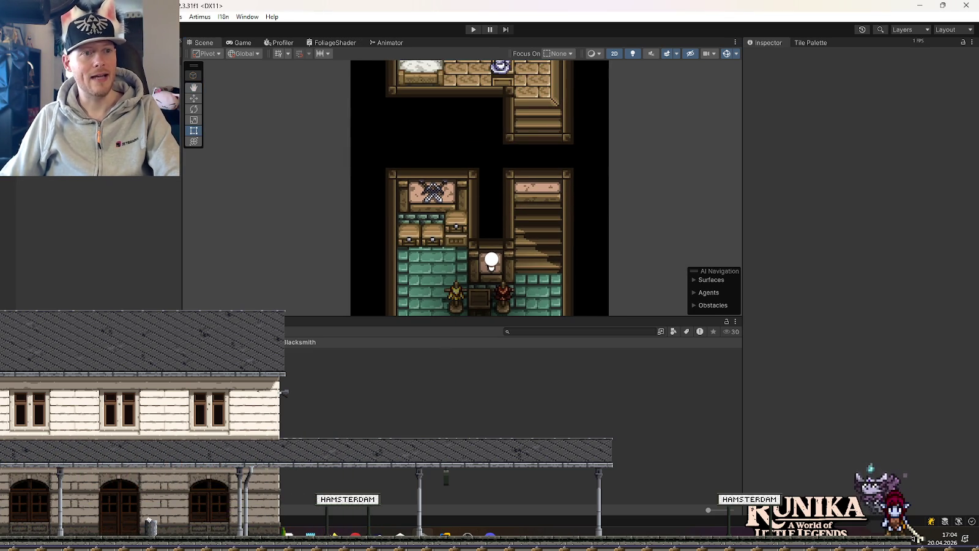
pyautogui.click(511, 198)
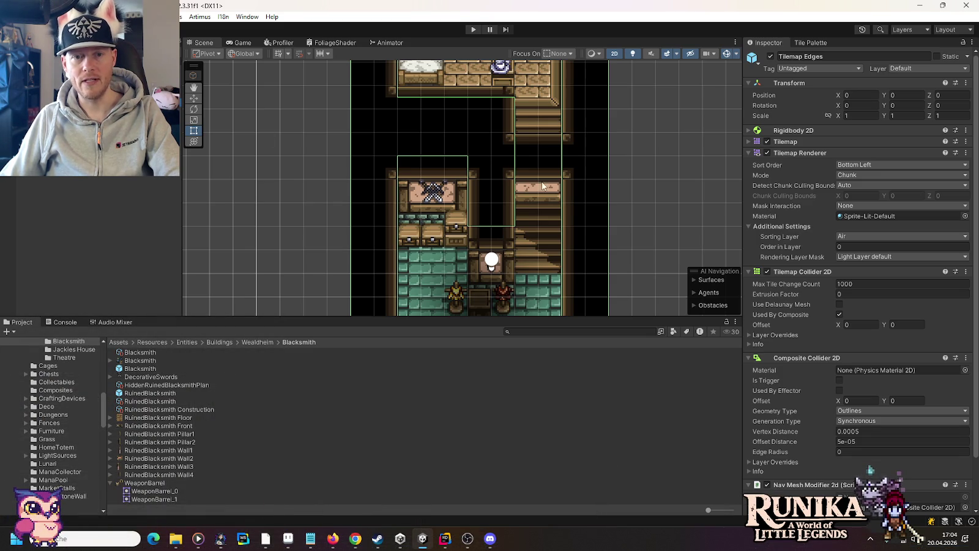
pyautogui.click(511, 198)
pyautogui.click(512, 198)
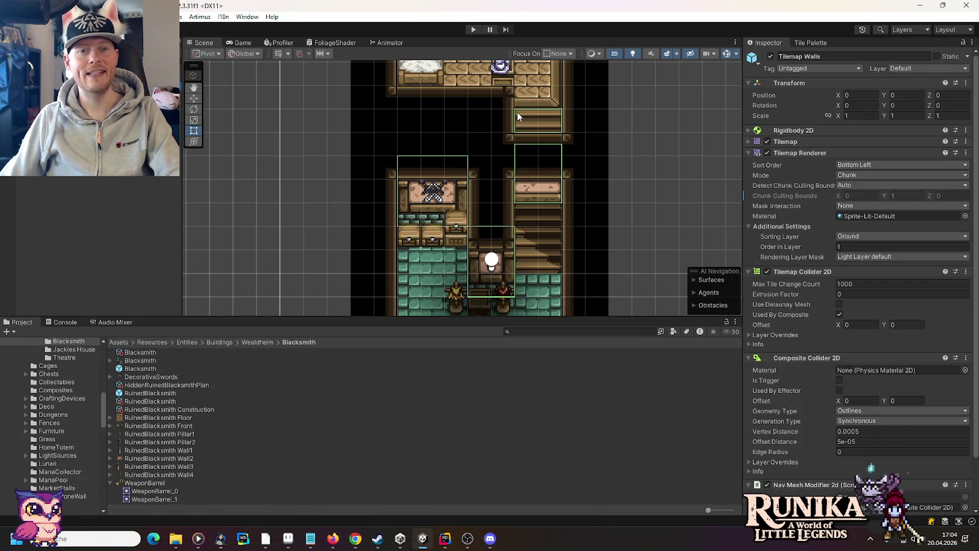
pyautogui.click(815, 43)
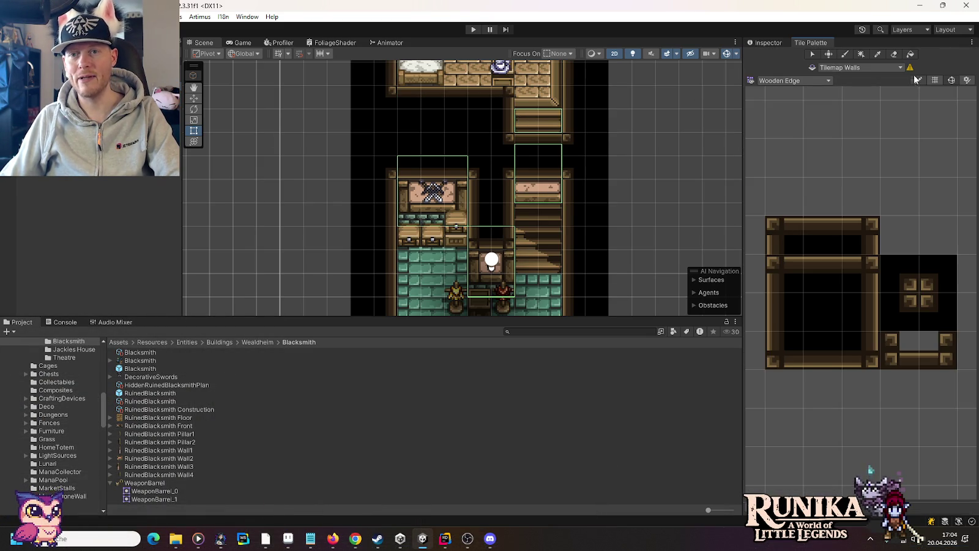
pyautogui.moveTo(530, 163); pyautogui.dragTo(547, 202)
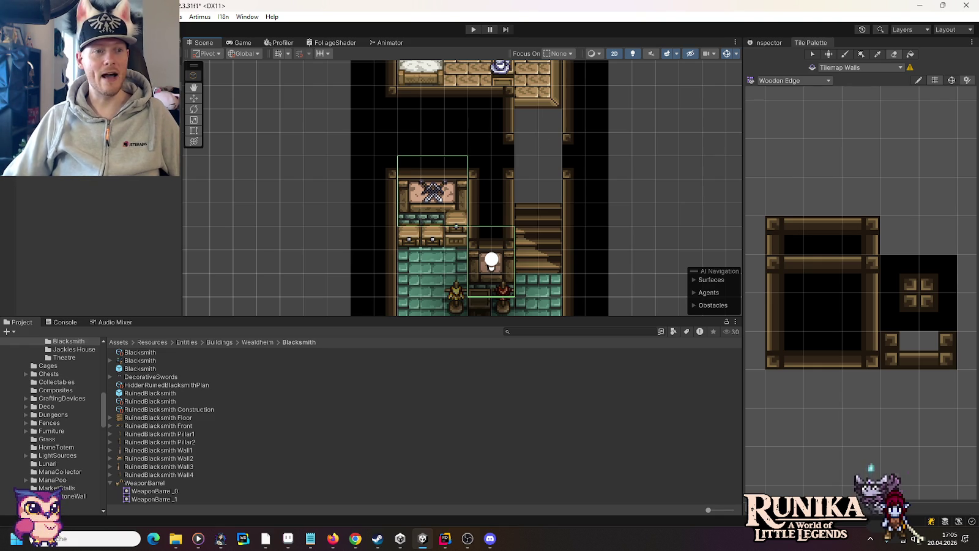
pyautogui.click(788, 80)
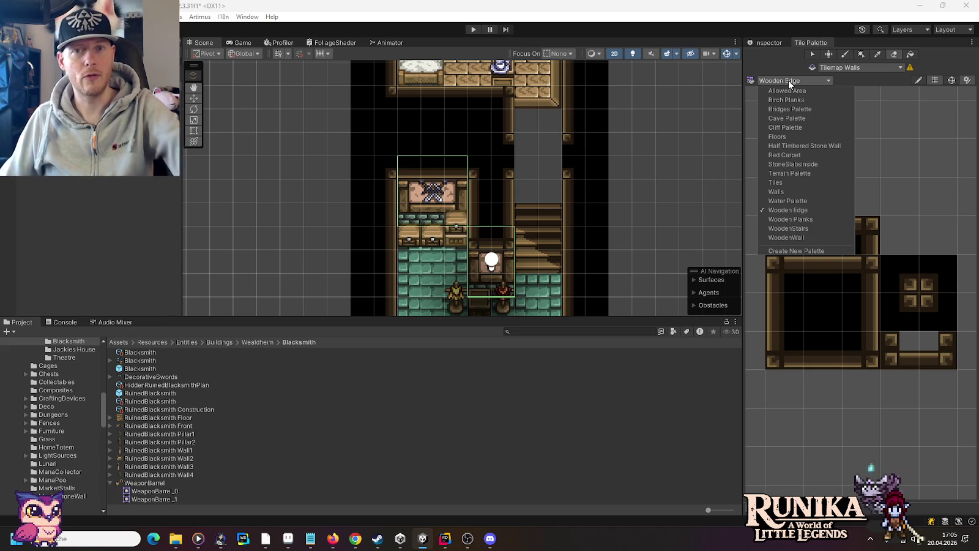
# Paint a WoodenStairs tile at the top of the staircase.
pyautogui.click(796, 227)
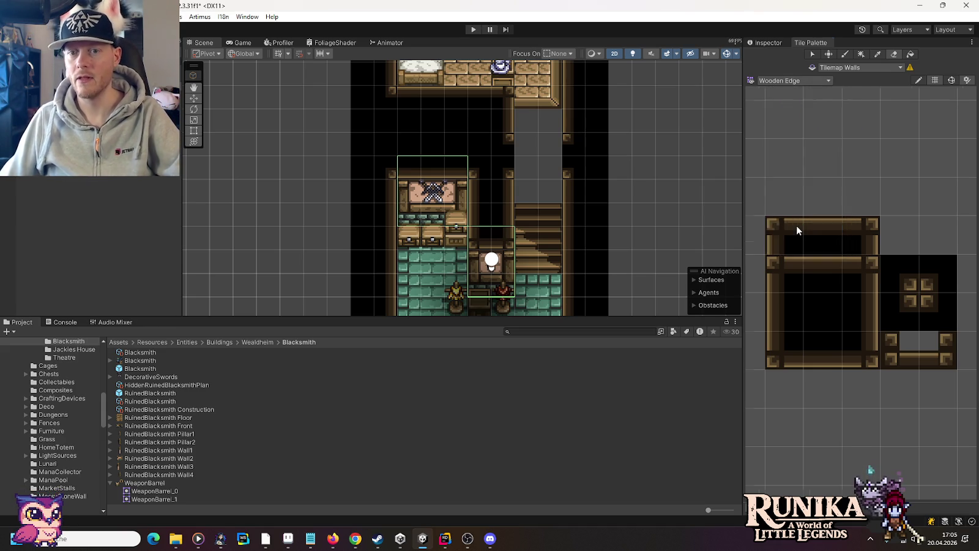
pyautogui.click(879, 367)
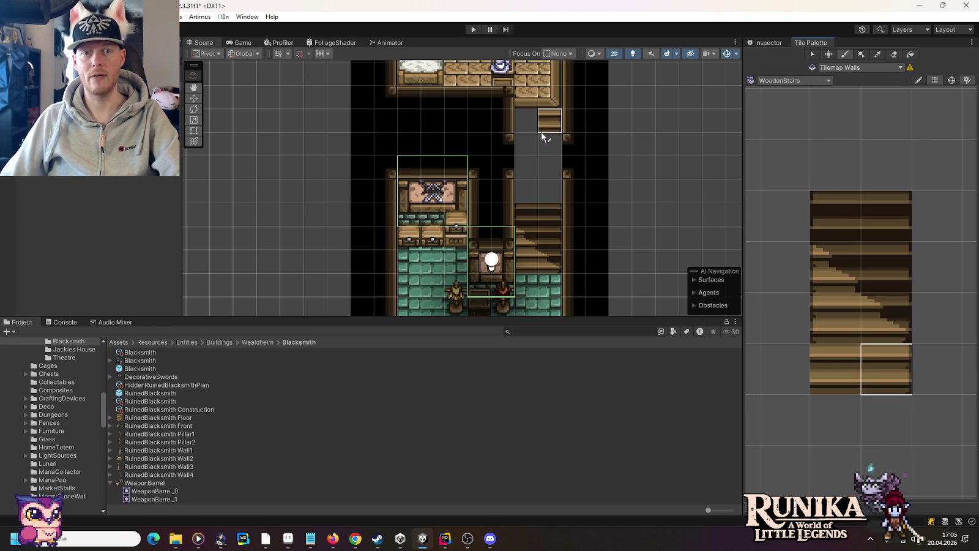
pyautogui.click(852, 328)
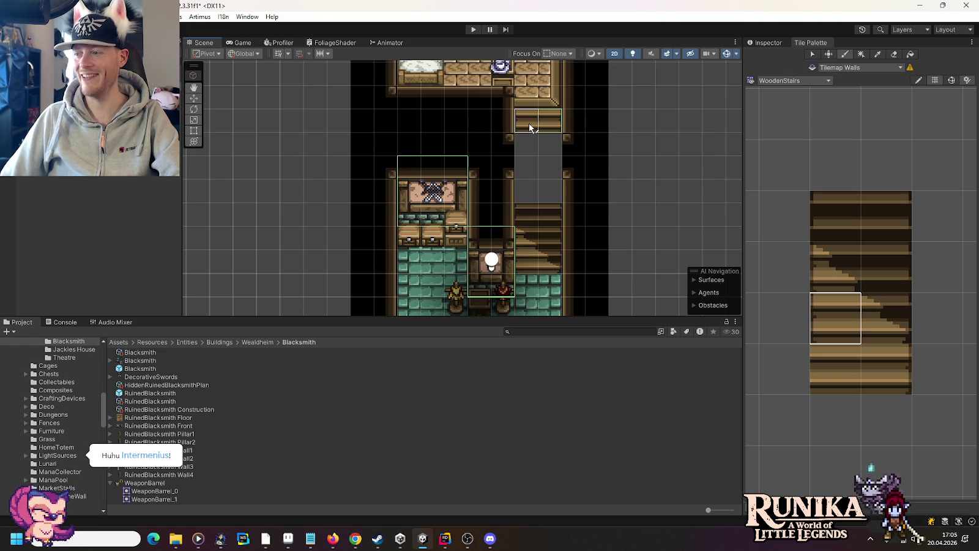
pyautogui.click(529, 128)
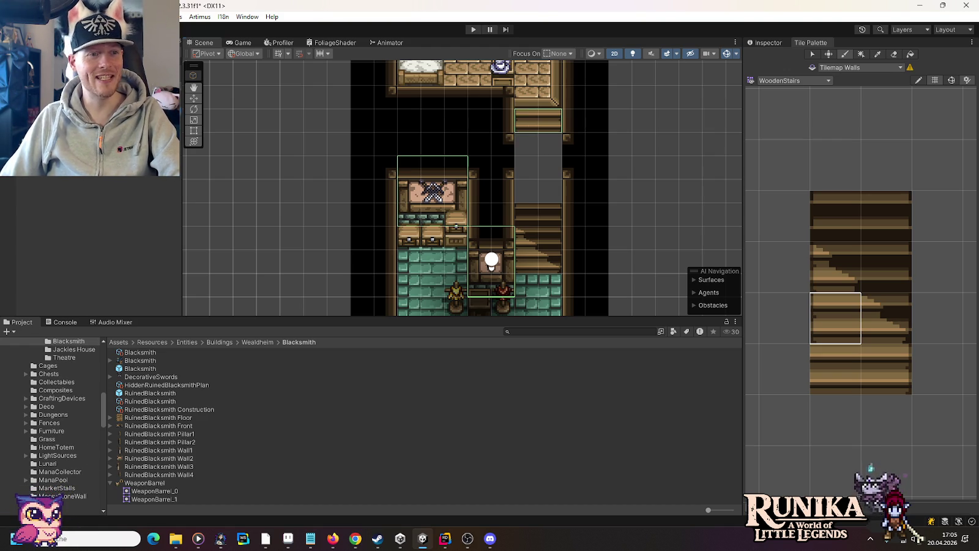
# On Tilemap Edges, paint Half Timbered Stone Wall tiles beside the staircase.
pyautogui.click(862, 67)
pyautogui.click(902, 86)
pyautogui.click(787, 81)
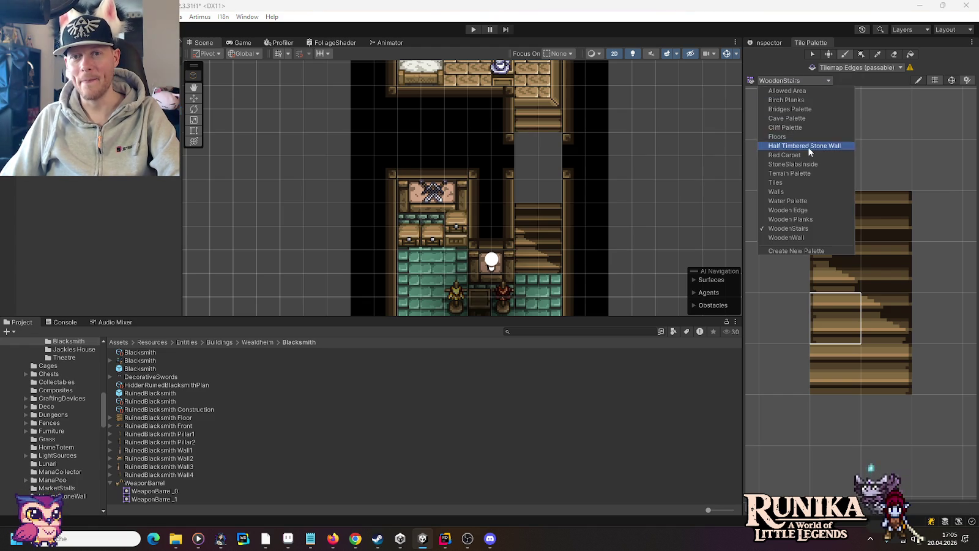
pyautogui.click(809, 148)
pyautogui.click(783, 318)
pyautogui.click(527, 189)
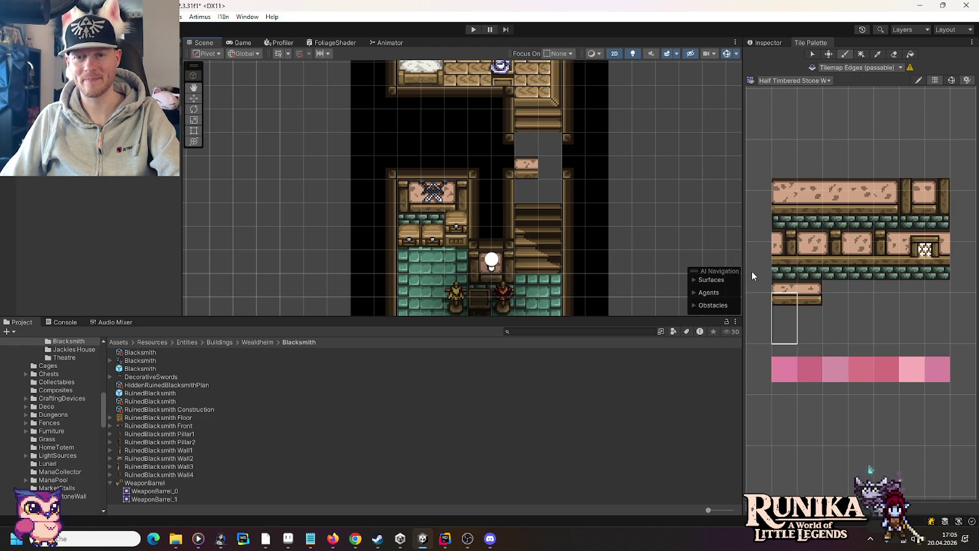
pyautogui.click(550, 191)
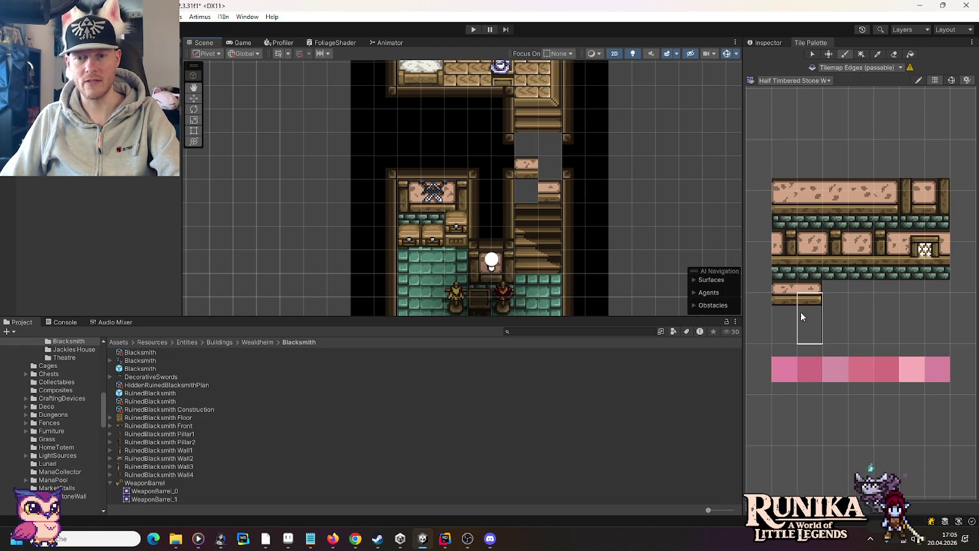
pyautogui.click(526, 191)
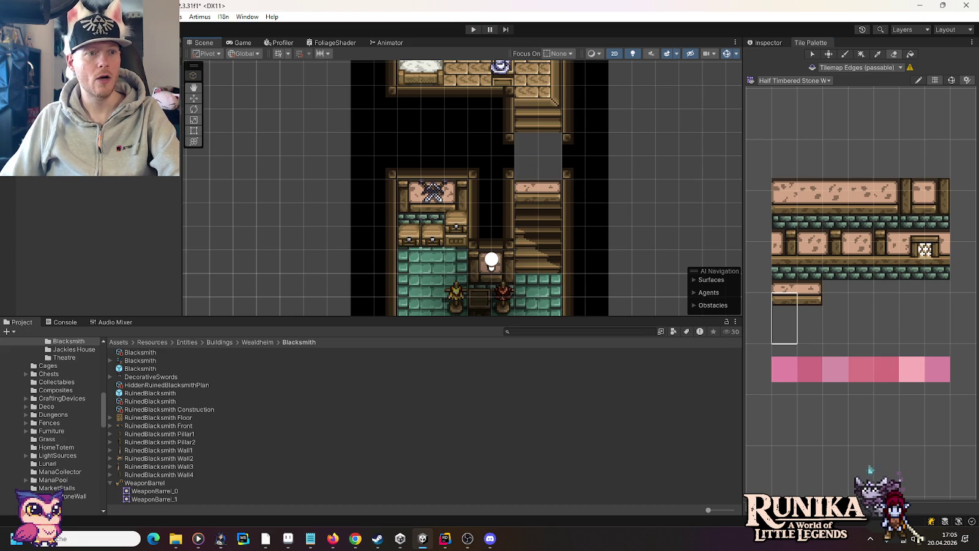
# Paint Wooden Edge tiles along the stair border, then save the scene with Ctrl+S.
pyautogui.click(794, 80)
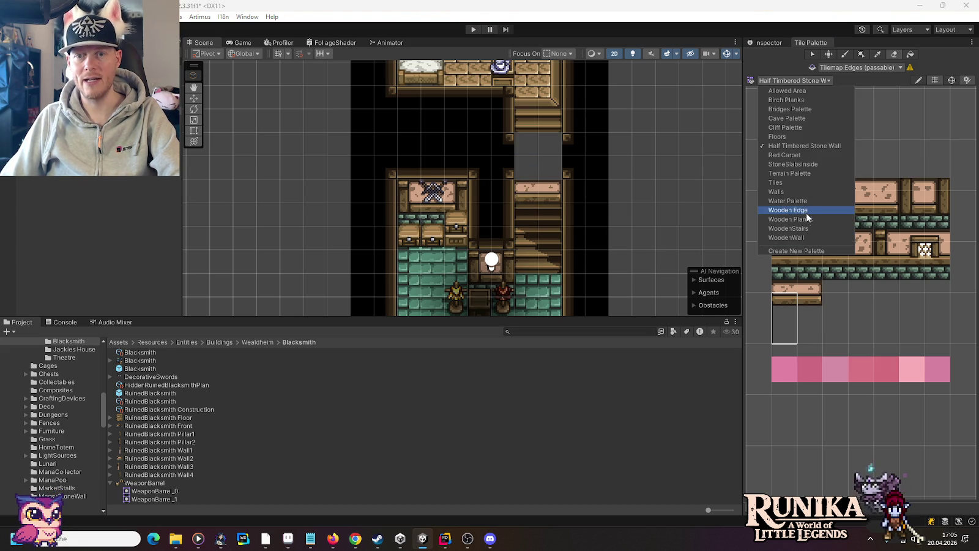
pyautogui.click(825, 361)
pyautogui.moveTo(553, 168)
pyautogui.mouseDown()
pyautogui.moveTo(526, 168)
pyautogui.moveTo(524, 135)
pyautogui.moveTo(559, 173)
pyautogui.moveTo(554, 144)
pyautogui.mouseUp()
pyautogui.click(823, 273)
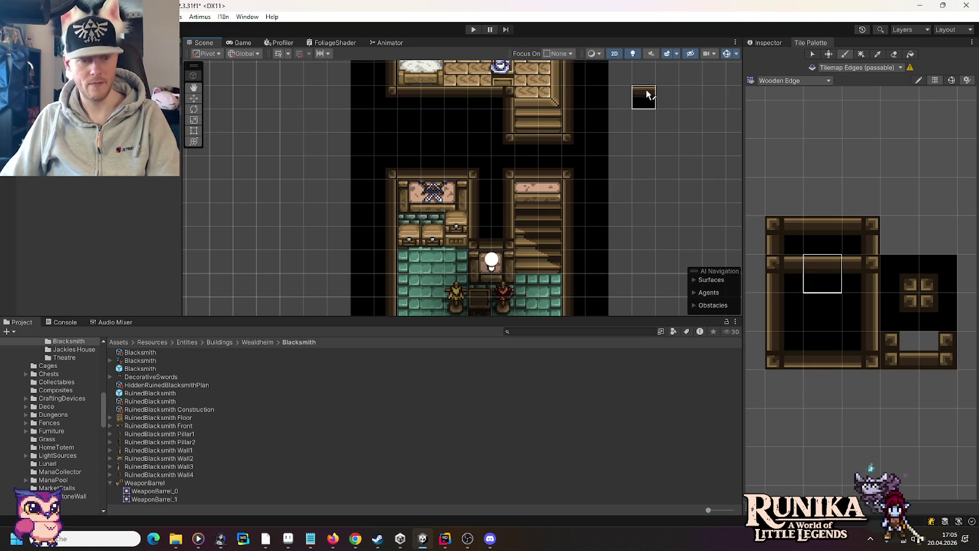
pyautogui.hotkey('ctrl', 's')
pyautogui.click(194, 98)
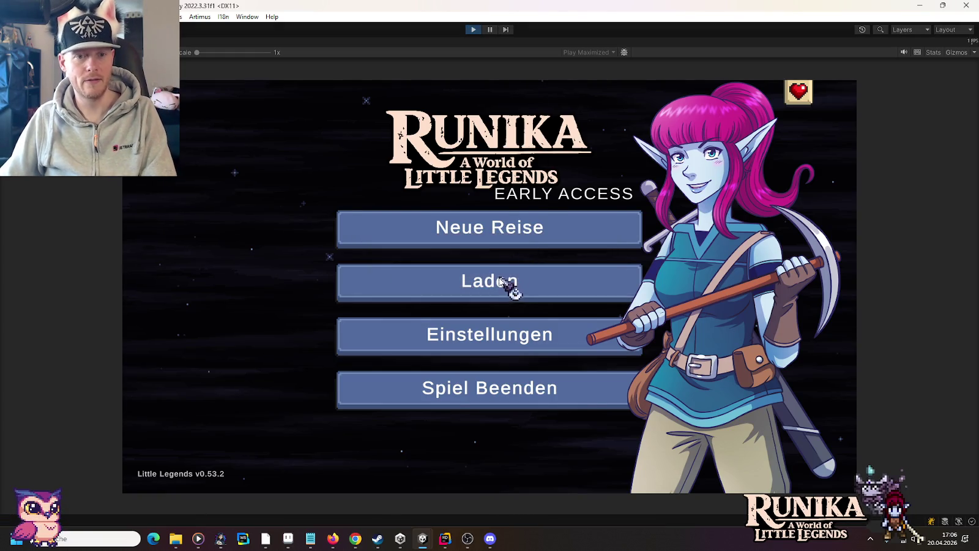
# Load the first save slot via Laden and continue into the game.
pyautogui.click(500, 281)
pyautogui.click(413, 254)
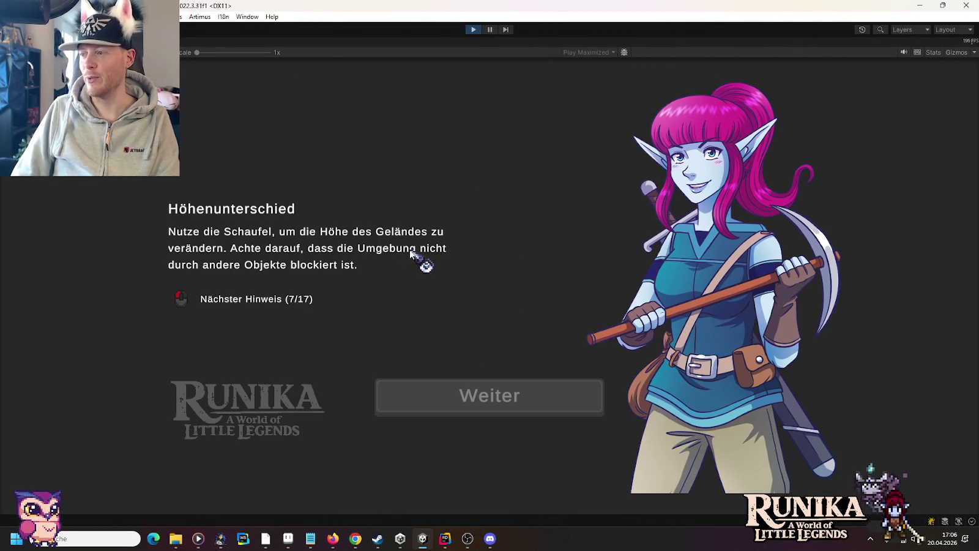
pyautogui.click(416, 393)
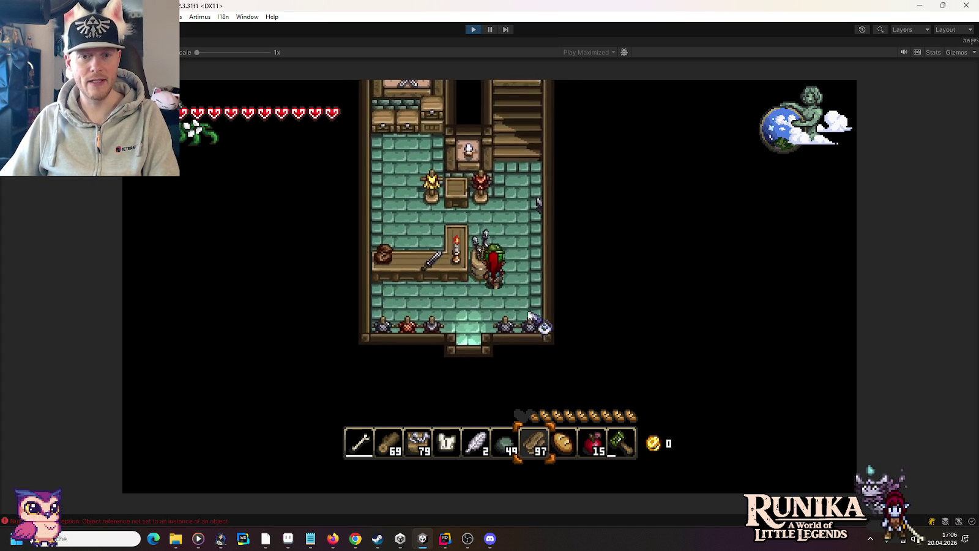
# Walk the character past the counter and up the staircase to the upper room, then stop the game.
pyautogui.press('s')
pyautogui.press('a')
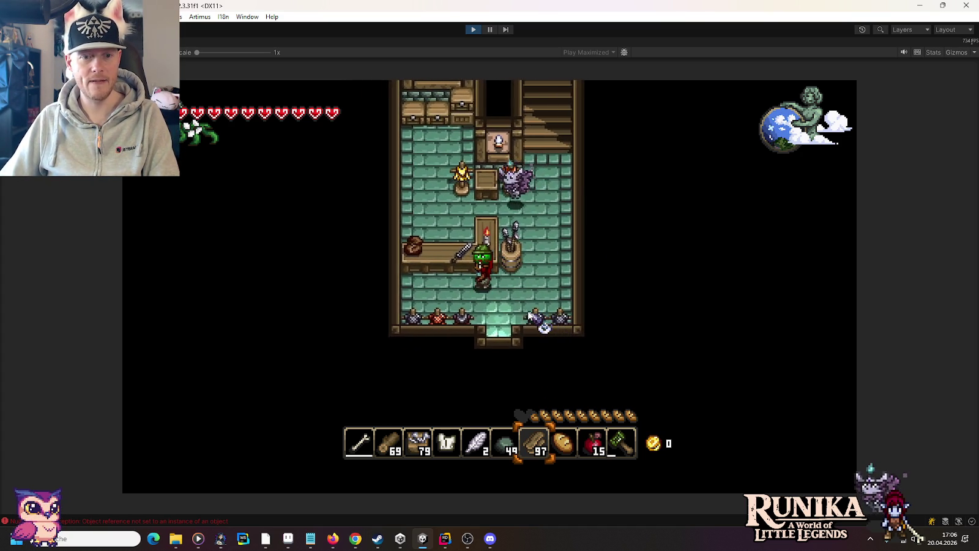
pyautogui.press('d')
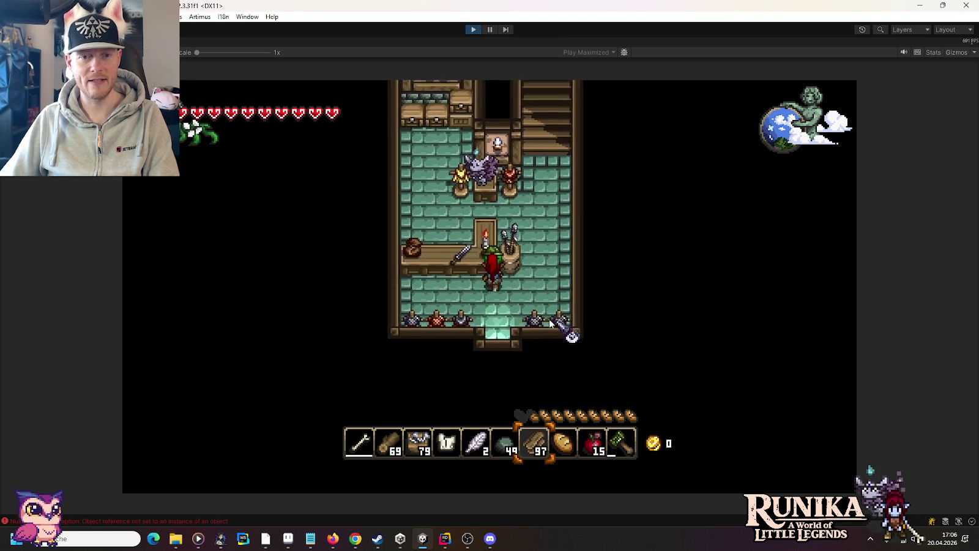
pyautogui.press('w')
pyautogui.press('a')
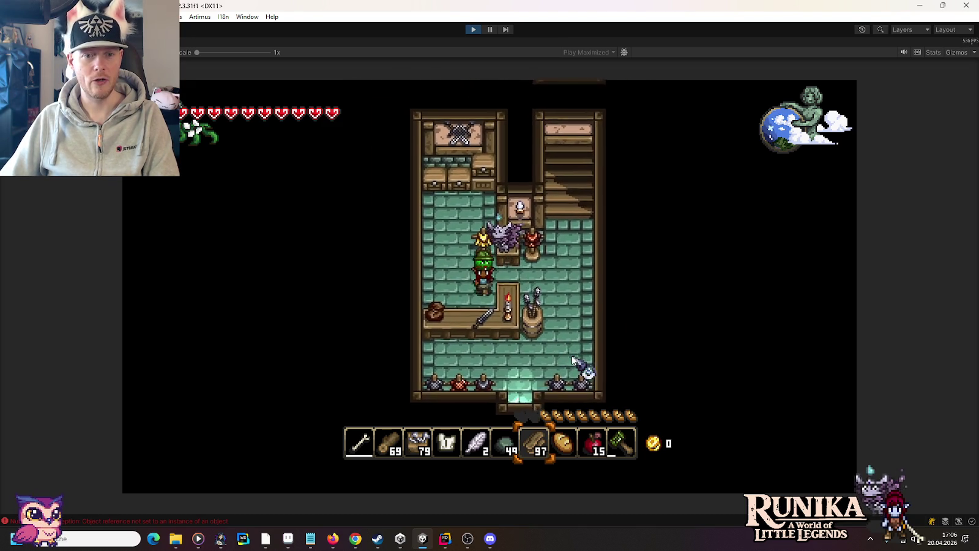
pyautogui.press('d')
pyautogui.press('w')
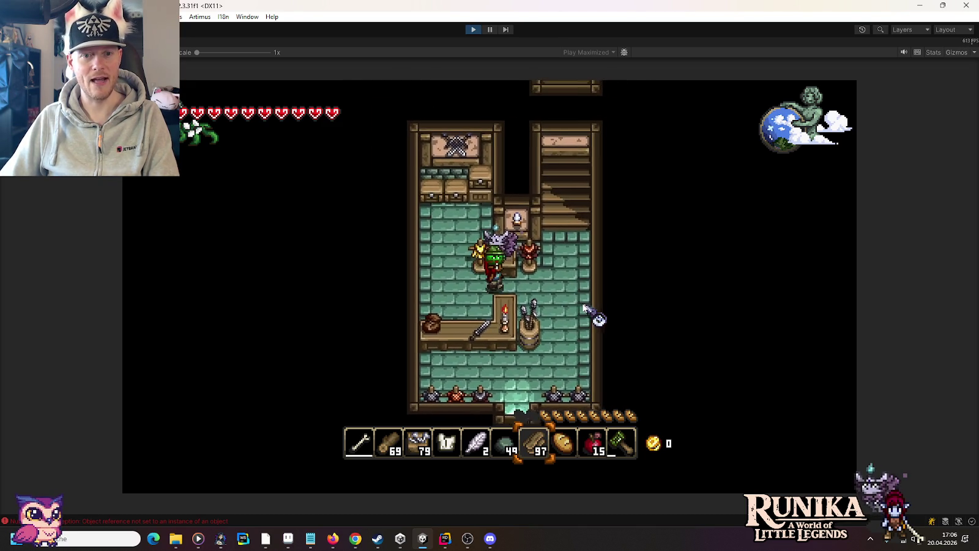
pyautogui.press('w')
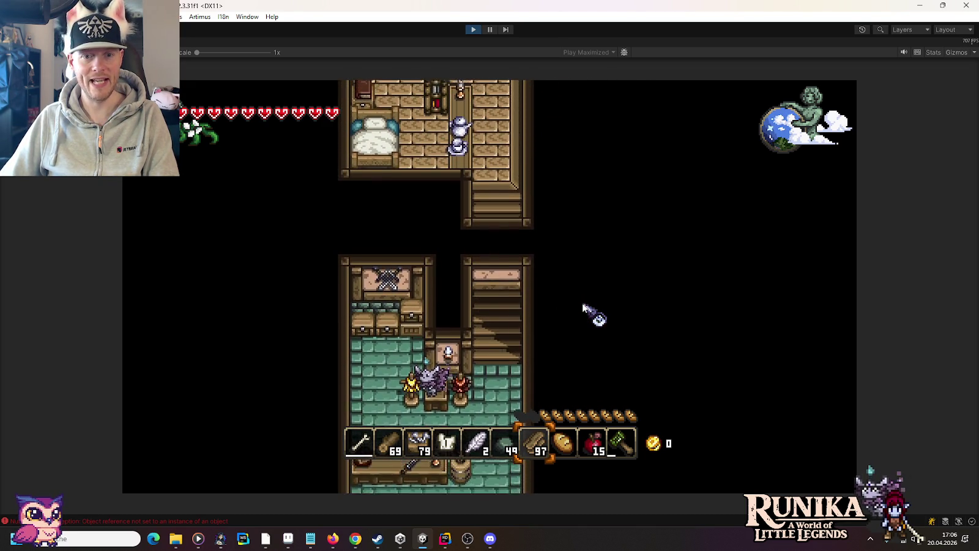
pyautogui.press('a')
pyautogui.press('d')
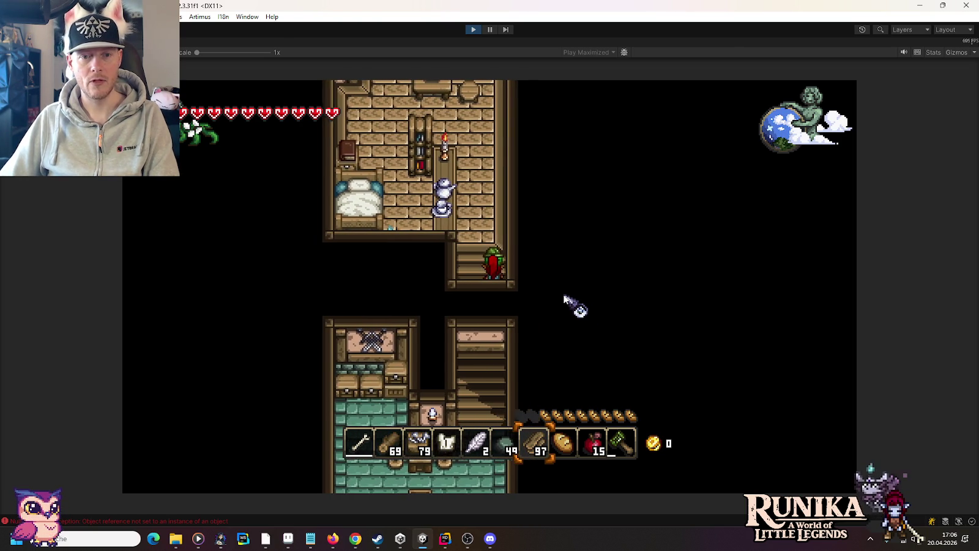
pyautogui.press('a')
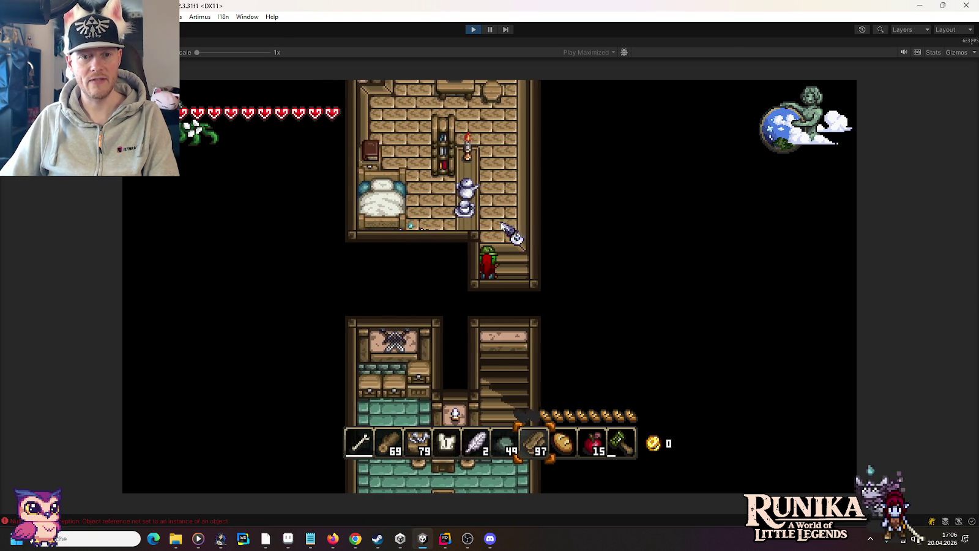
pyautogui.click(476, 30)
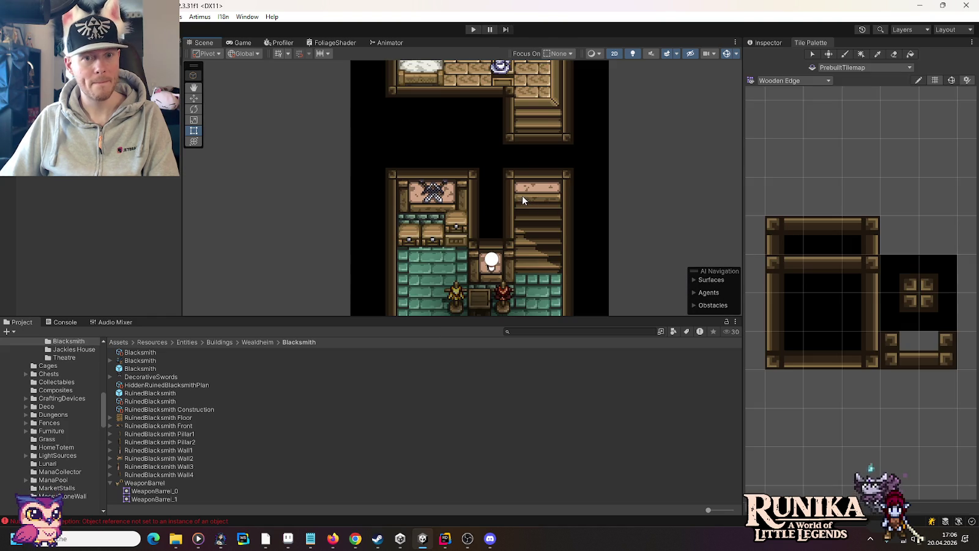
# Erase the misplaced stair tile in the upper room's stairwell.
pyautogui.moveTo(523, 200); pyautogui.dragTo(511, 259)
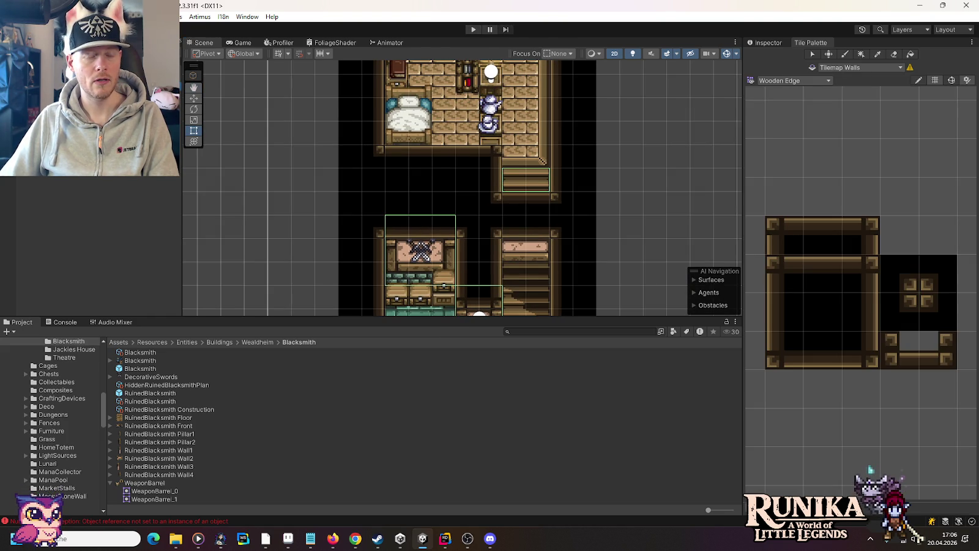
pyautogui.press('d')
pyautogui.click(515, 189)
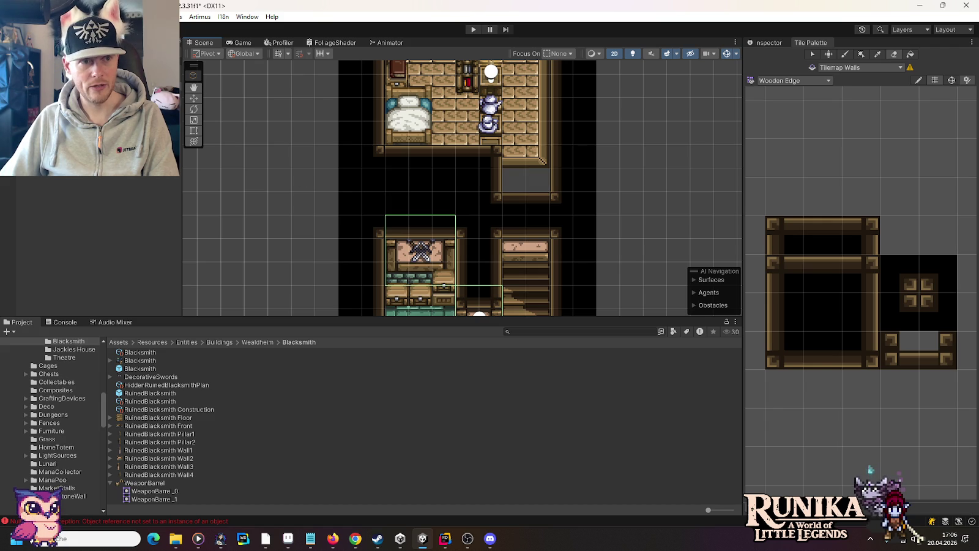
# Paint WoodenStairs tiles into the stairwell on Tilemap Floor, then launch the game.
pyautogui.click(834, 68)
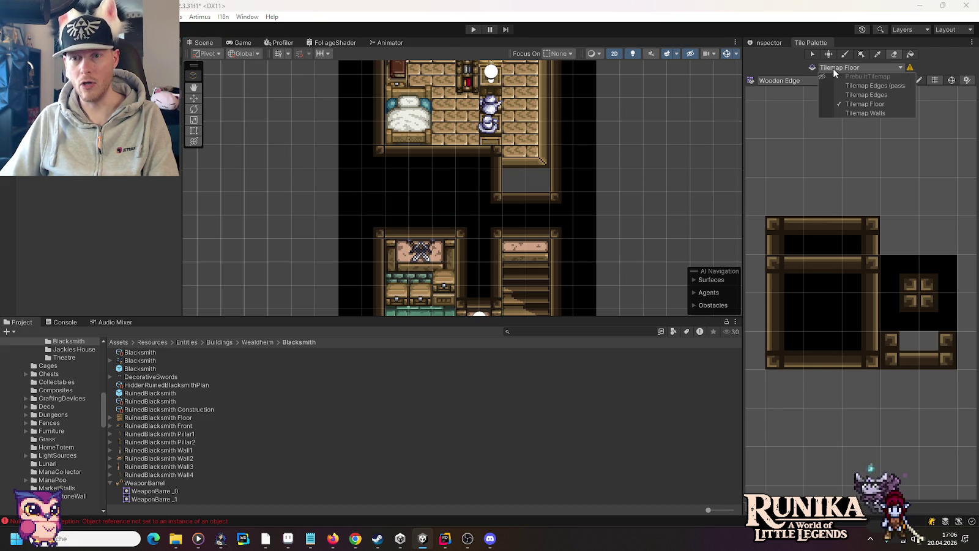
pyautogui.click(787, 80)
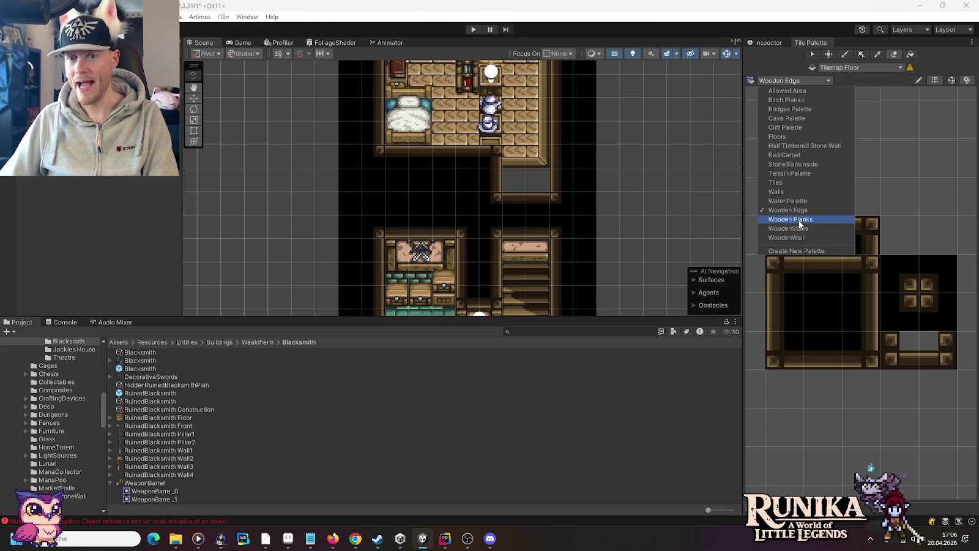
pyautogui.click(795, 228)
pyautogui.click(830, 328)
pyautogui.click(537, 182)
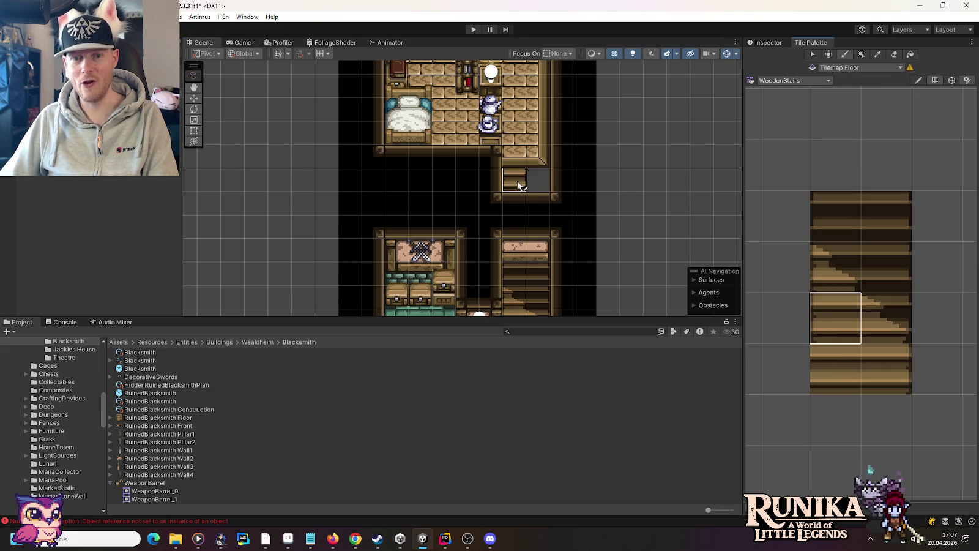
pyautogui.click(869, 366)
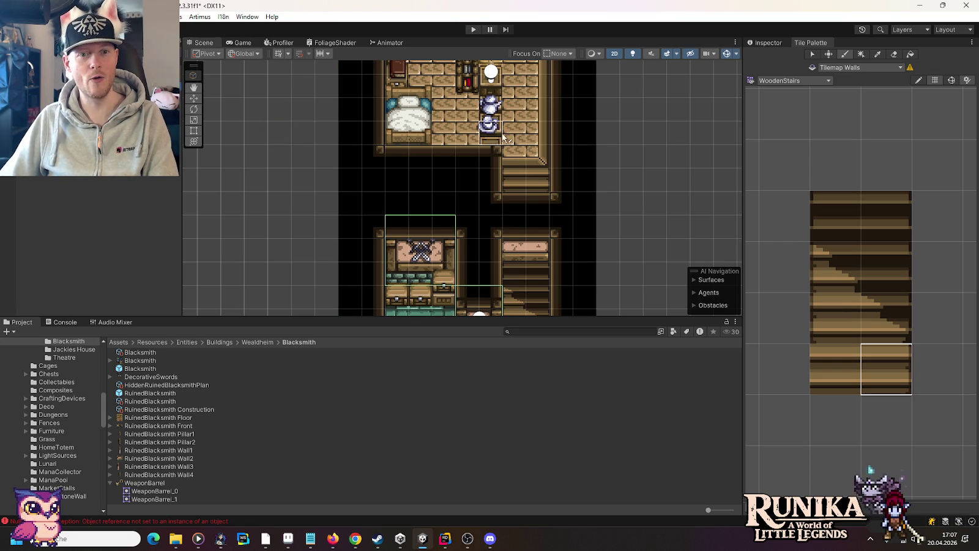
pyautogui.press('Up')
pyautogui.press('Up')
pyautogui.press('Up')
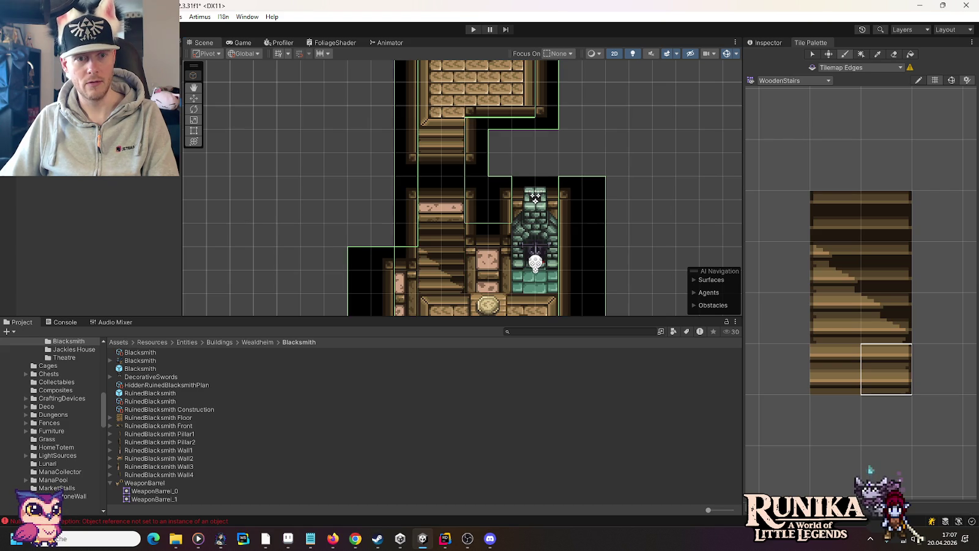
pyautogui.click(194, 98)
pyautogui.click(473, 31)
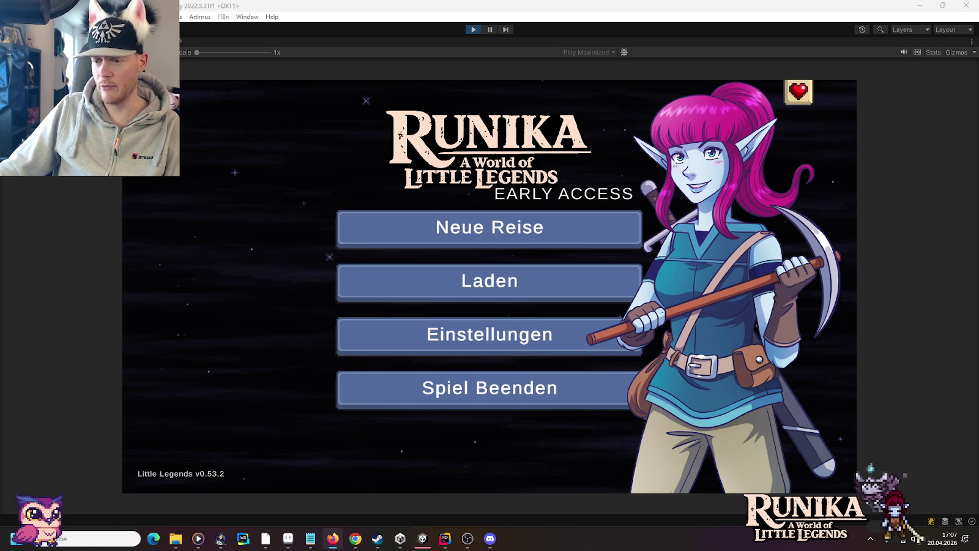
# Open the pasted Bluesky post link in a new tab, close it, and Alt+Tab to the other browser window.
pyautogui.click(354, 538)
pyautogui.click(876, 11)
pyautogui.hotkey('ctrl', 'v')
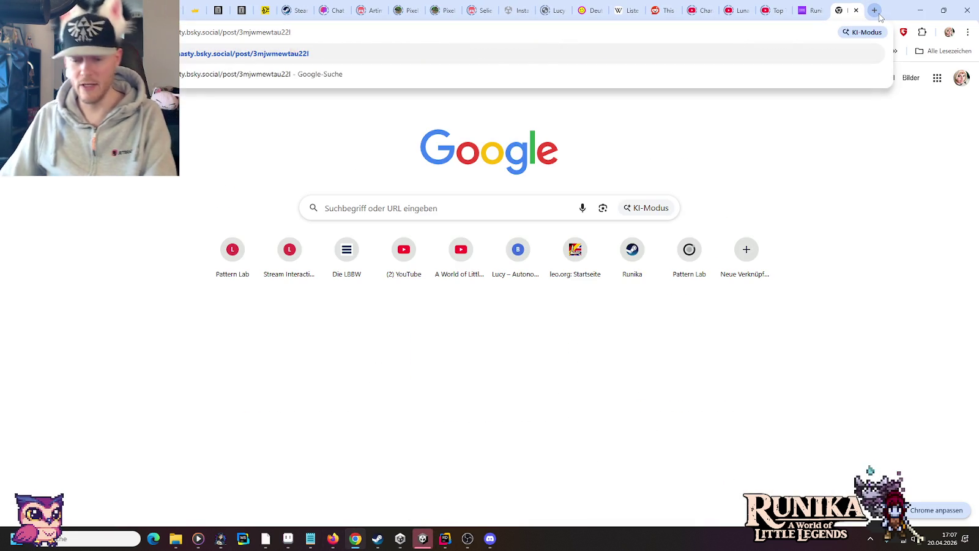
pyautogui.press('Return')
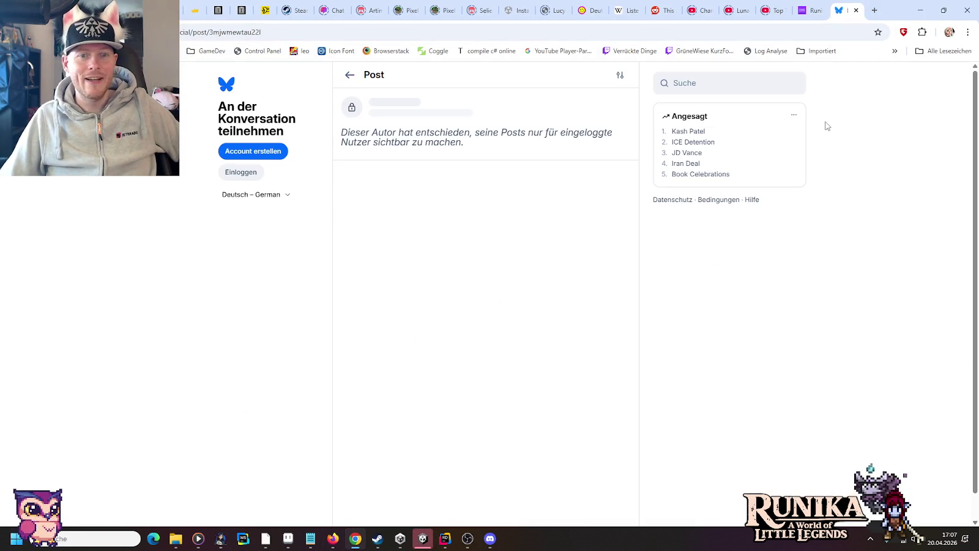
pyautogui.click(856, 11)
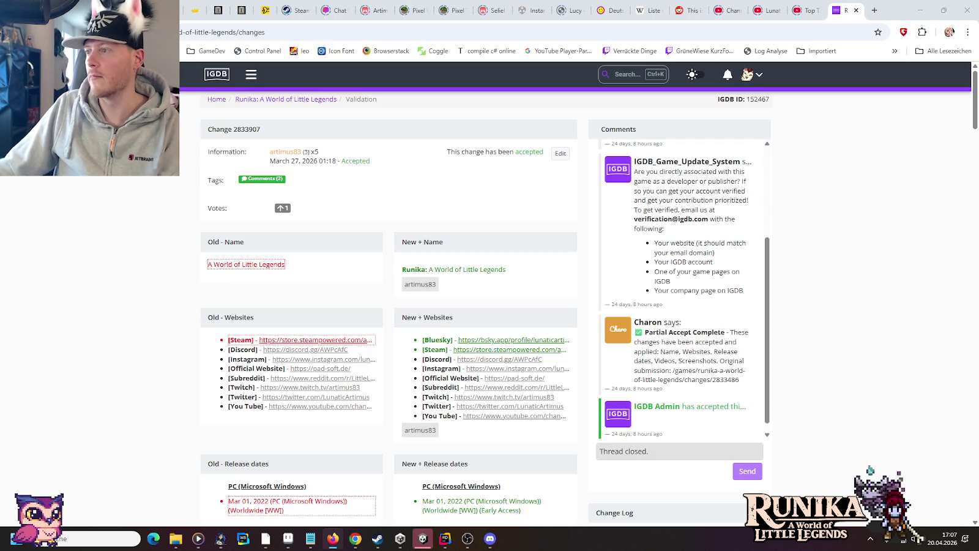
pyautogui.hotkey('alt', 'Tab')
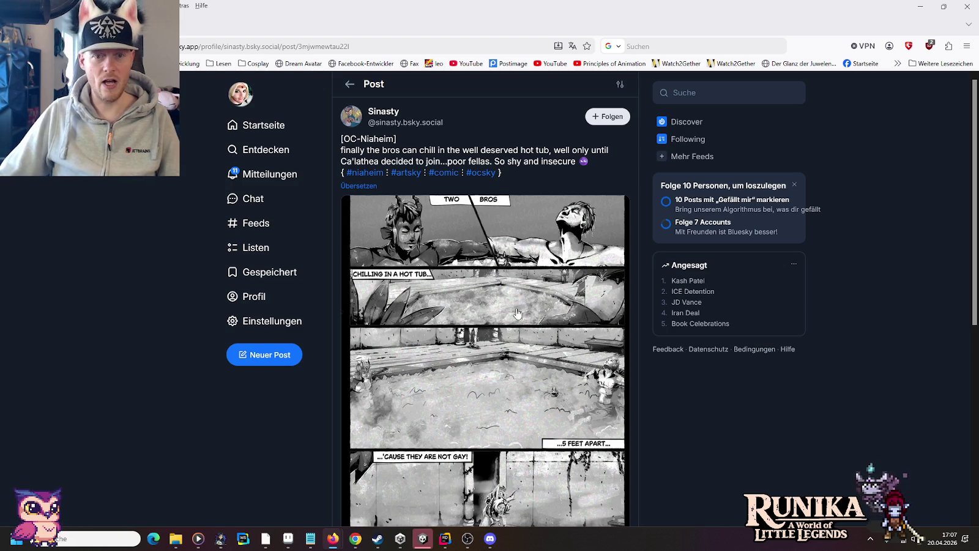
# Scroll through the Bluesky comic post to its end, then switch back to the Unity game window.
pyautogui.rightClick(354, 135)
pyautogui.click(351, 138)
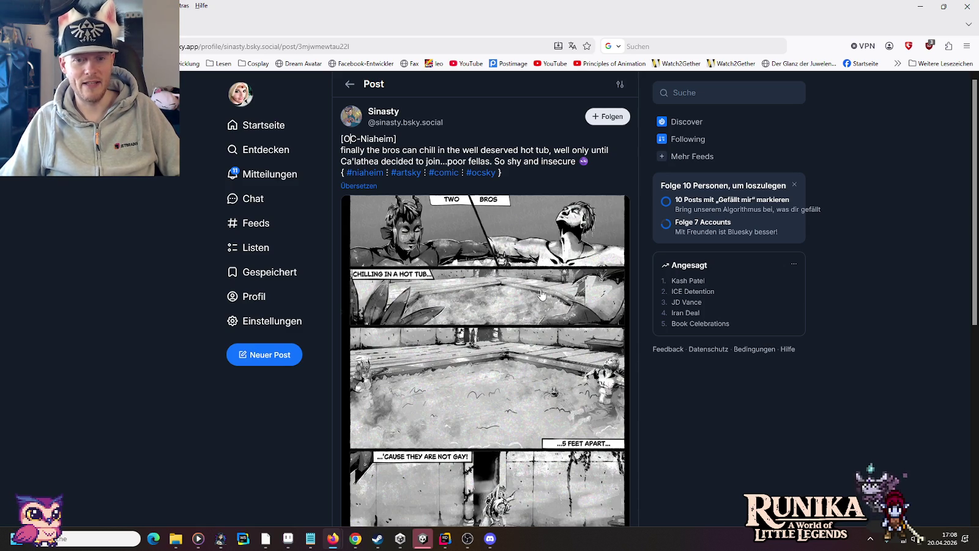
pyautogui.scroll(-2, 541, 294)
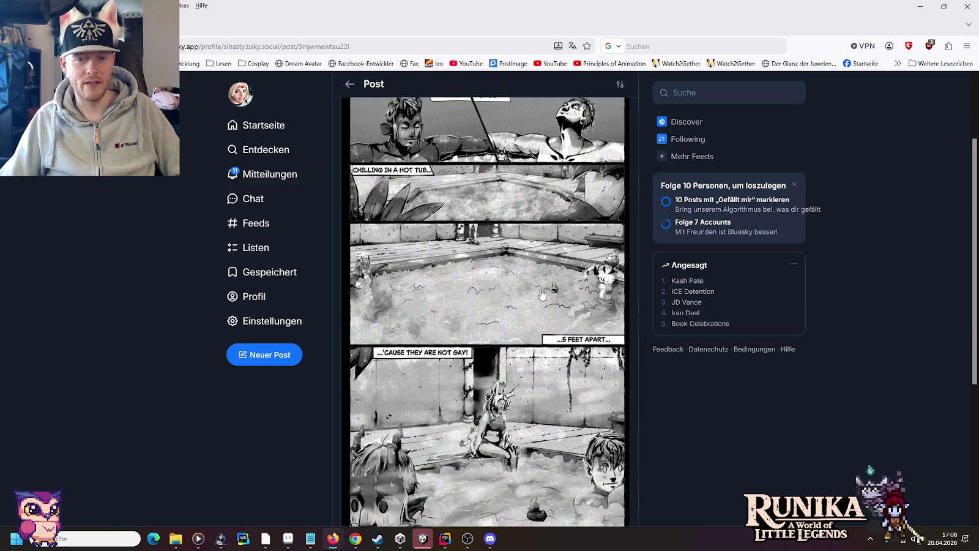
pyautogui.scroll(-1, 541, 294)
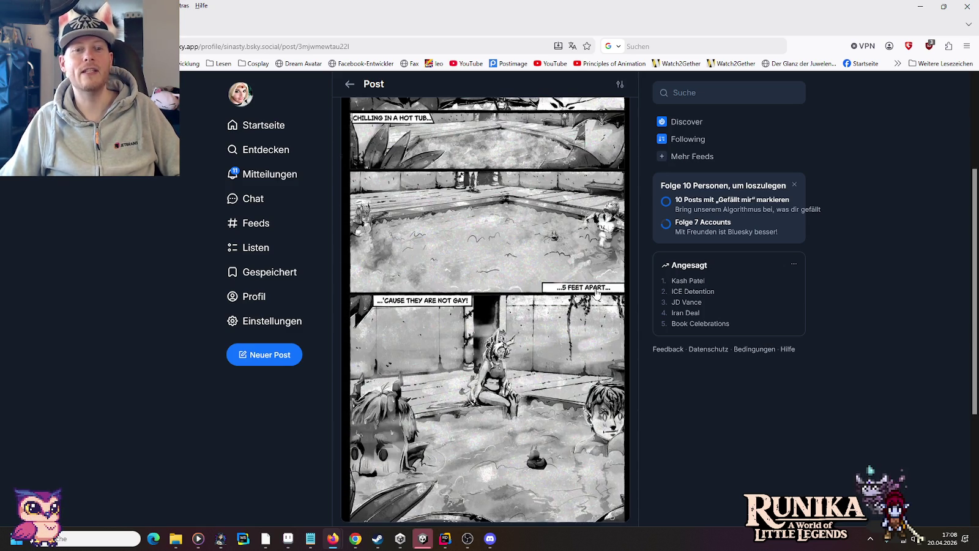
pyautogui.scroll(-1, 490, 281)
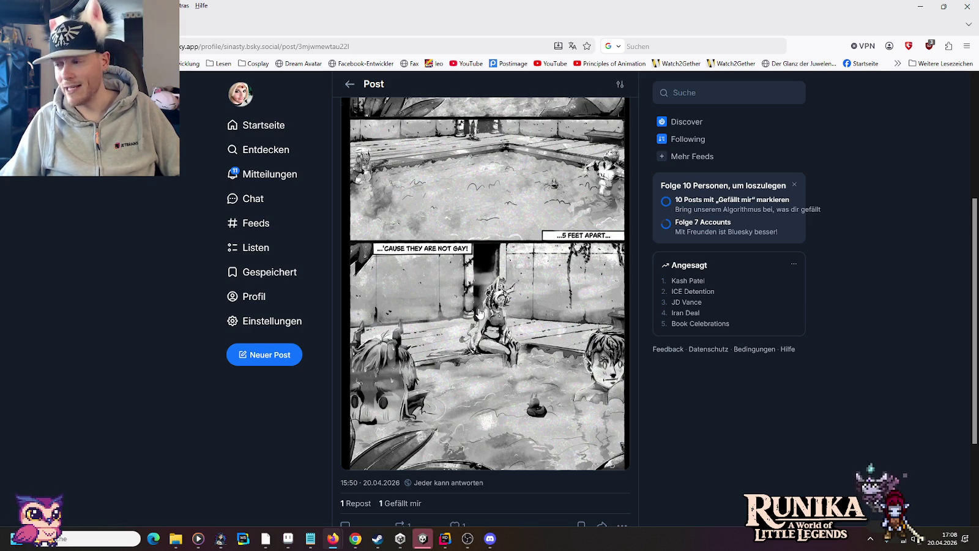
pyautogui.scroll(-1, 480, 313)
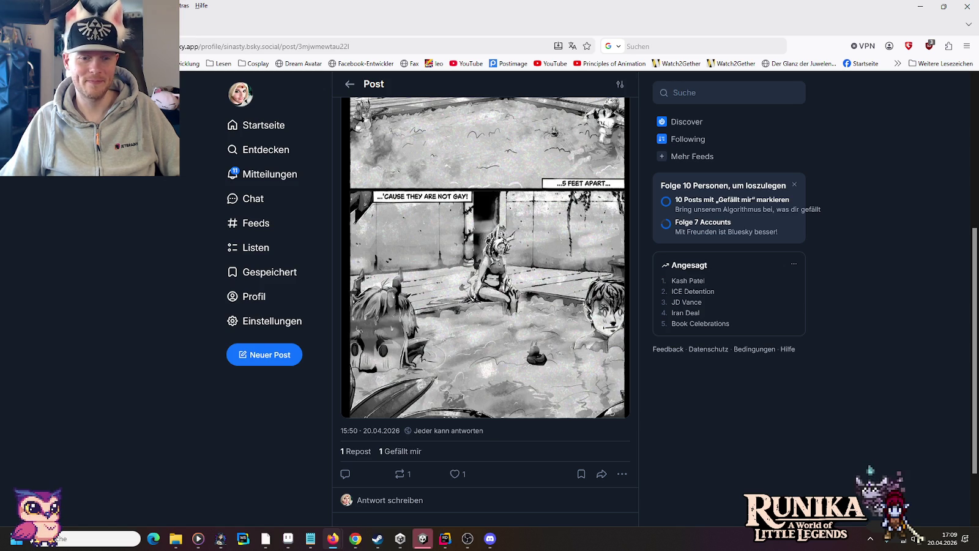
pyautogui.click(920, 7)
pyautogui.click(921, 8)
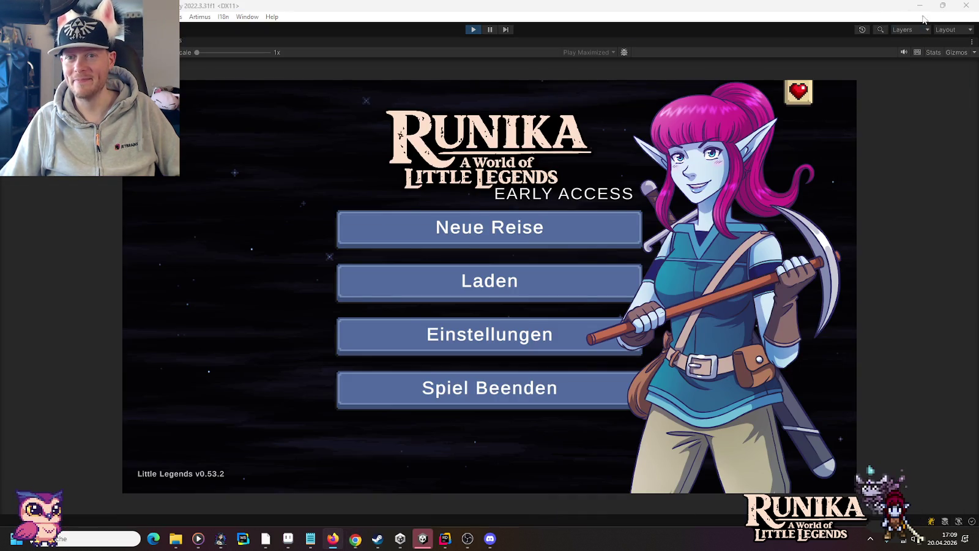
# Load the first save slot and continue past the loading hint into the Schmiede interior.
pyautogui.click(470, 276)
pyautogui.click(395, 256)
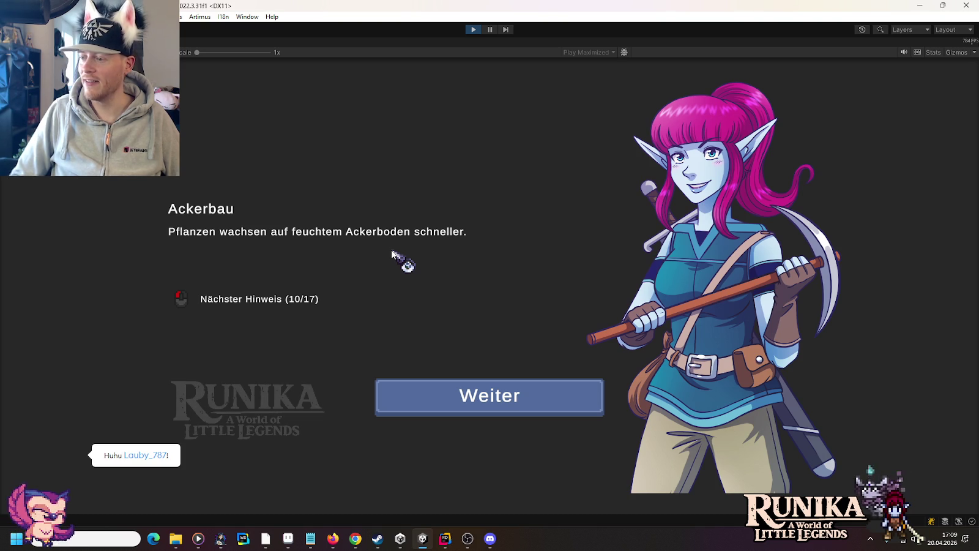
pyautogui.click(472, 405)
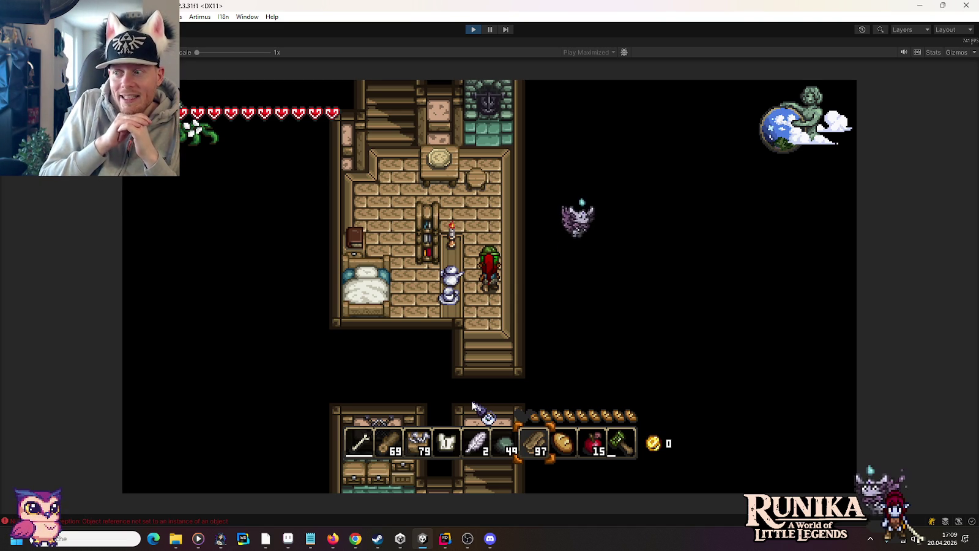
# Walk the character forward to the table and into the fireplace alcove.
pyautogui.hotkey('alt', 'Tab')
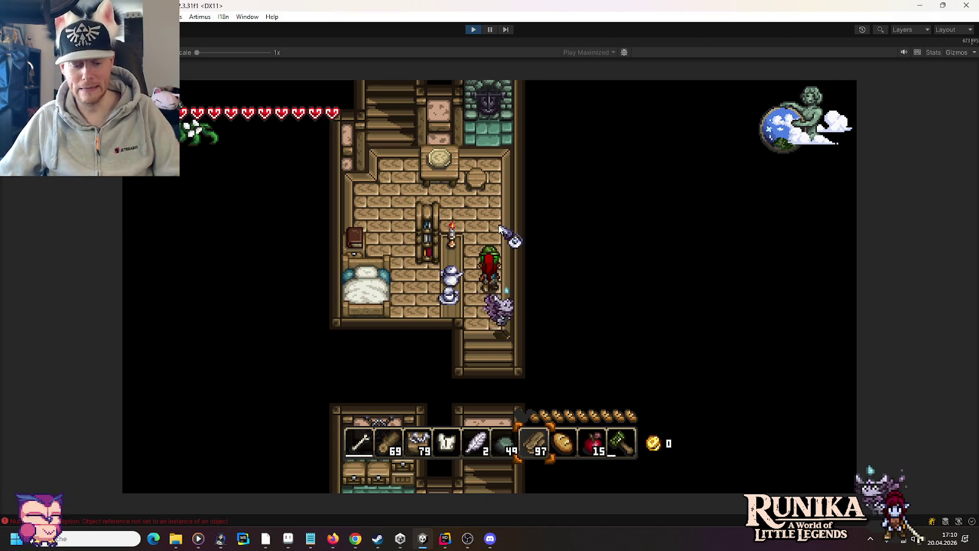
pyautogui.press('w')
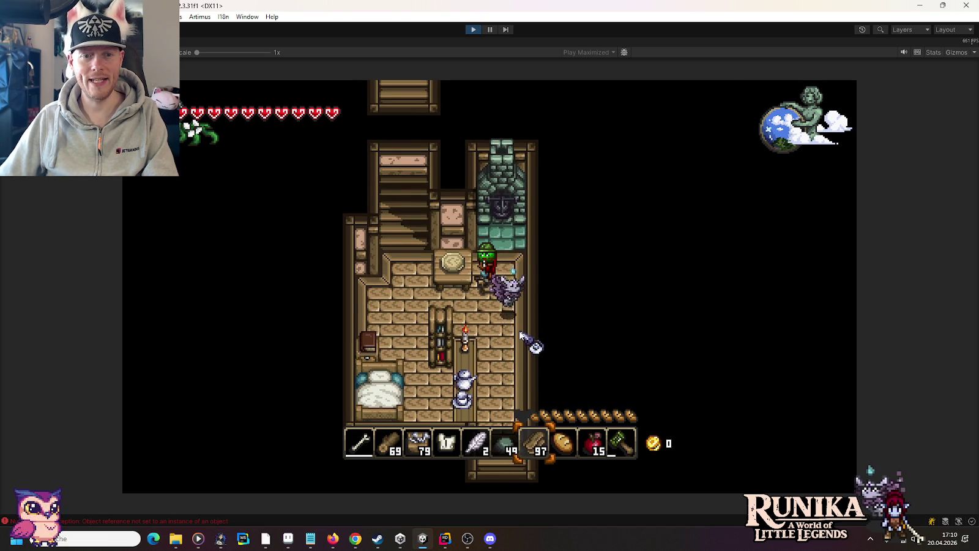
pyautogui.press('w')
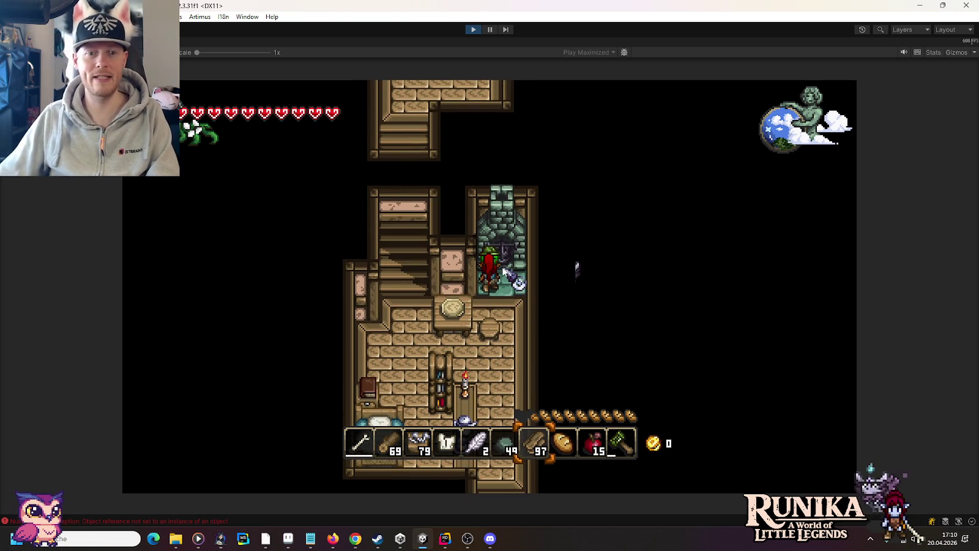
# Walk down beside the bookshelf to the room's bottom edge and back up.
pyautogui.press('s')
pyautogui.press('a')
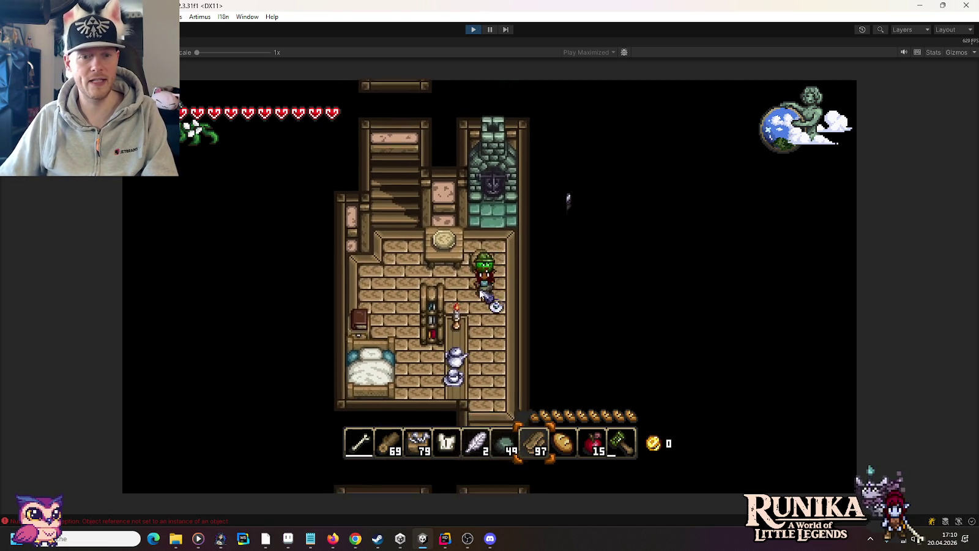
pyautogui.press('s')
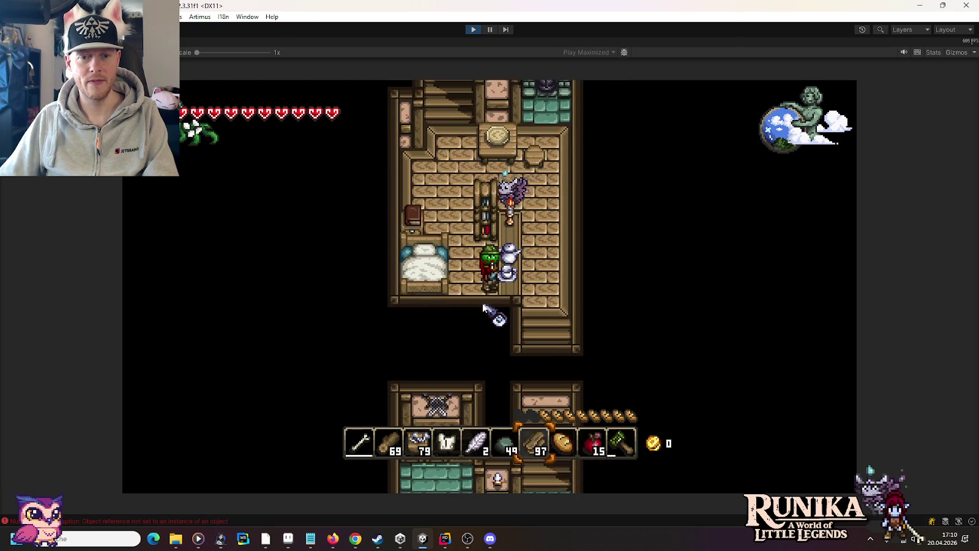
pyautogui.press('w')
pyautogui.press('a')
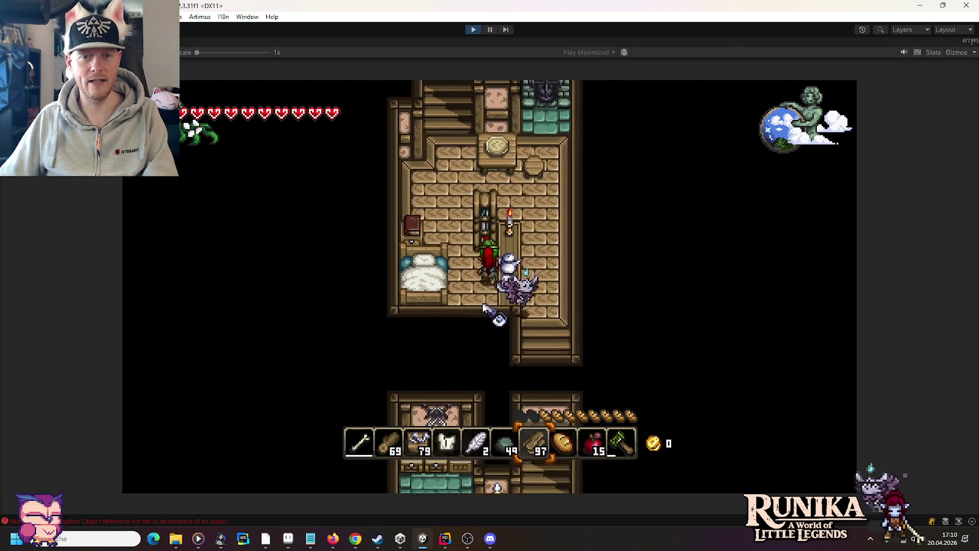
# Climb the stairs up the corridor to the window wall, then return down beside the bed.
pyautogui.press('w')
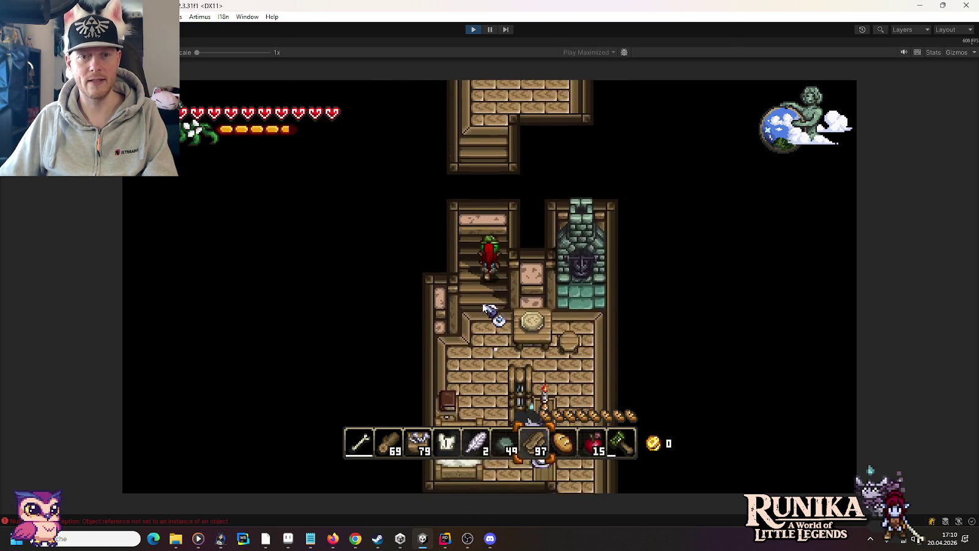
pyautogui.press('w')
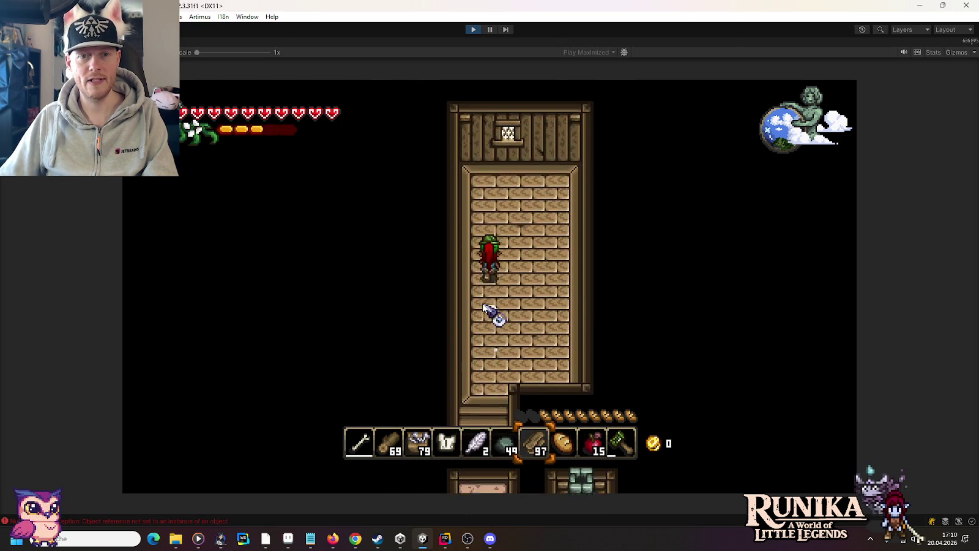
pyautogui.press('s')
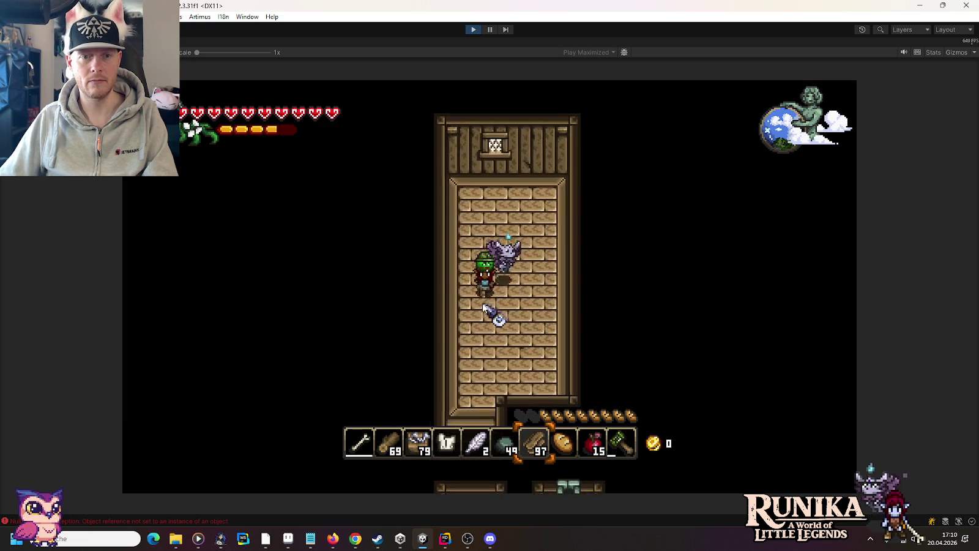
pyautogui.press('s')
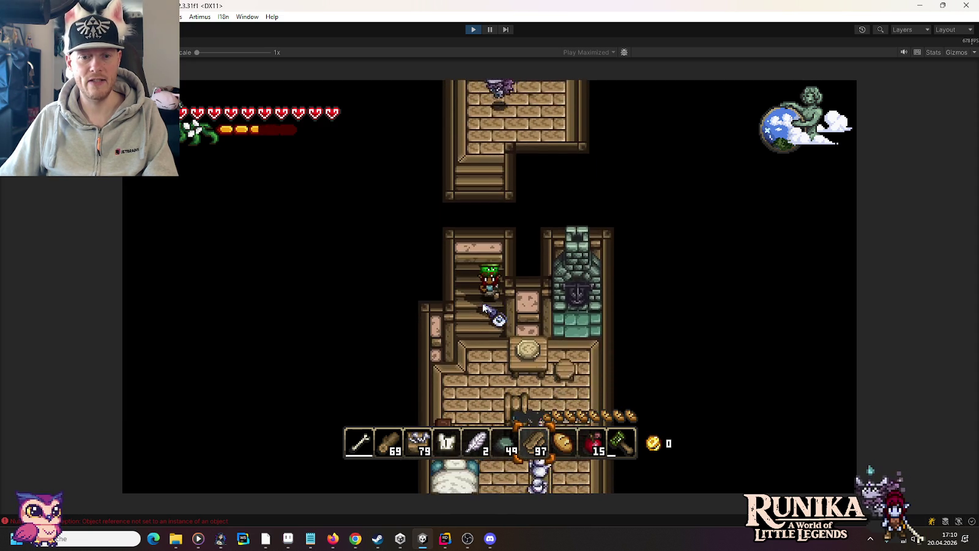
pyautogui.press('s')
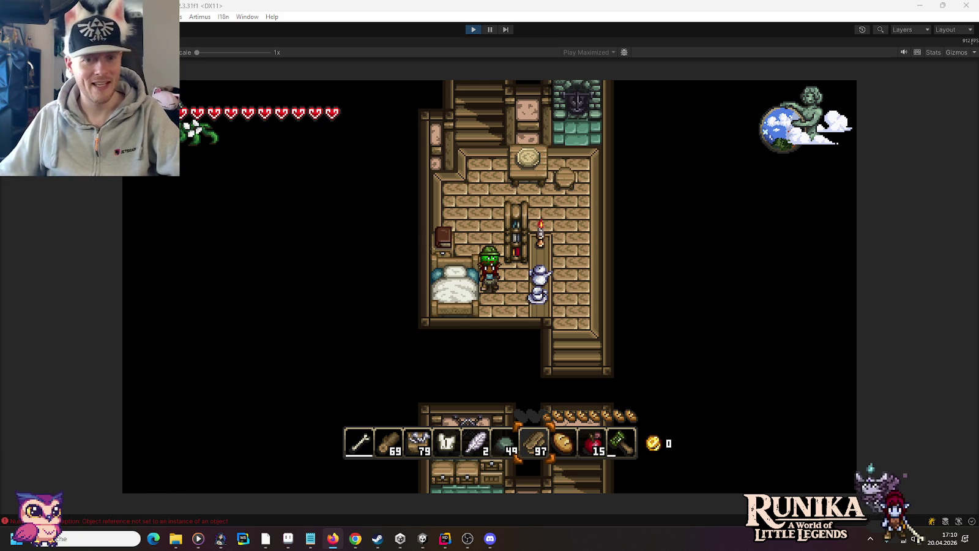
# Refocus the game and walk north, east past the shelf, then down toward the armor stand.
pyautogui.click(485, 301)
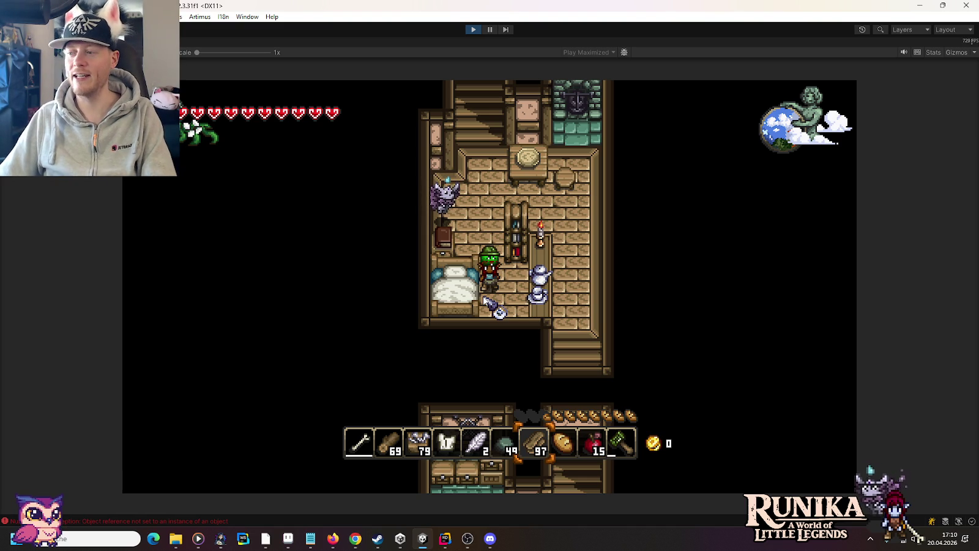
pyautogui.press('w')
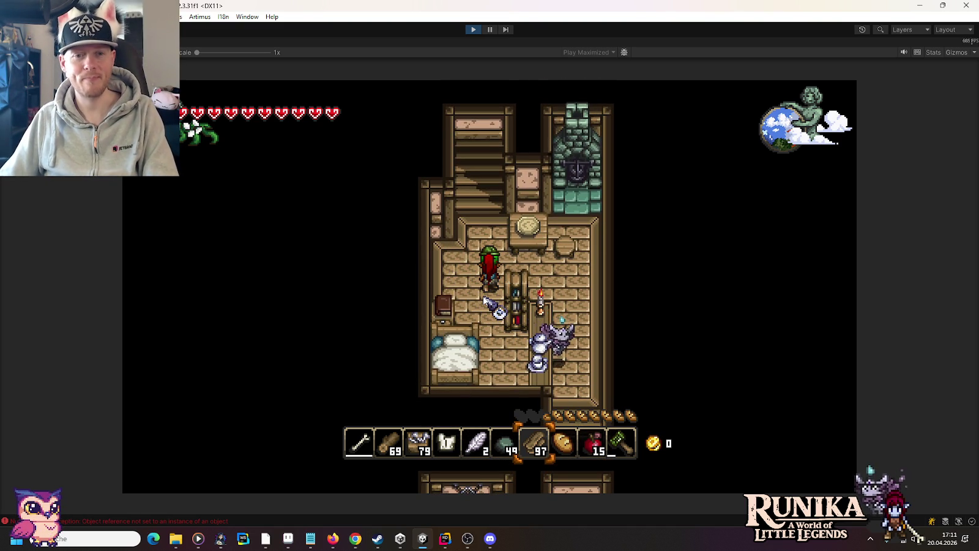
pyautogui.press('d')
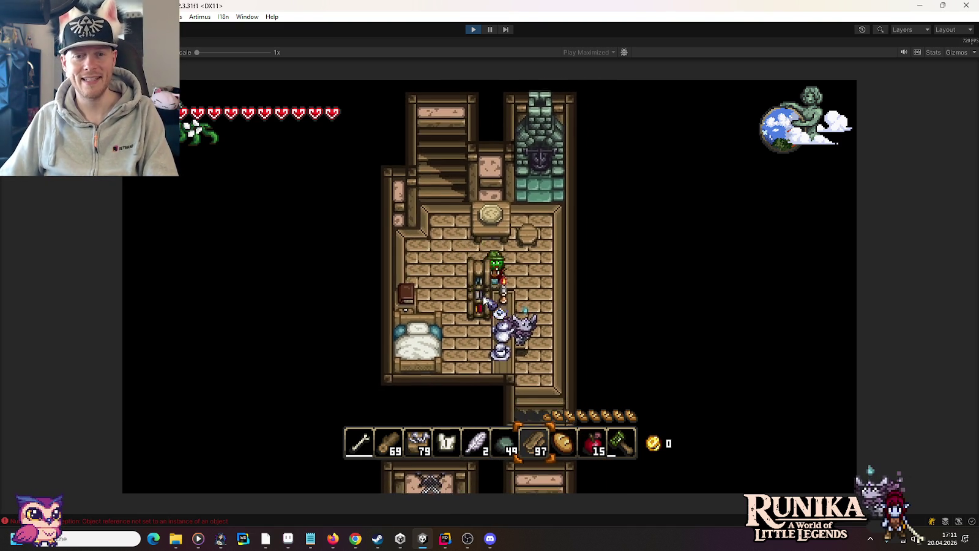
pyautogui.press('d')
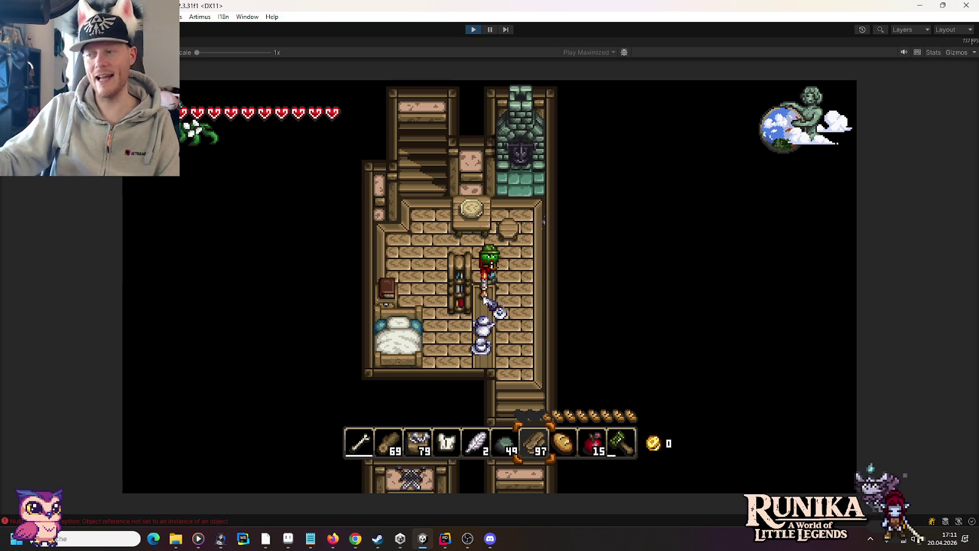
pyautogui.press('s')
pyautogui.press('d')
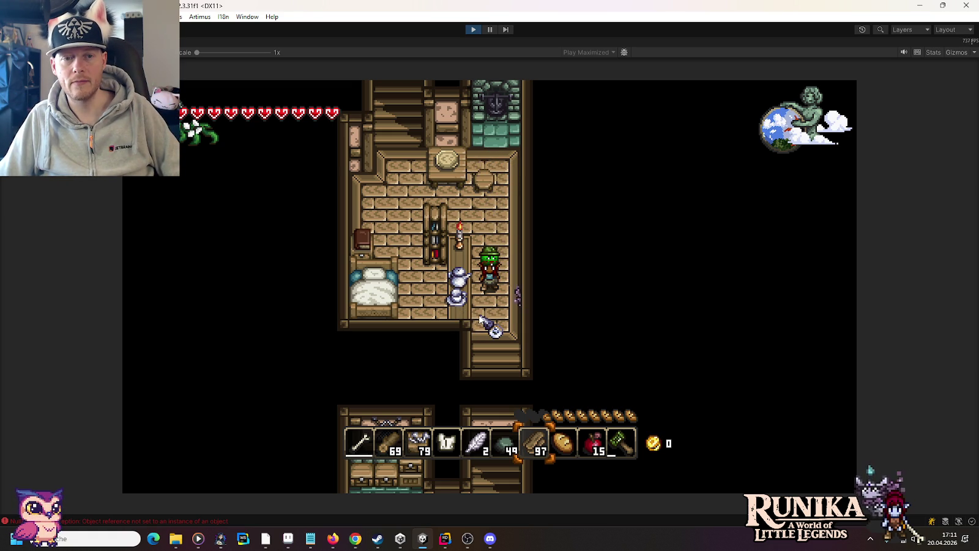
# Stop play mode and open the first Console NullReferenceException in Rider, EntityBase.cs line 248.
pyautogui.click(475, 29)
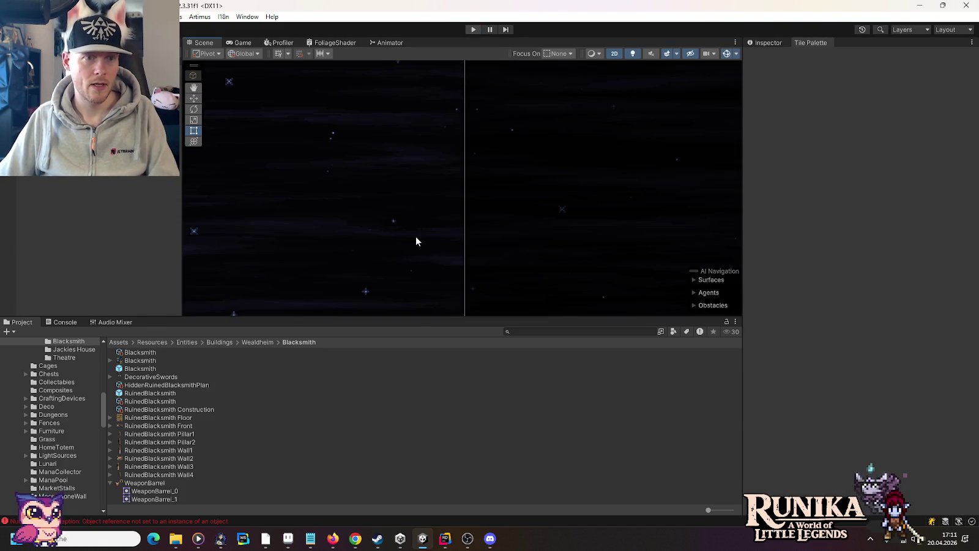
pyautogui.scroll(-5, 482, 171)
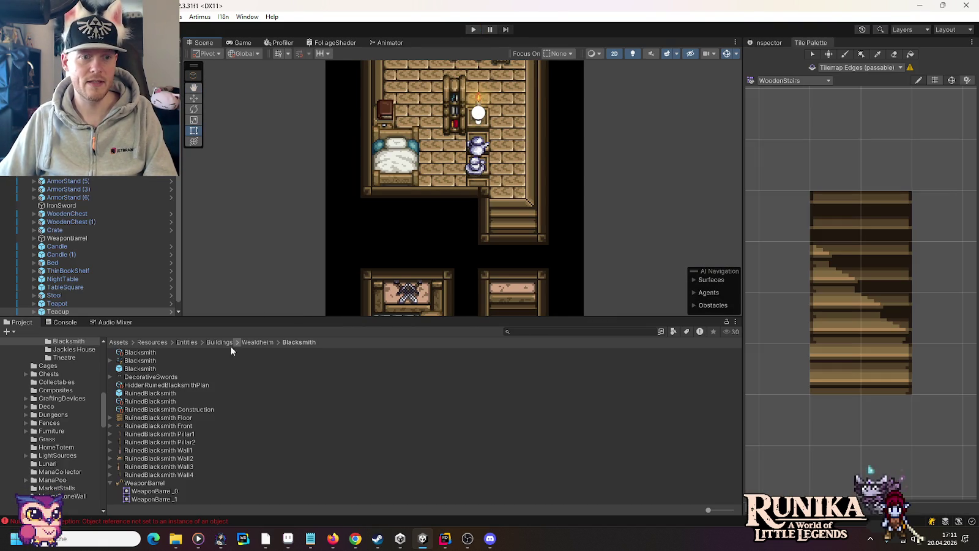
pyautogui.click(58, 322)
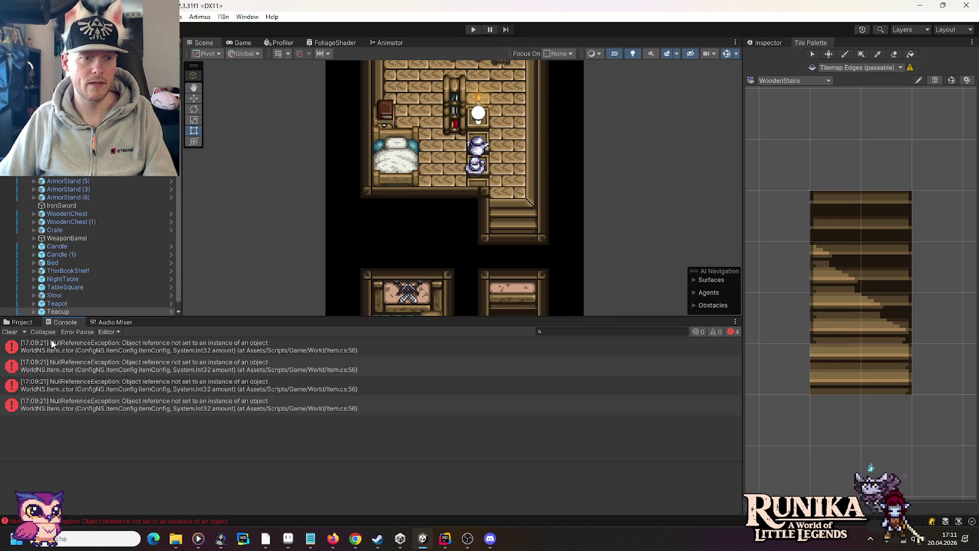
pyautogui.click(194, 101)
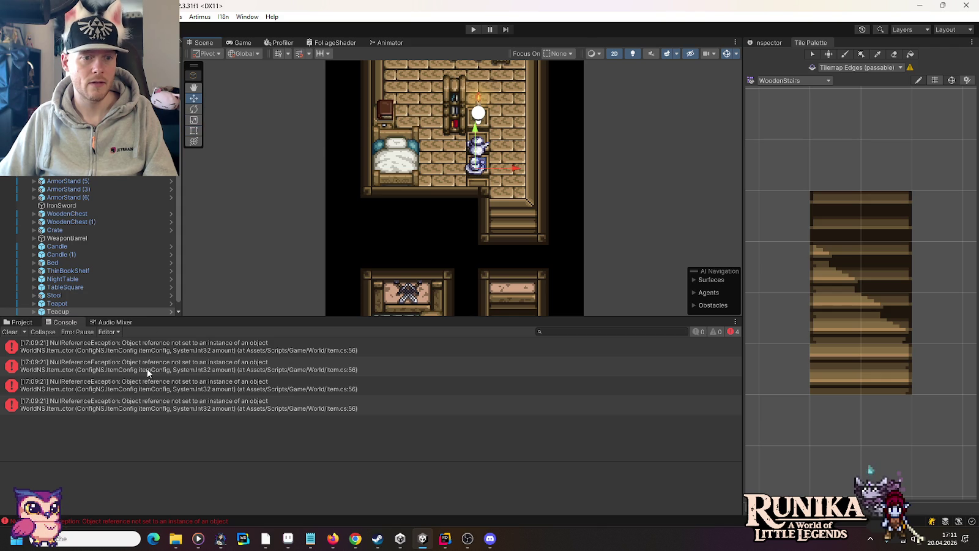
pyautogui.doubleClick(147, 357)
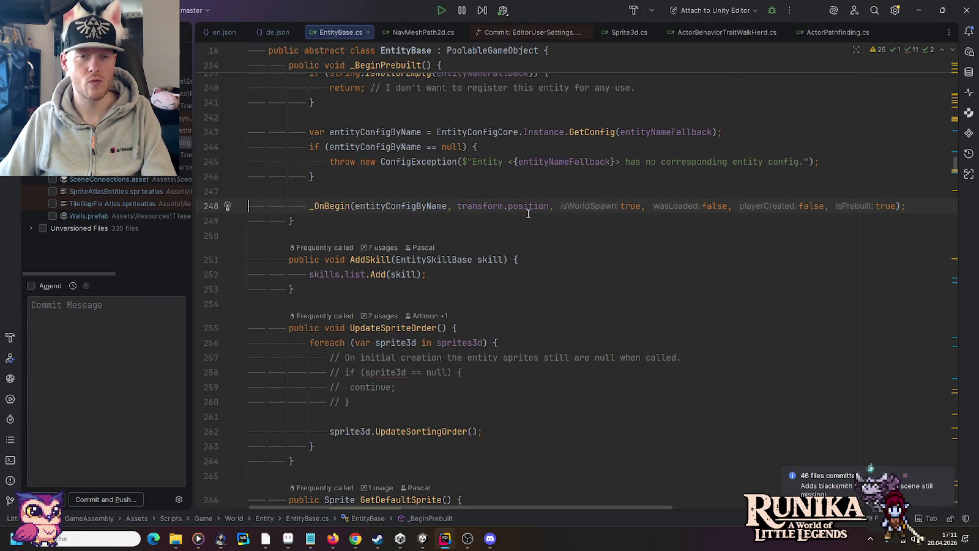
pyautogui.hotkey('alt', 'Tab')
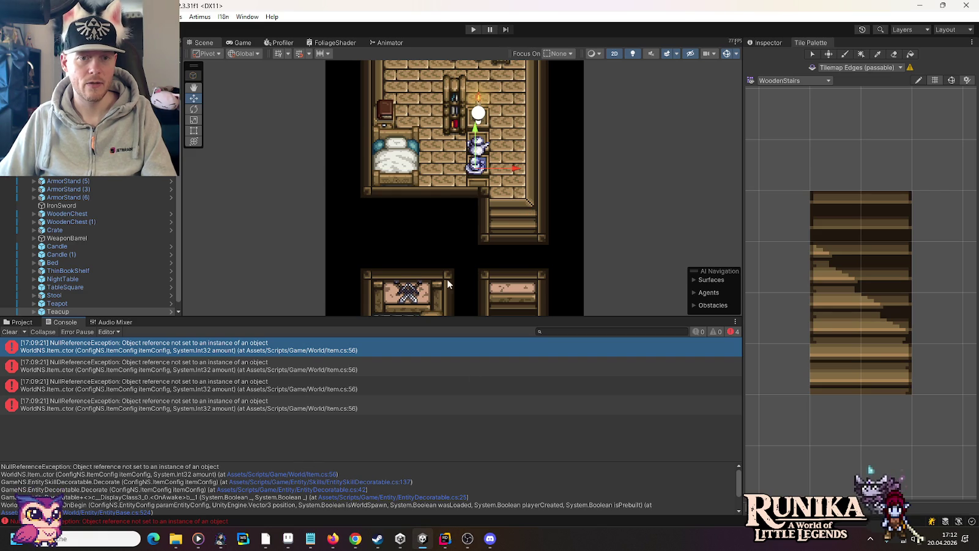
# Nudge the teacup vertically, then update the sorting order for all Sprite3d objects from Teacup > Sprite.
pyautogui.moveTo(474, 127); pyautogui.dragTo(475, 134)
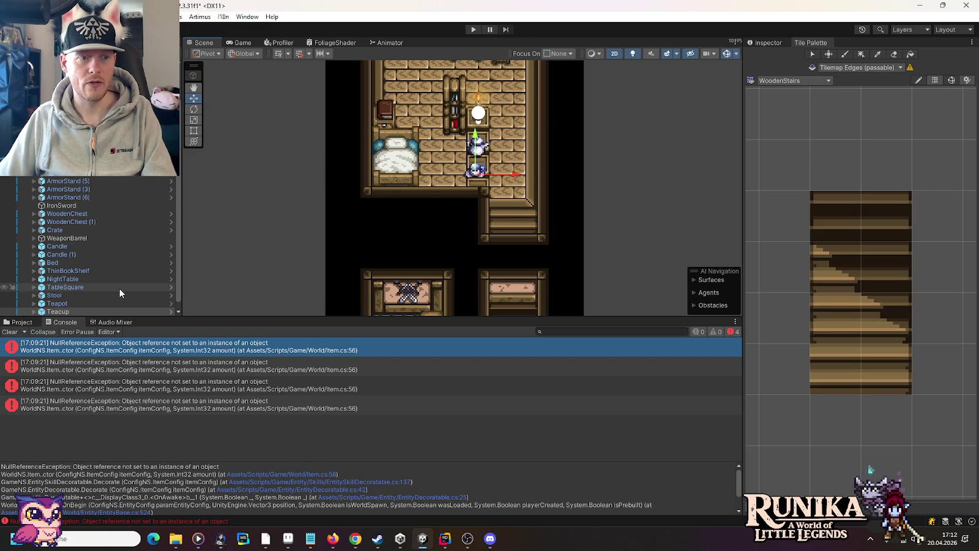
pyautogui.click(759, 43)
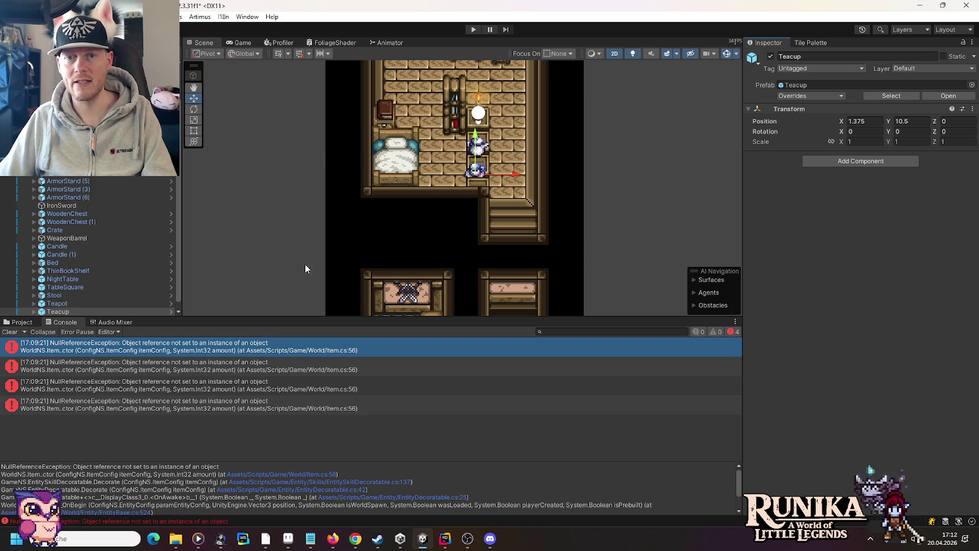
pyautogui.click(34, 311)
pyautogui.click(62, 311)
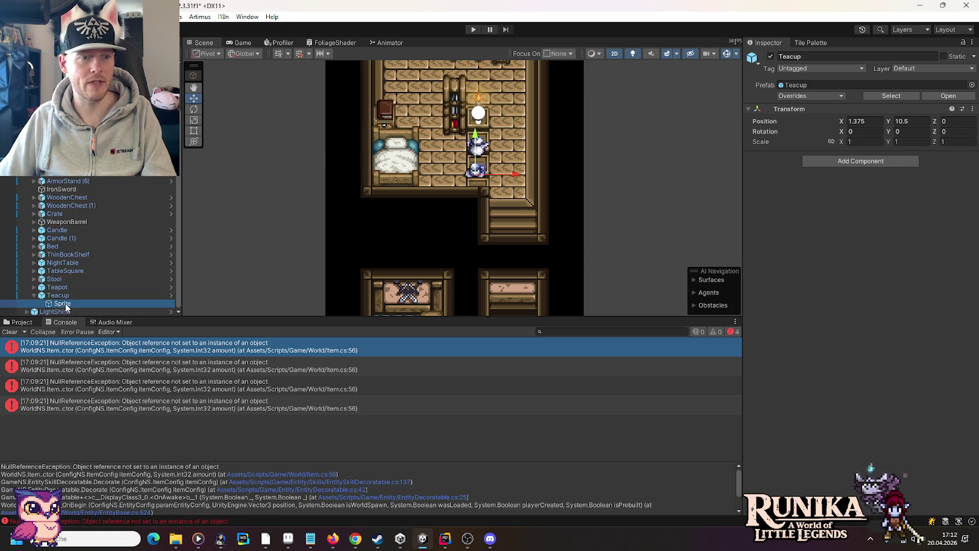
pyautogui.click(835, 384)
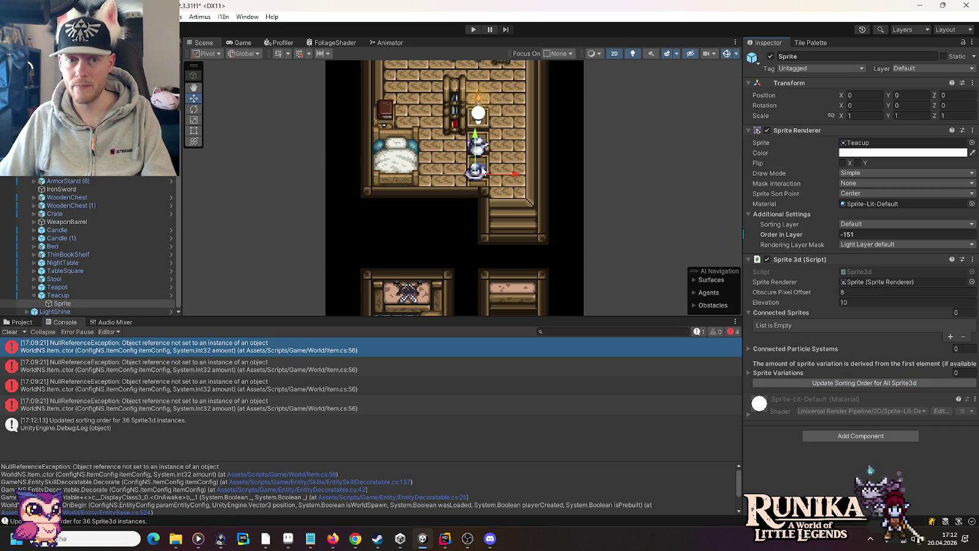
# Select and frame LightShine, then select the wall light in the lower room.
pyautogui.click(55, 311)
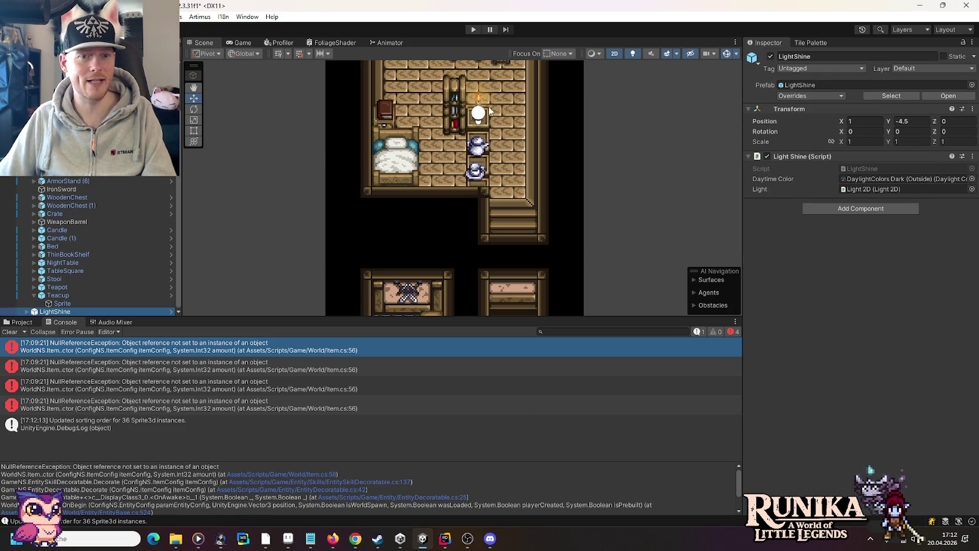
pyautogui.press('f')
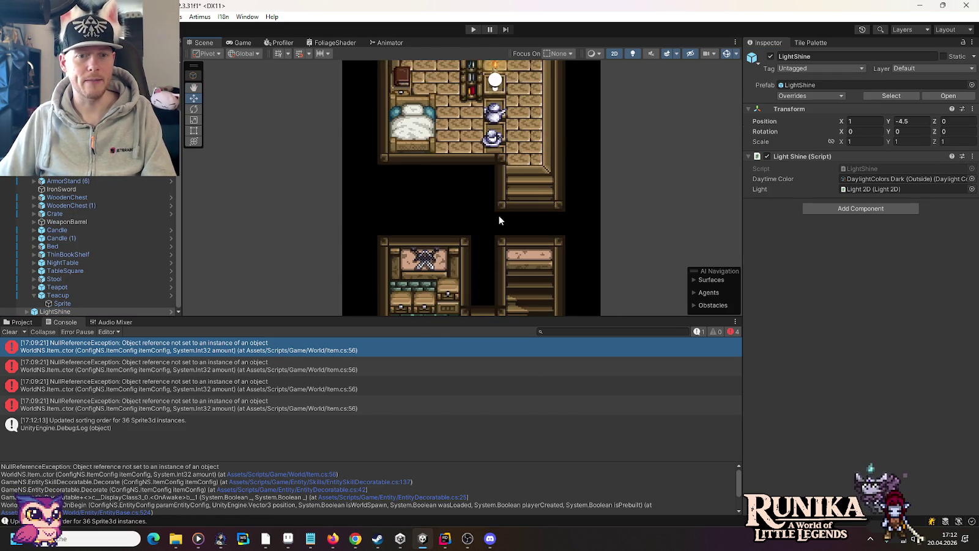
pyautogui.click(501, 251)
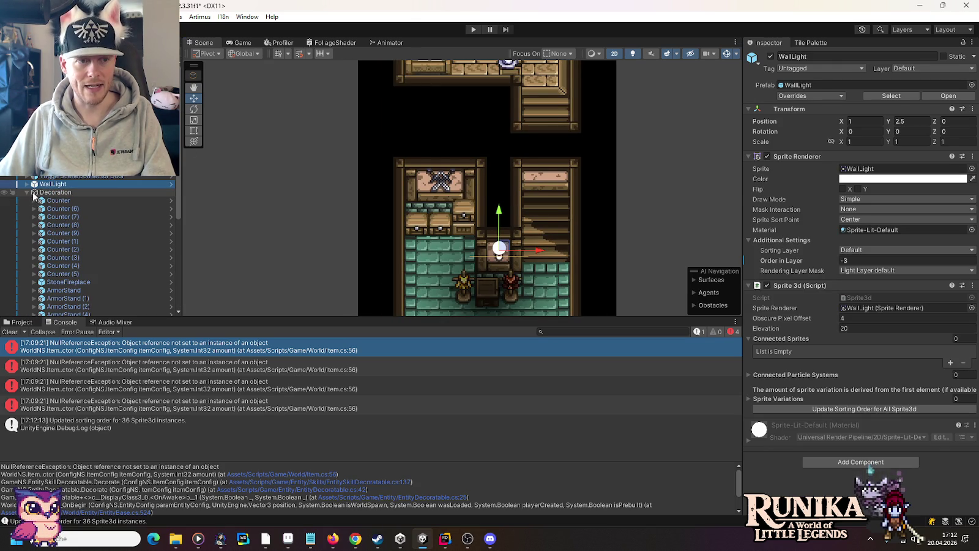
# Move WallLight below Decoration, duplicate it, and place the copy at 1, 18.5.
pyautogui.click(27, 193)
pyautogui.moveTo(62, 202); pyautogui.dragTo(62, 202)
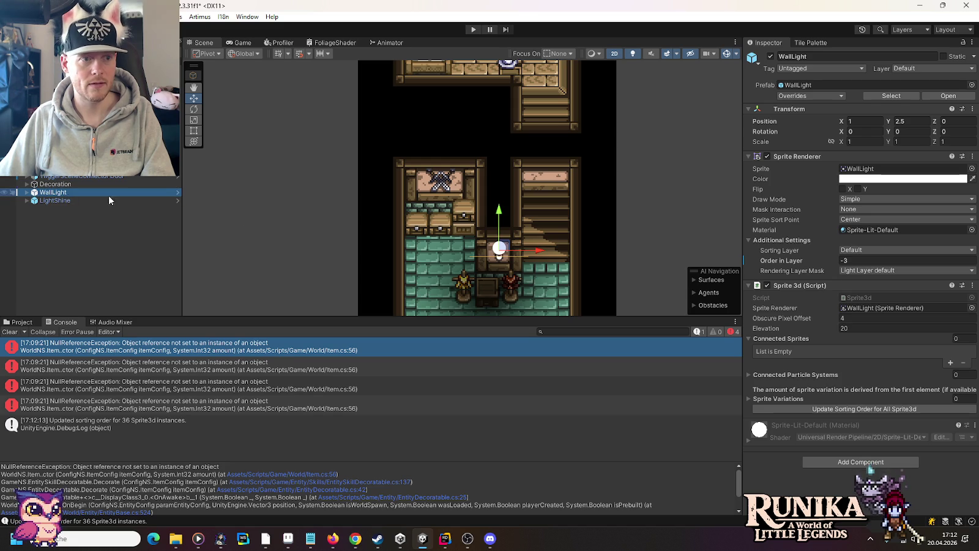
pyautogui.hotkey('ctrl', 'd')
pyautogui.moveTo(495, 248); pyautogui.dragTo(498, 107)
pyautogui.moveTo(513, 278)
pyautogui.mouseDown()
pyautogui.moveTo(515, 86)
pyautogui.moveTo(526, 245)
pyautogui.mouseUp()
pyautogui.moveTo(525, 191); pyautogui.dragTo(519, 181)
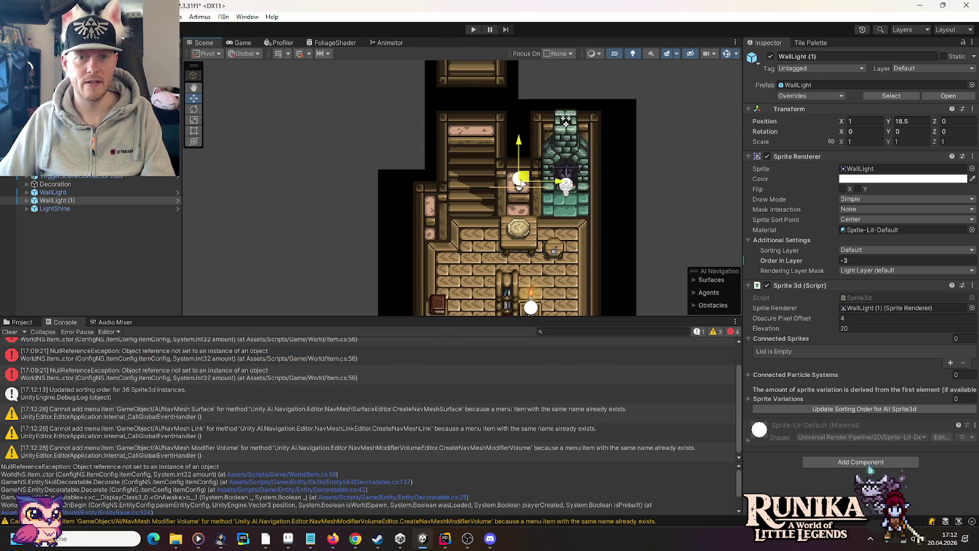
# Toggle scene gizmos off and on to check the lighting, then save the scene.
pyautogui.click(727, 54)
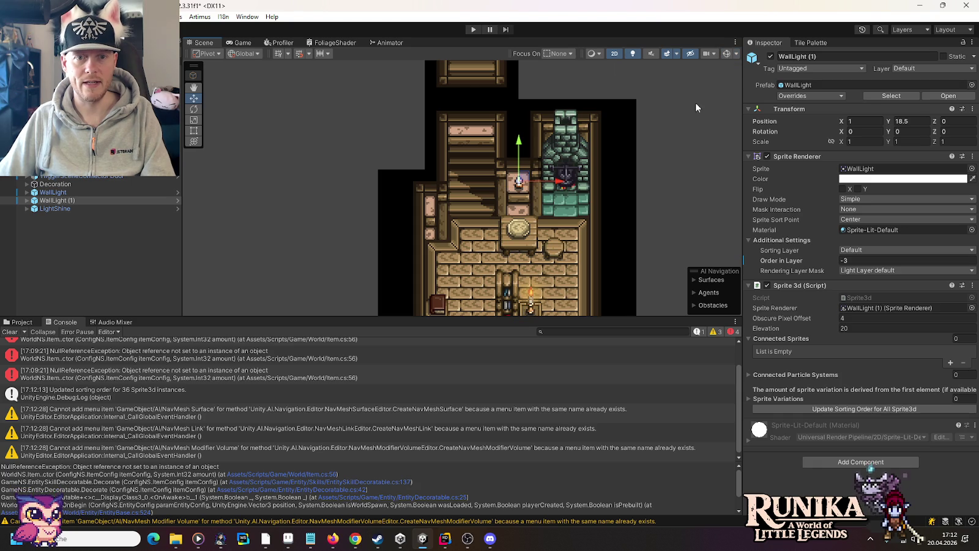
pyautogui.click(727, 54)
pyautogui.hotkey('ctrl', 's')
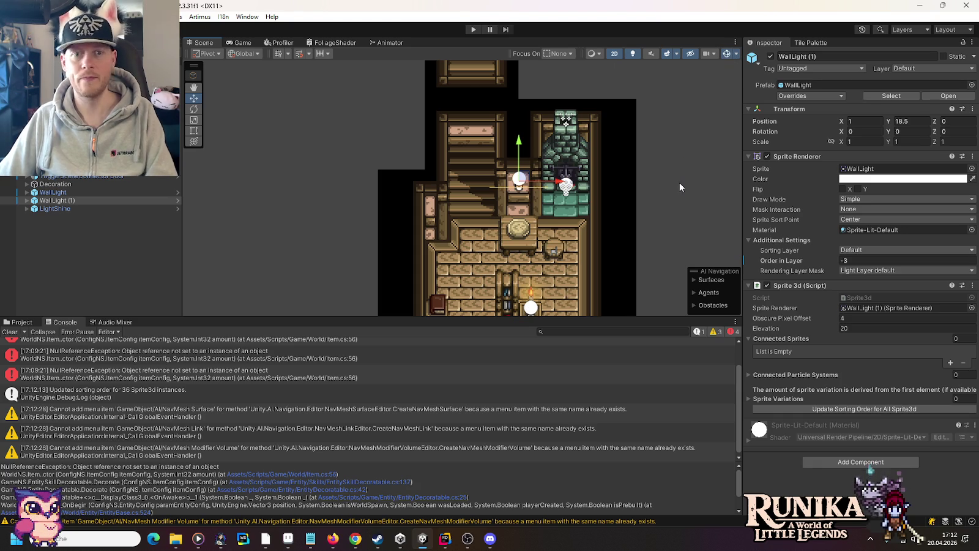
pyautogui.click(679, 182)
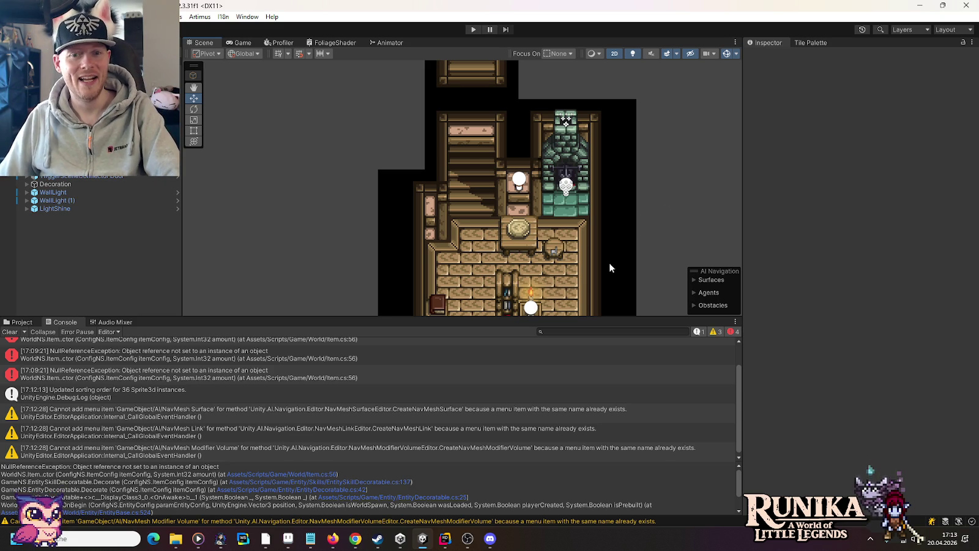
# Pan across the building, then open the third NullReferenceException's source location in Rider.
pyautogui.moveTo(609, 267); pyautogui.dragTo(603, 157)
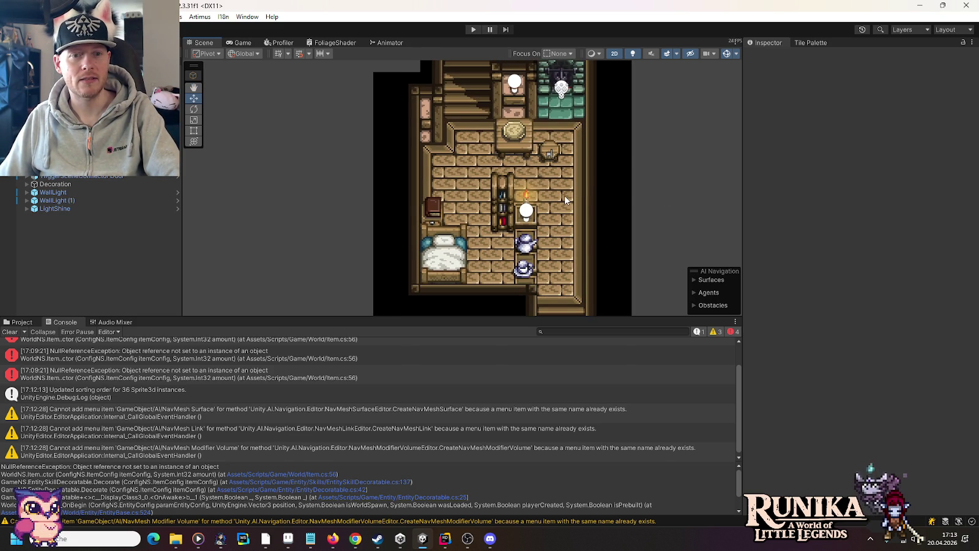
pyautogui.scroll(-2, 565, 199)
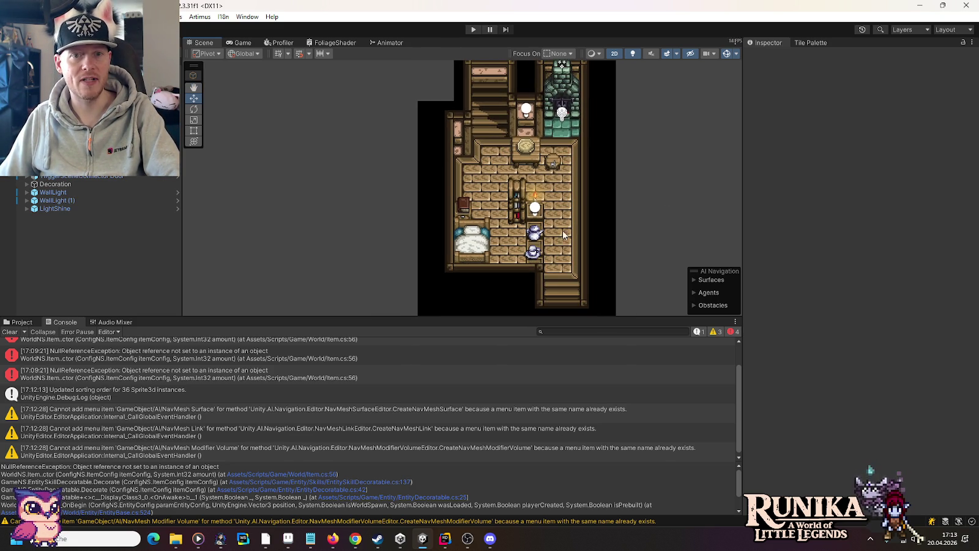
pyautogui.moveTo(558, 248)
pyautogui.mouseDown()
pyautogui.moveTo(556, 140)
pyautogui.moveTo(562, 306)
pyautogui.mouseUp()
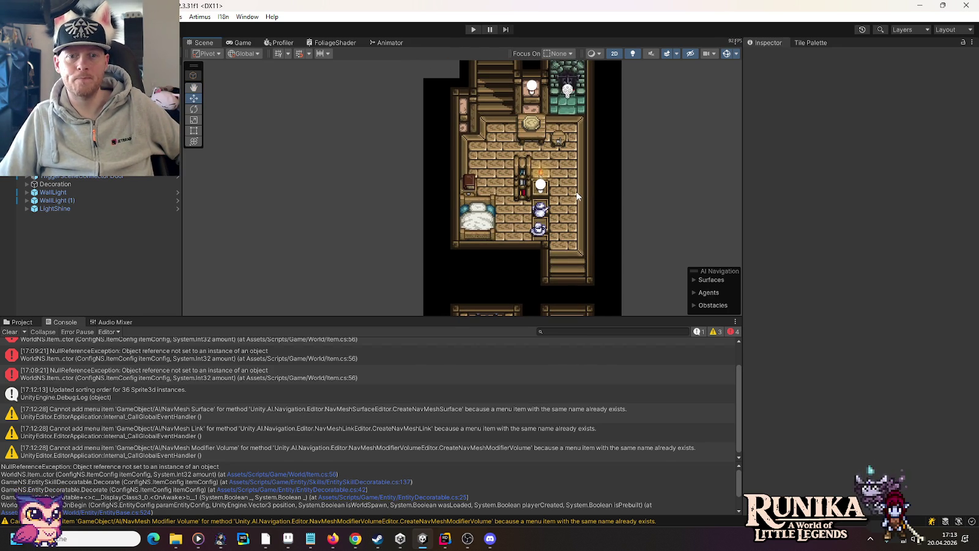
pyautogui.moveTo(594, 153)
pyautogui.mouseDown()
pyautogui.moveTo(591, 200)
pyautogui.moveTo(594, 169)
pyautogui.mouseUp()
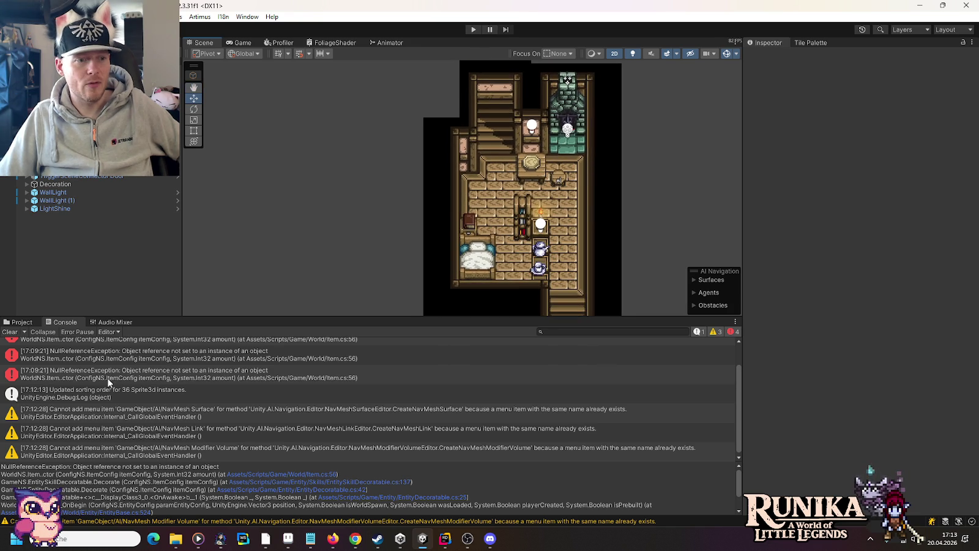
pyautogui.click(111, 375)
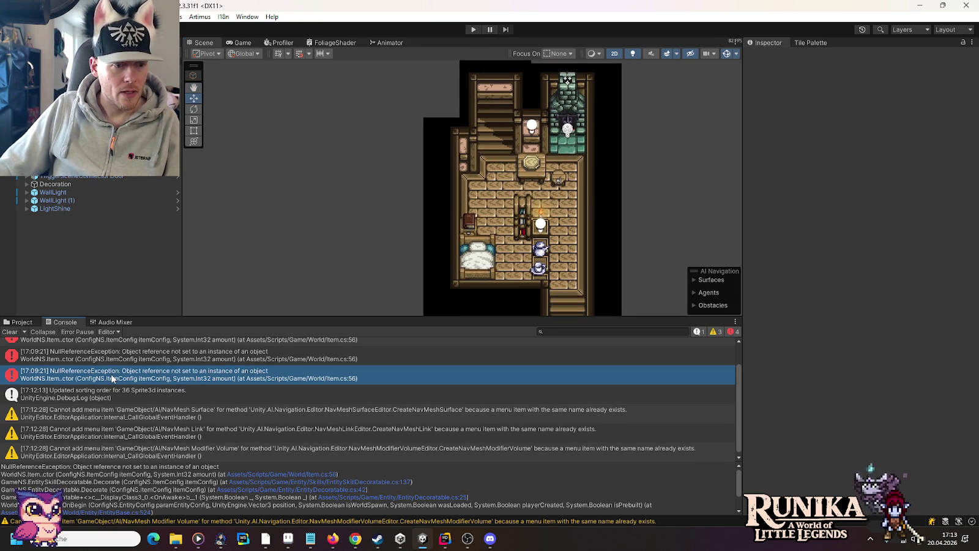
pyautogui.doubleClick(112, 378)
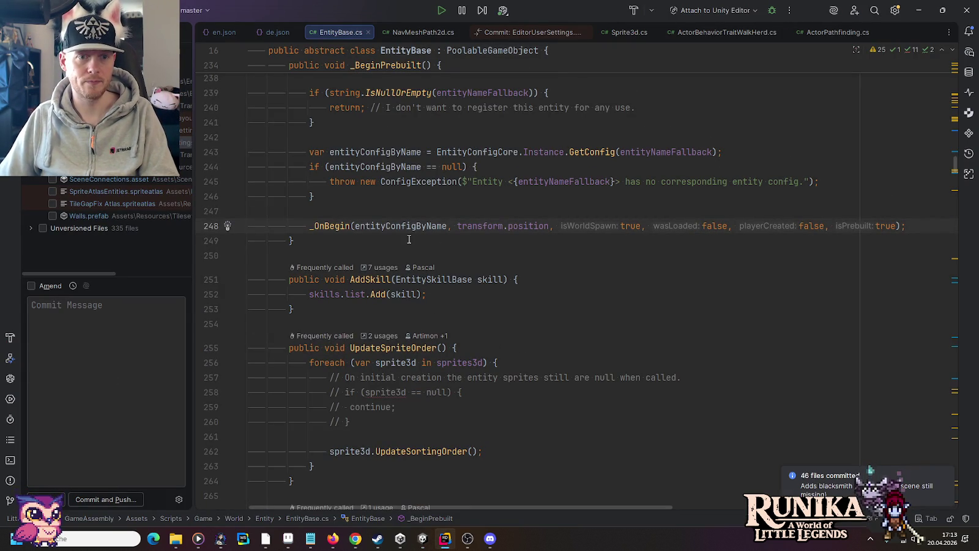
# Wrap the _OnBegin call in _BeginPrebuilt inside a try { } block.
pyautogui.moveTo(444, 186)
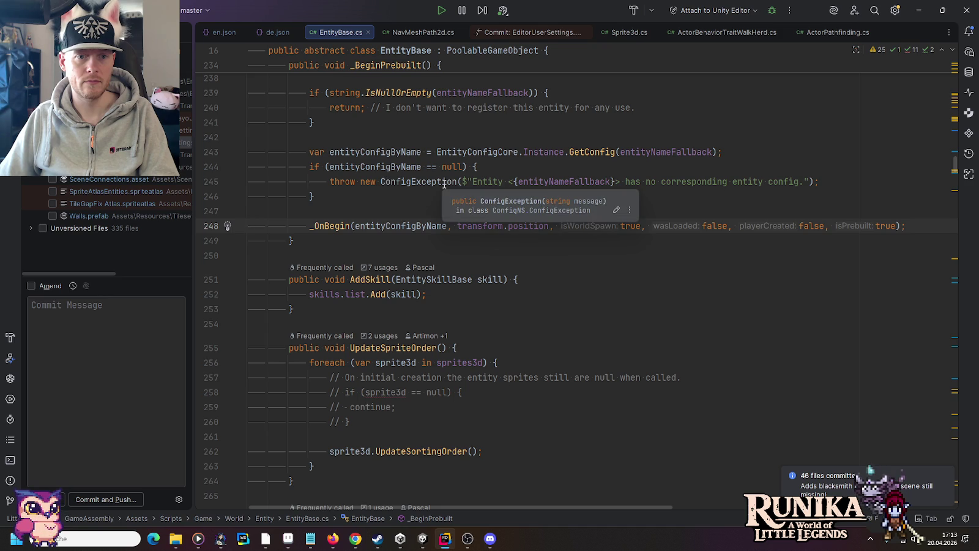
pyautogui.click(370, 215)
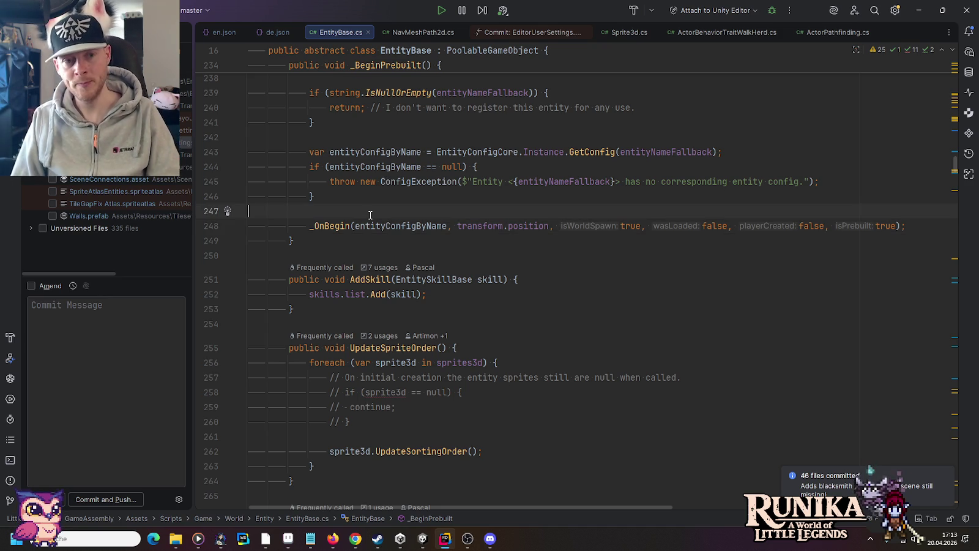
pyautogui.press('Return')
pyautogui.write('try')
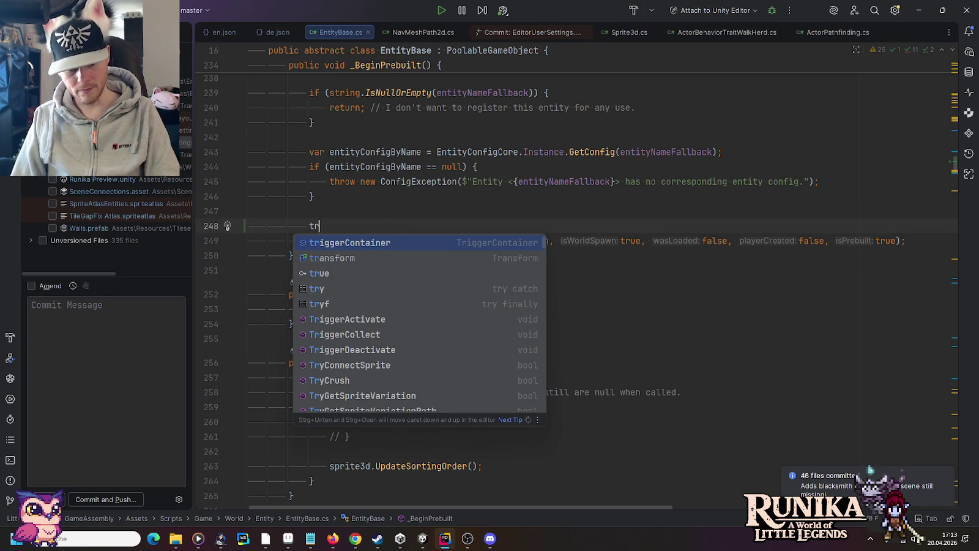
pyautogui.press('Escape')
pyautogui.write('{')
pyautogui.press('Down')
pyautogui.press('End')
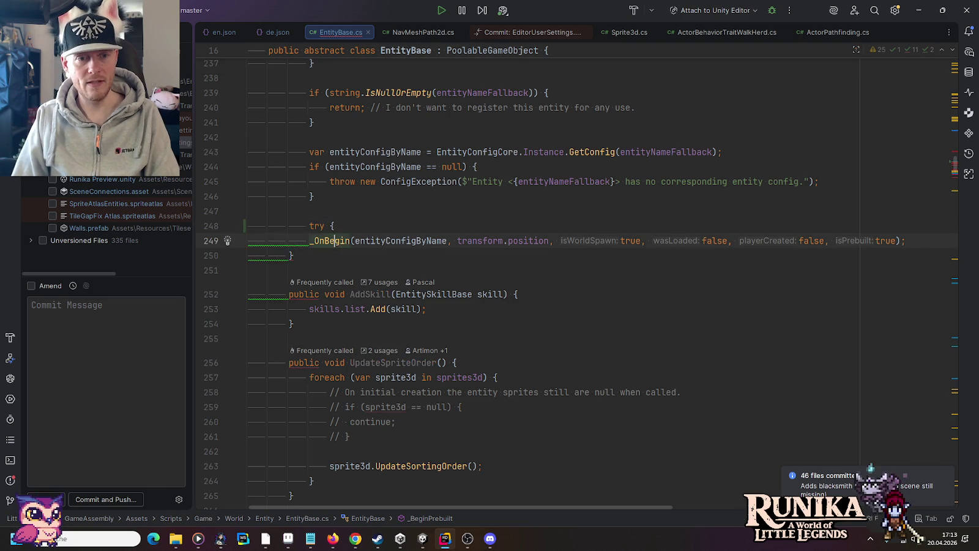
pyautogui.press('Return')
pyautogui.write('}')
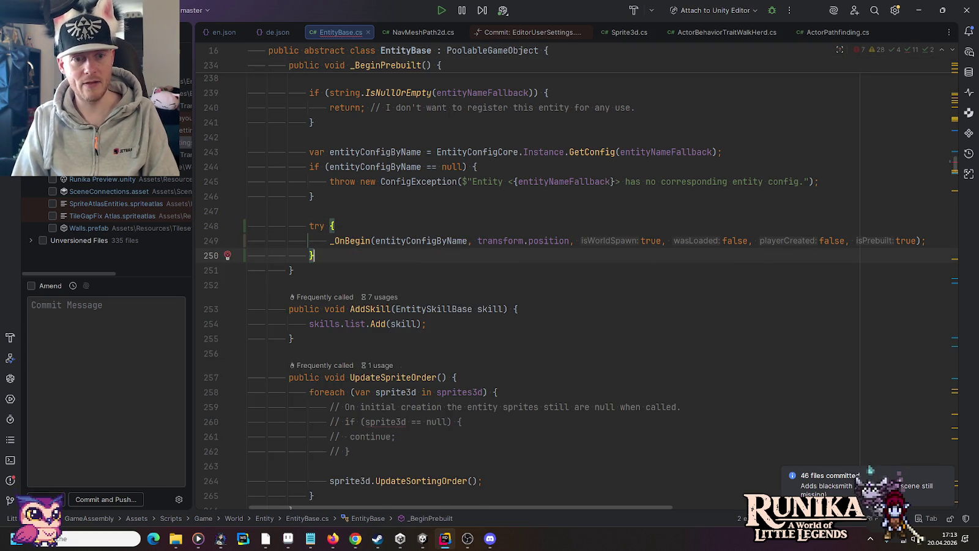
pyautogui.press('Return')
# Add a catch (Exception e) calling ShowCreateError, inspect its declaration, then return to Unity.
pyautogui.write('c')
pyautogui.press('Tab')
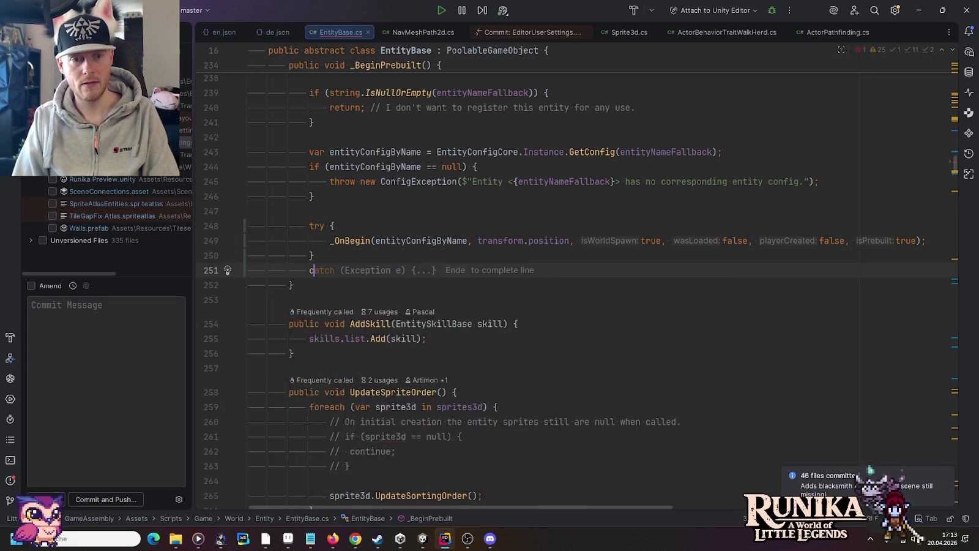
pyautogui.press('End')
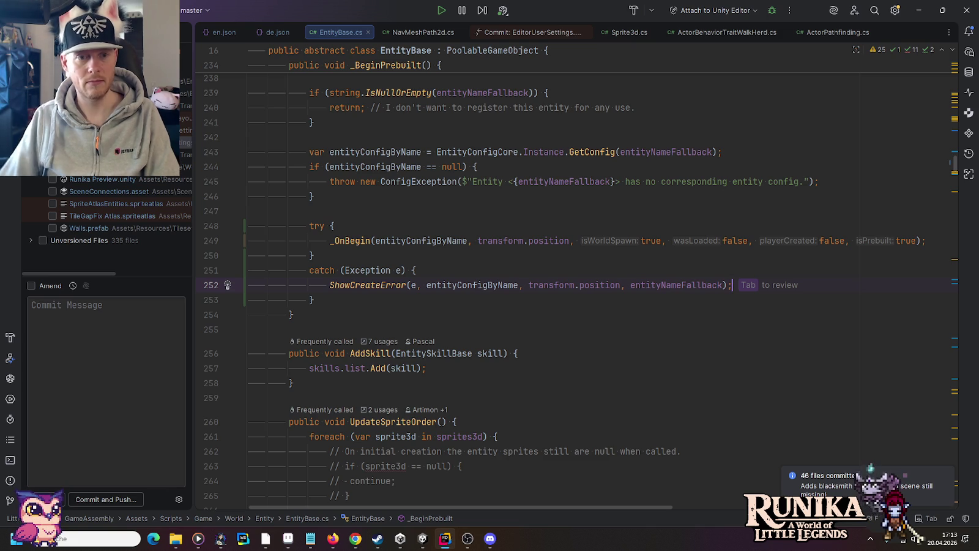
pyautogui.keyDown('ctrl'); pyautogui.click(389, 287); pyautogui.keyUp('ctrl')
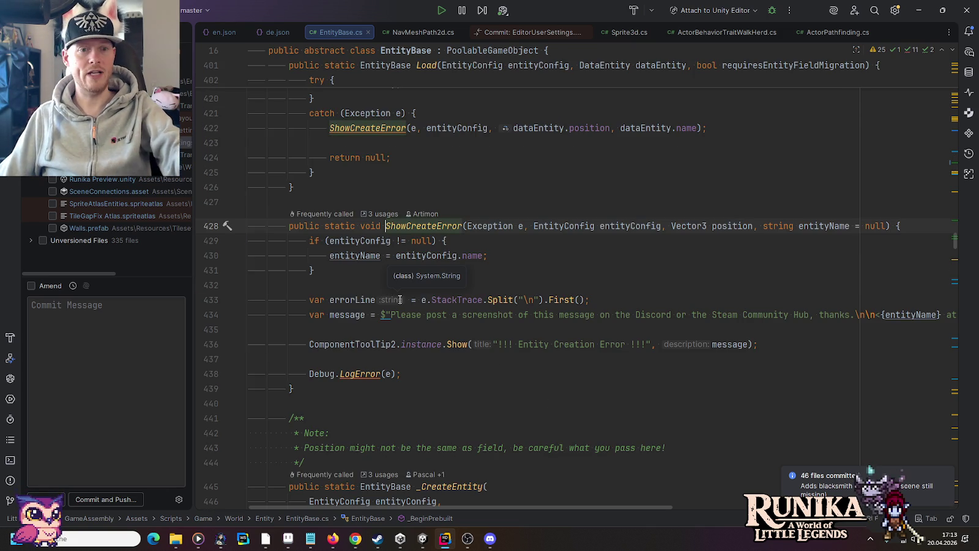
pyautogui.hotkey('ctrl', 'alt', 'Left')
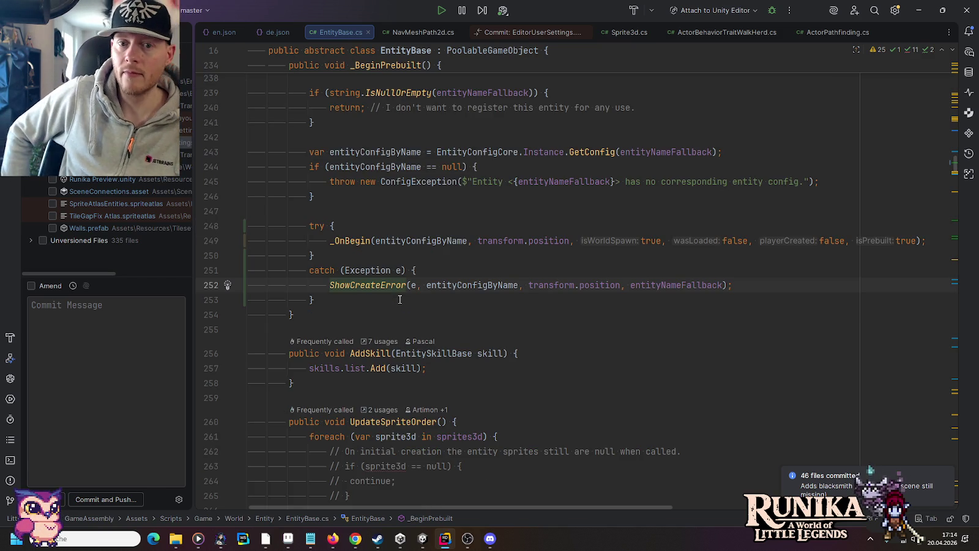
pyautogui.click(398, 273)
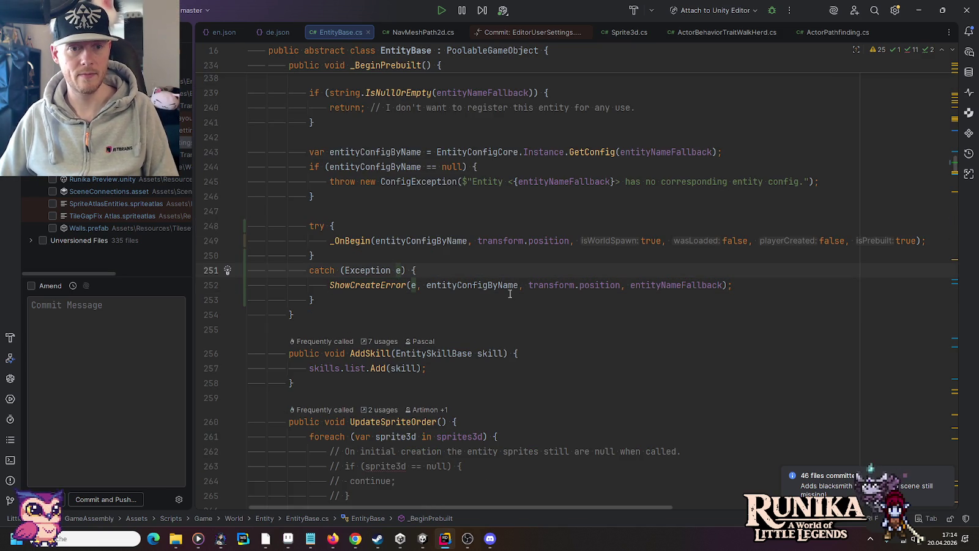
pyautogui.click(414, 541)
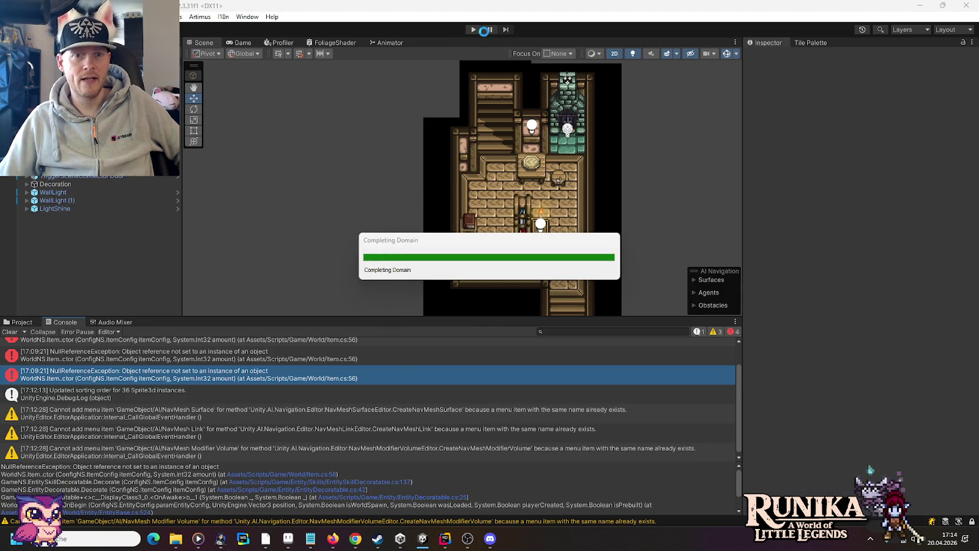
# Enter play mode, load the save until the ArmorStand Entity Creation Error appears, then pause.
pyautogui.click(474, 30)
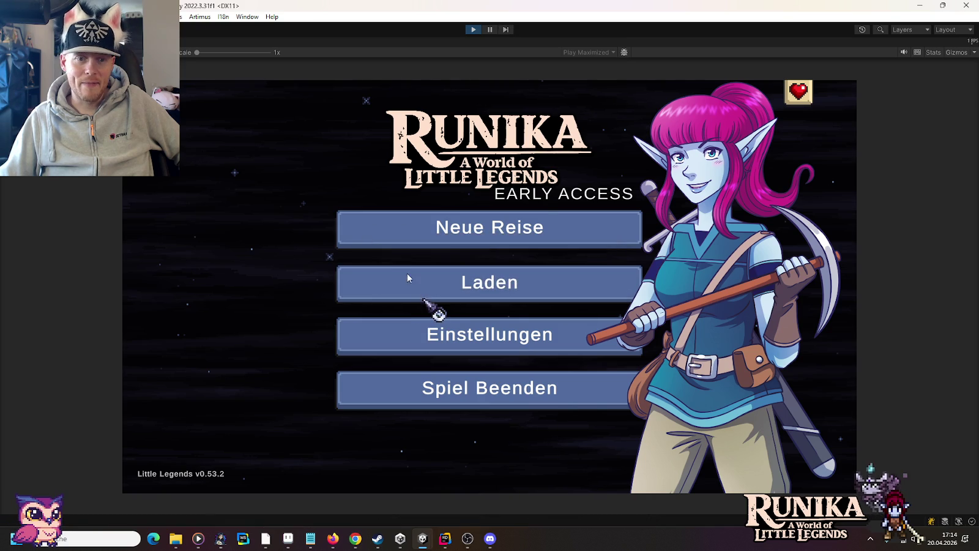
pyautogui.click(408, 277)
pyautogui.click(396, 254)
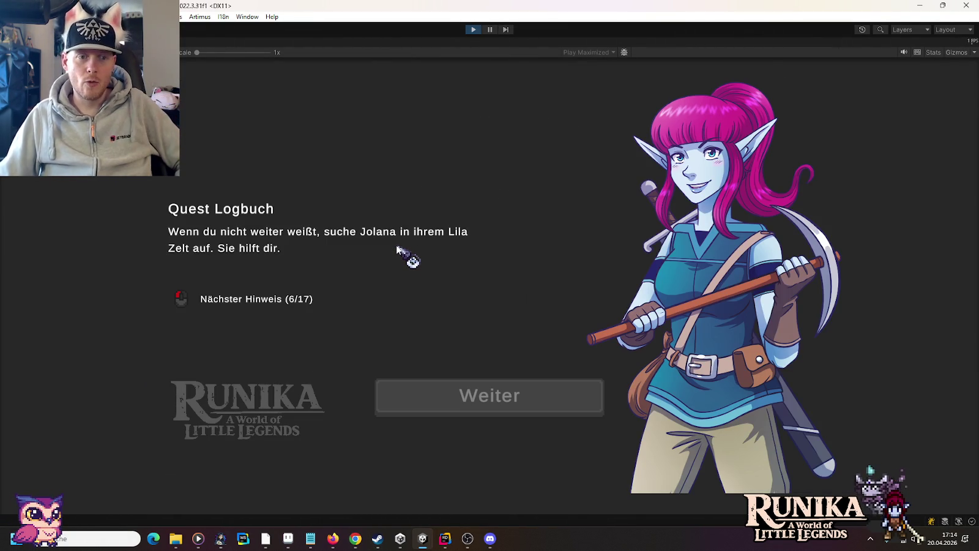
pyautogui.click(498, 399)
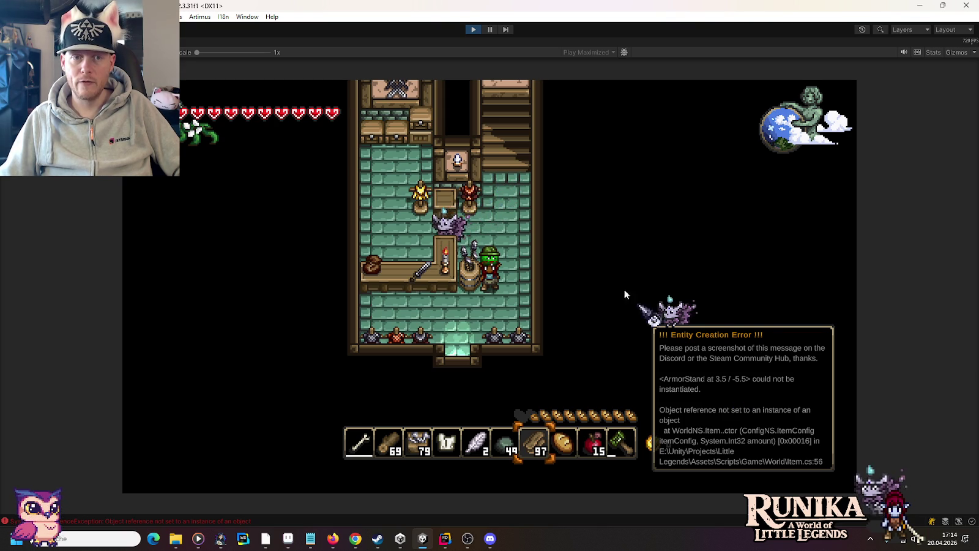
pyautogui.click(486, 30)
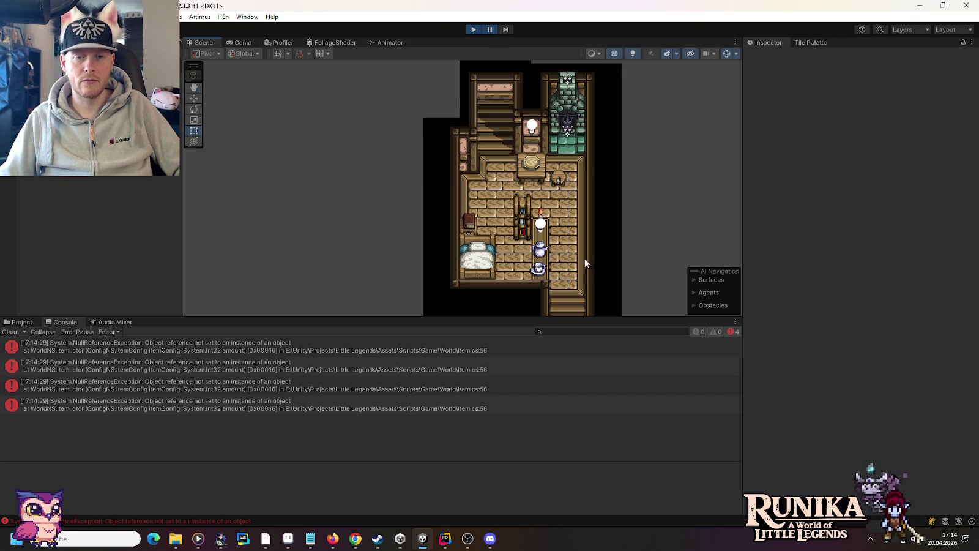
# Step through the armor stands to ArmorStand (2) at X 3.5 and enable the Move tool.
pyautogui.click(485, 160)
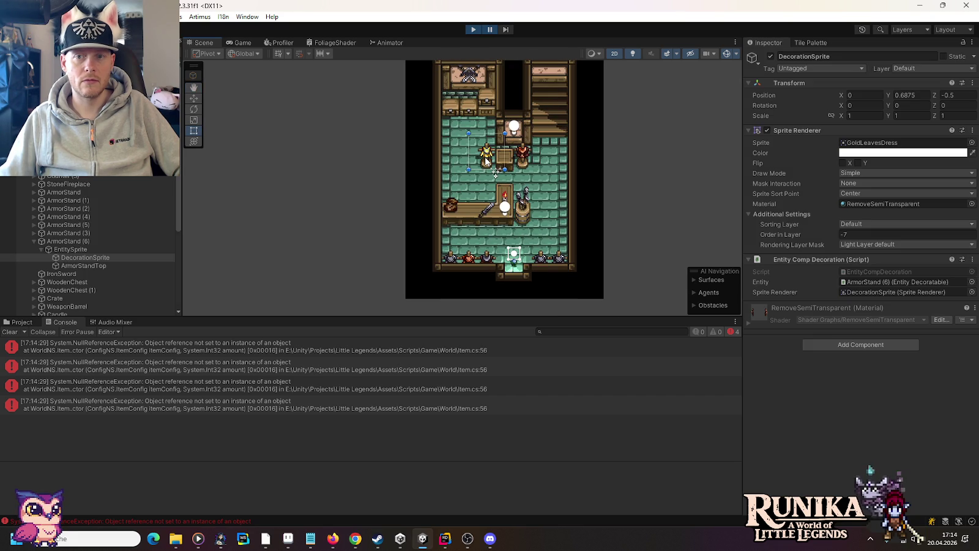
pyautogui.click(36, 241)
pyautogui.click(34, 241)
pyautogui.press('Up')
pyautogui.press('Up')
pyautogui.press('Up')
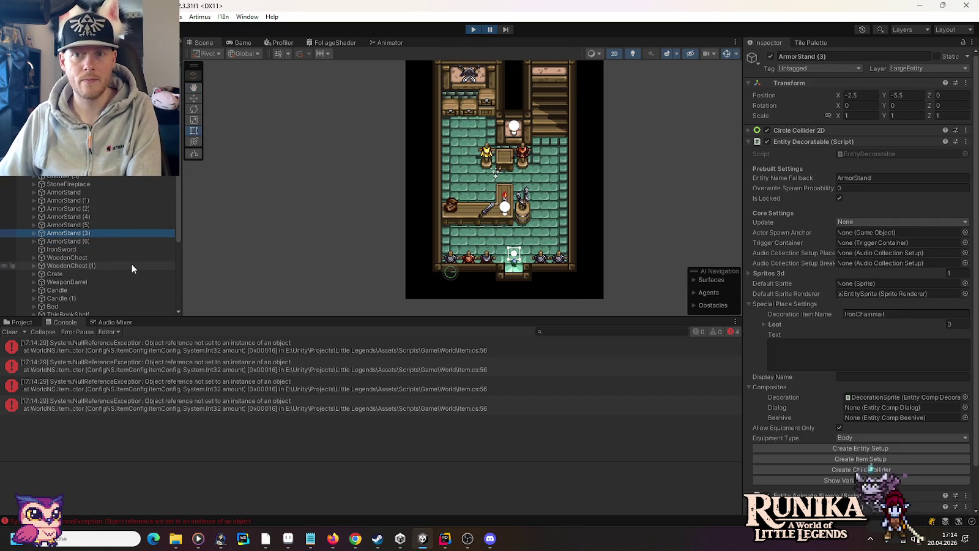
pyautogui.press('Up')
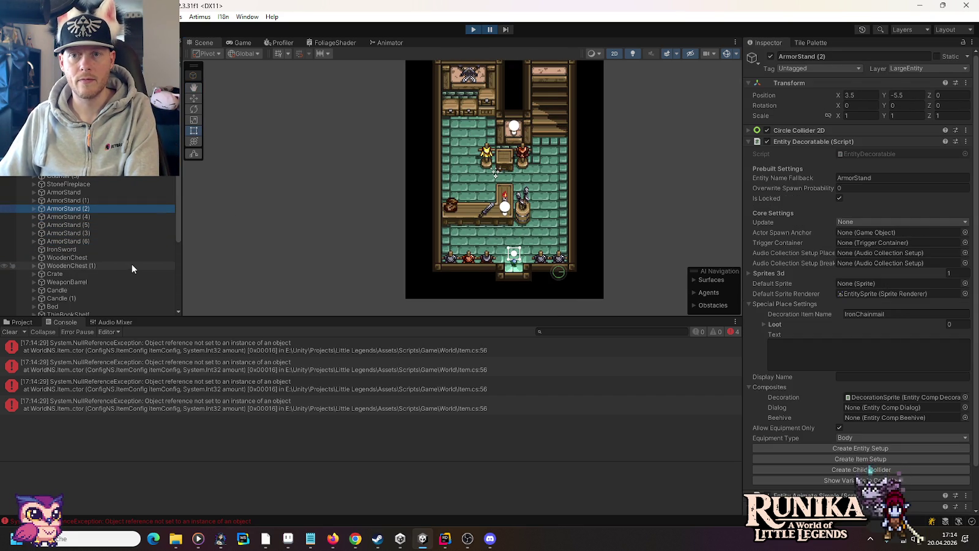
pyautogui.click(194, 102)
pyautogui.click(193, 101)
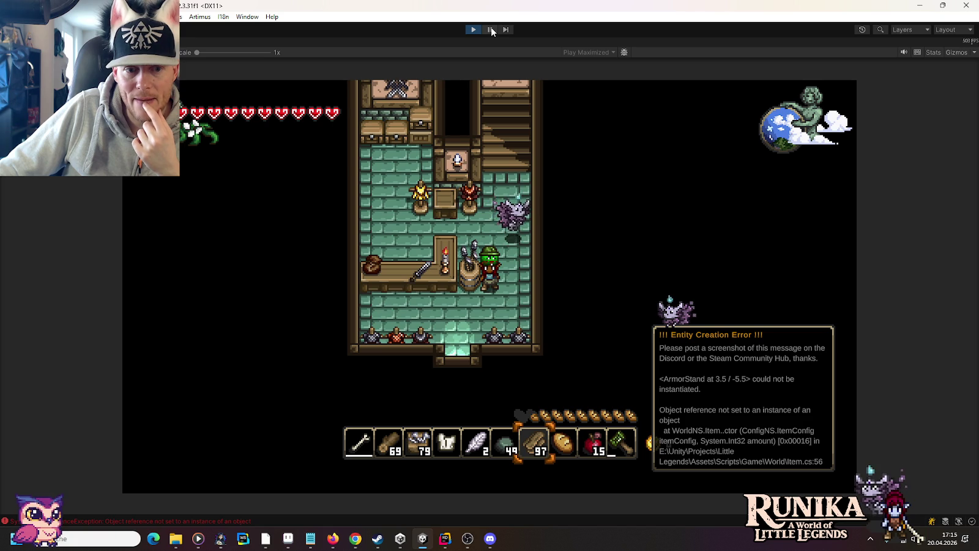
# Return to the editor, check the armor stand's empty Loot list, then bring up EntityBase.cs in Rider.
pyautogui.click(490, 30)
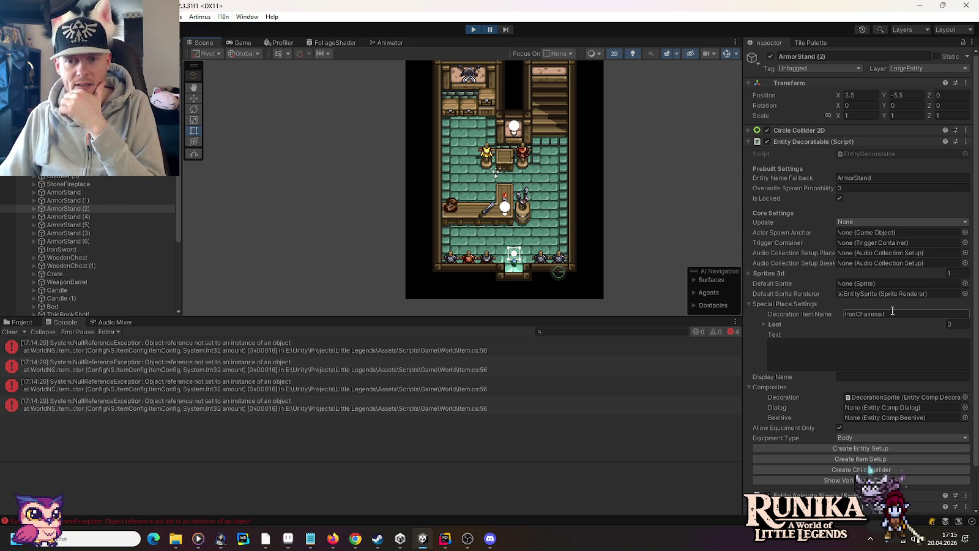
pyautogui.click(763, 325)
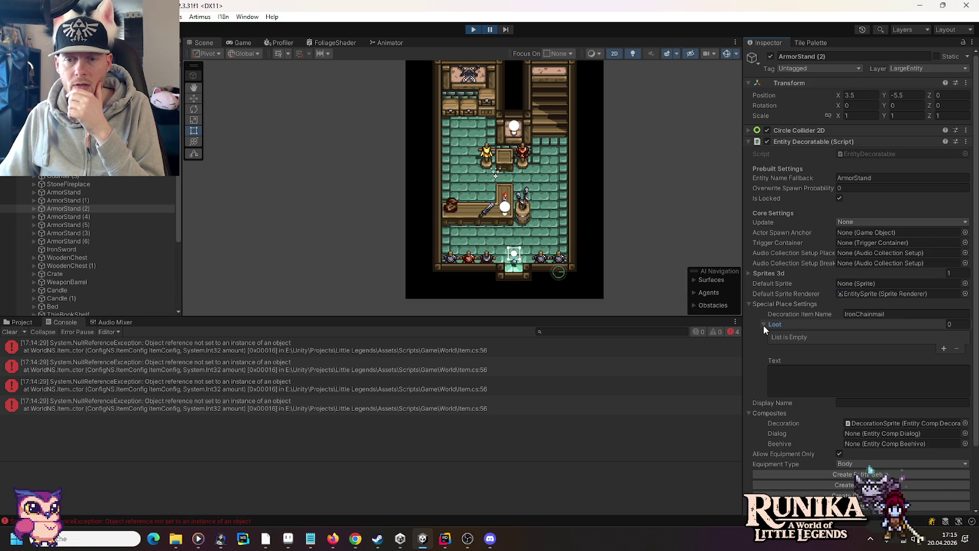
pyautogui.click(763, 325)
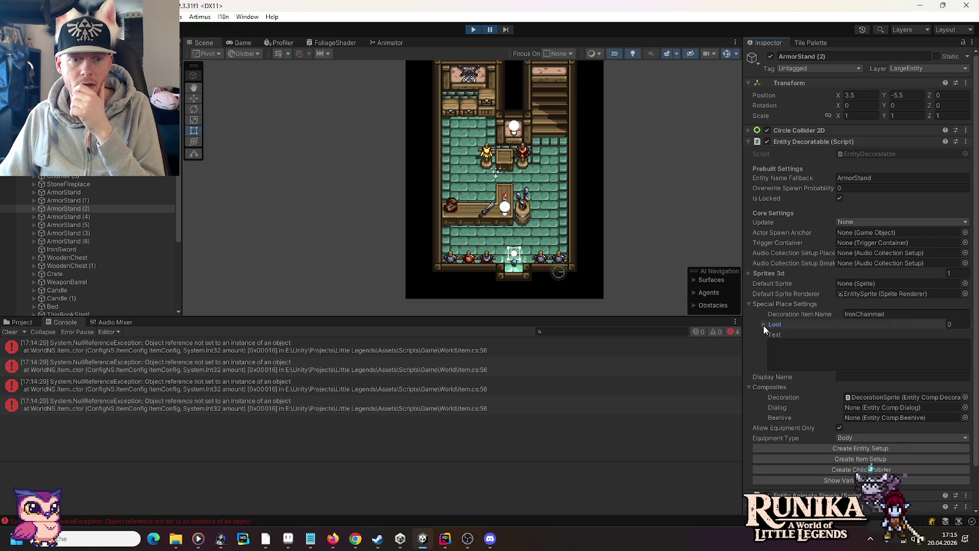
pyautogui.click(445, 542)
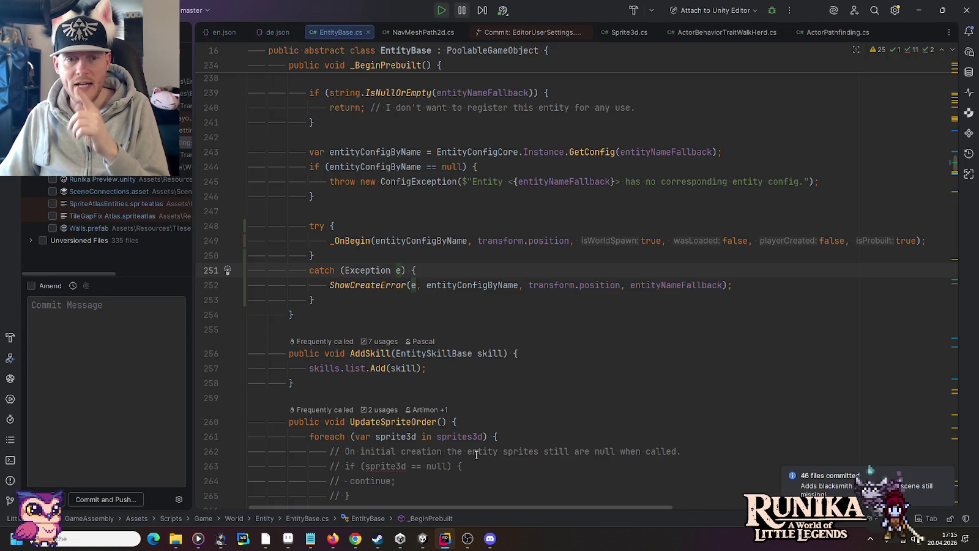
# Strip the try line and catch block so _BeginPrebuilt calls _OnBegin directly in EntityBase.cs.
pyautogui.hotkey('alt', 'Tab')
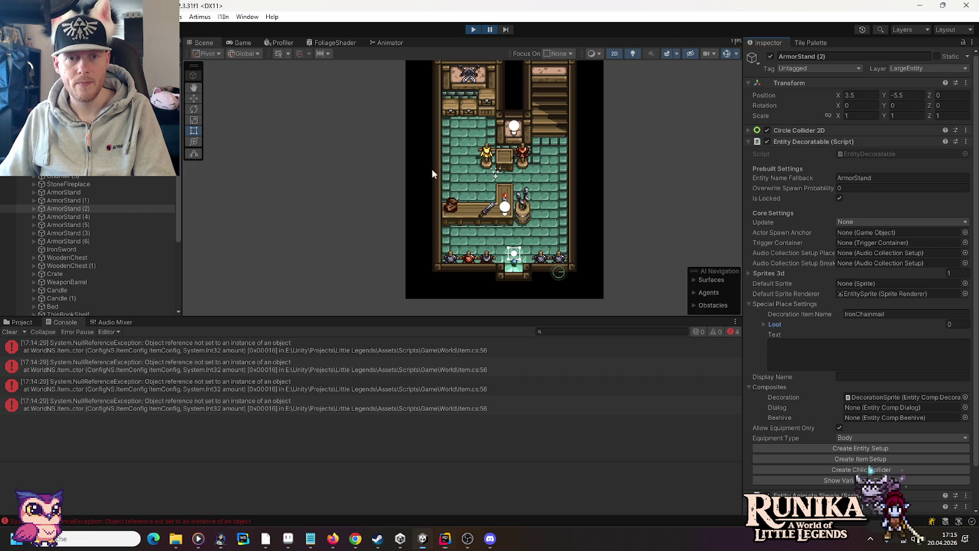
pyautogui.hotkey('alt', 'Tab')
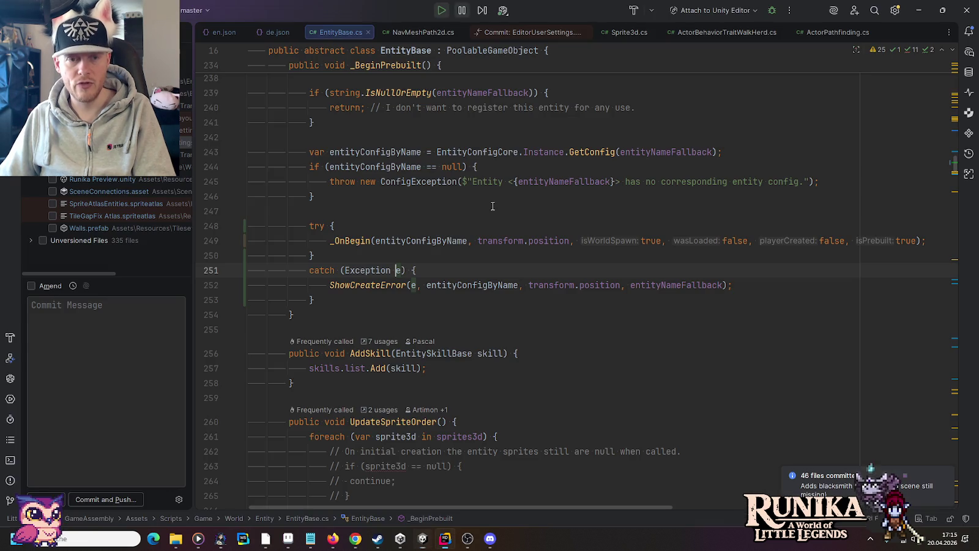
pyautogui.click(324, 225)
pyautogui.hotkey('ctrl', 'y')
pyautogui.hotkey('shift', 'Down')
pyautogui.hotkey('shift', 'Down')
pyautogui.hotkey('shift', 'Down')
pyautogui.press('Delete')
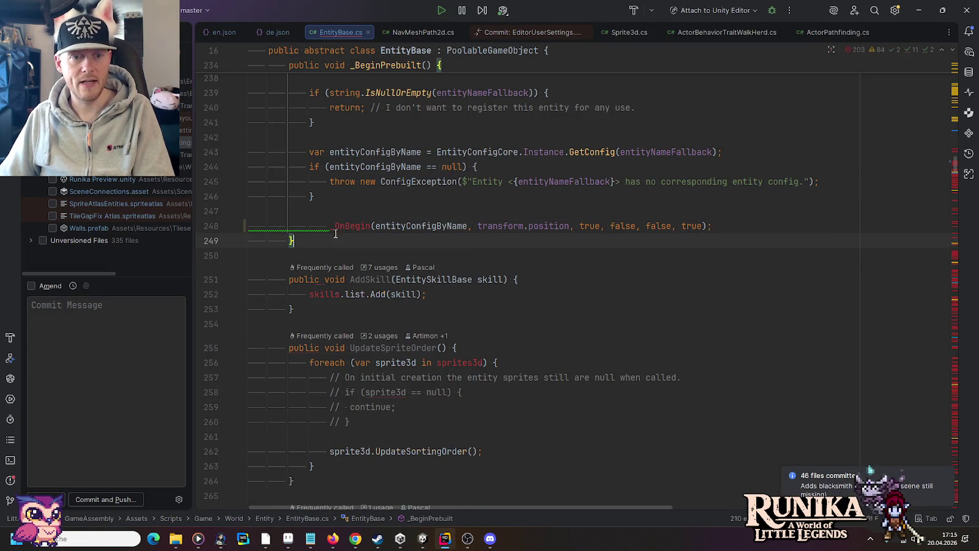
pyautogui.click(324, 226)
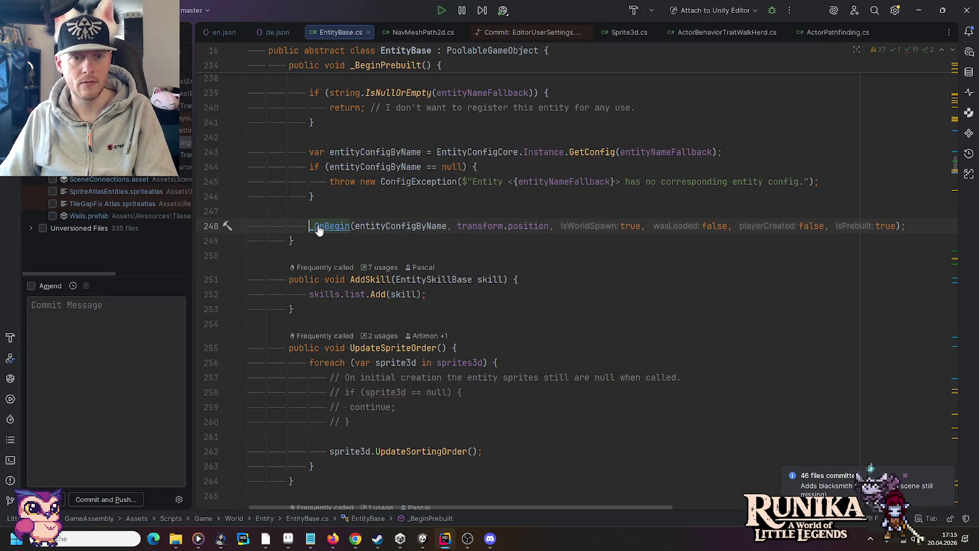
# Jump to the _OnBegin definition and scroll through its body.
pyautogui.keyDown('ctrl'); pyautogui.click(322, 226); pyautogui.keyUp('ctrl')
pyautogui.scroll(-5, 398, 317)
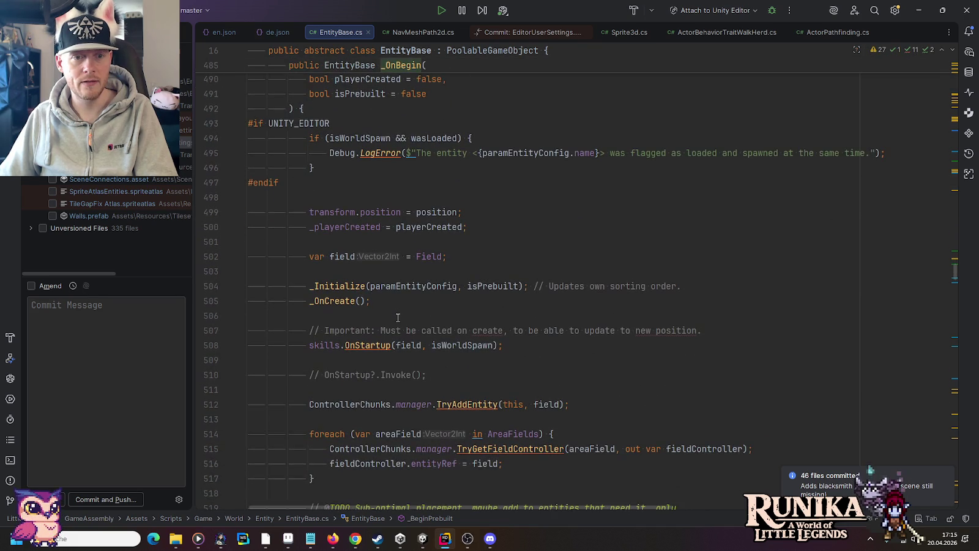
pyautogui.scroll(-2, 398, 317)
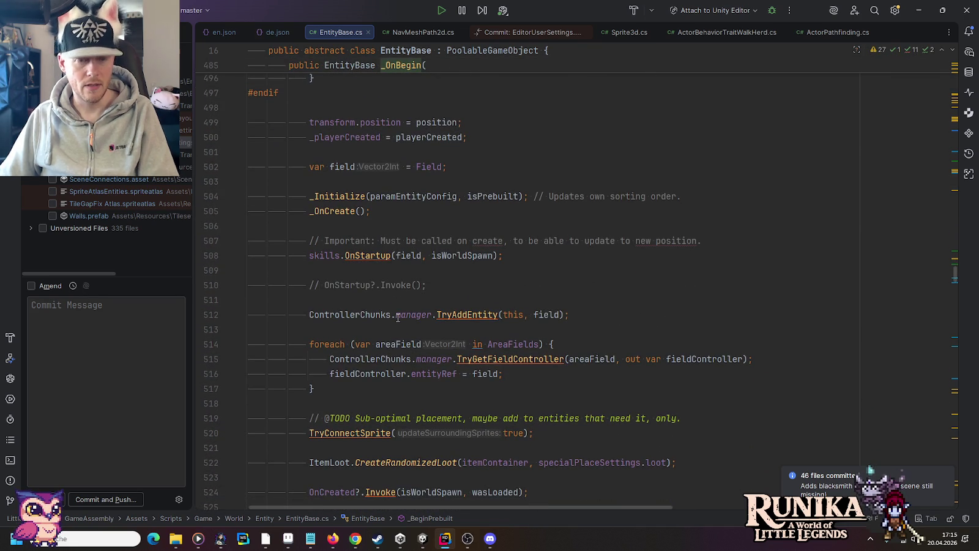
# Search Everywhere for 'DecorativeStand', then return to Unity so the scripts recompile.
pyautogui.press('shift')
pyautogui.press('shift')
pyautogui.write('decorativstan')
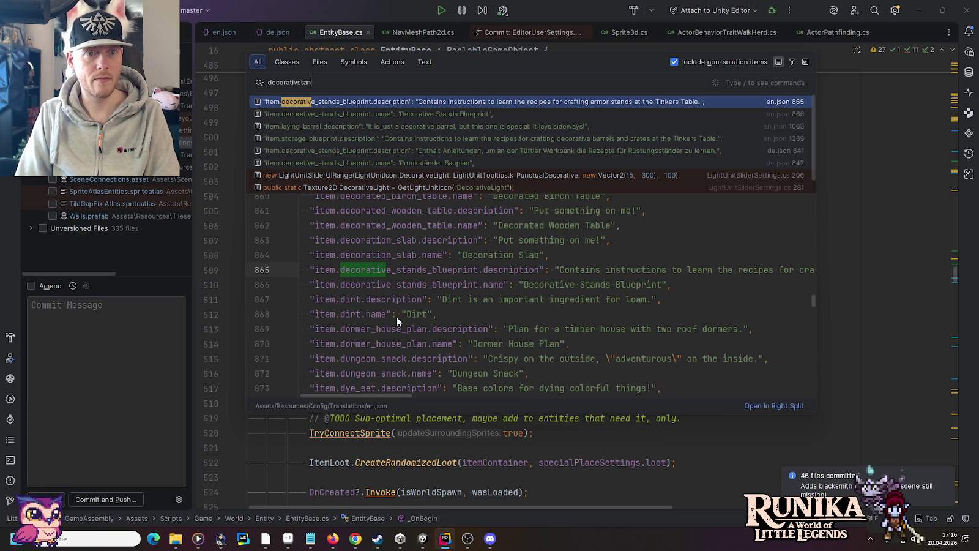
pyautogui.hotkey('ctrl', 'a')
pyautogui.write('Stand')
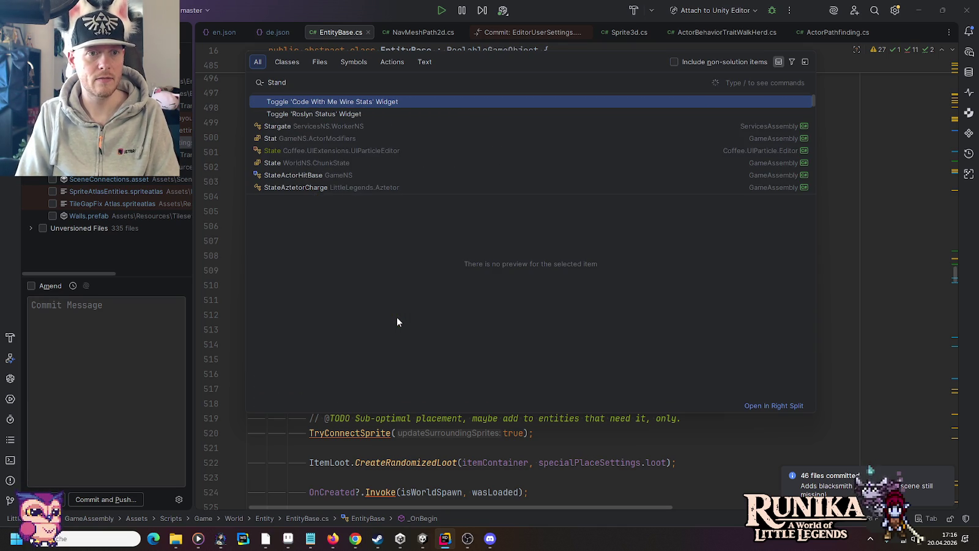
pyautogui.hotkey('ctrl', 'a')
pyautogui.press('BackSpace')
pyautogui.write('Decoratio')
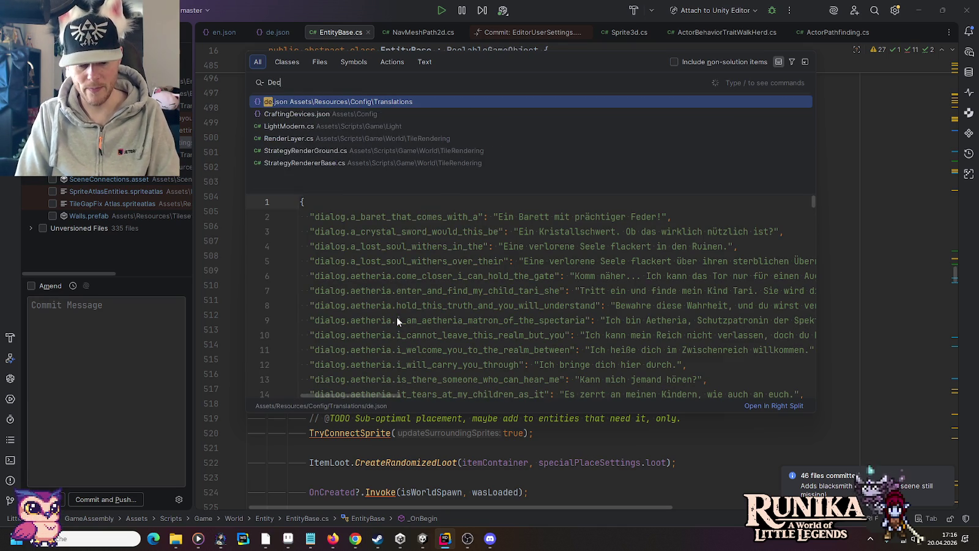
pyautogui.press('BackSpace')
pyautogui.write('ve')
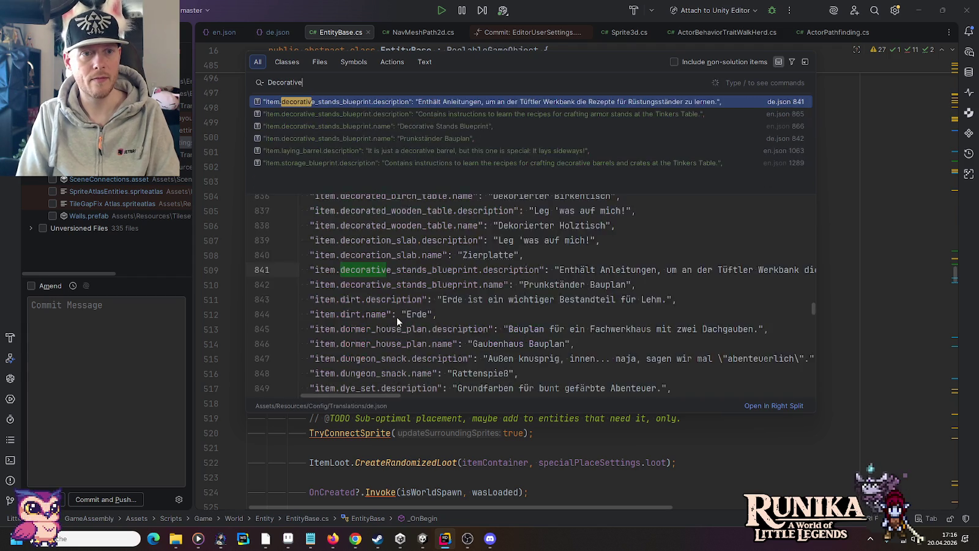
pyautogui.write('Stand')
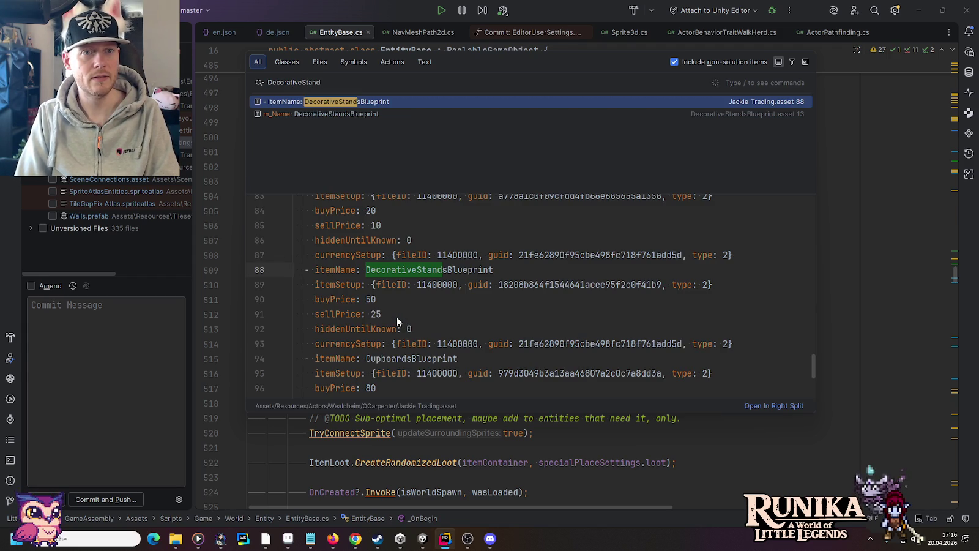
pyautogui.hotkey('alt', 'Tab')
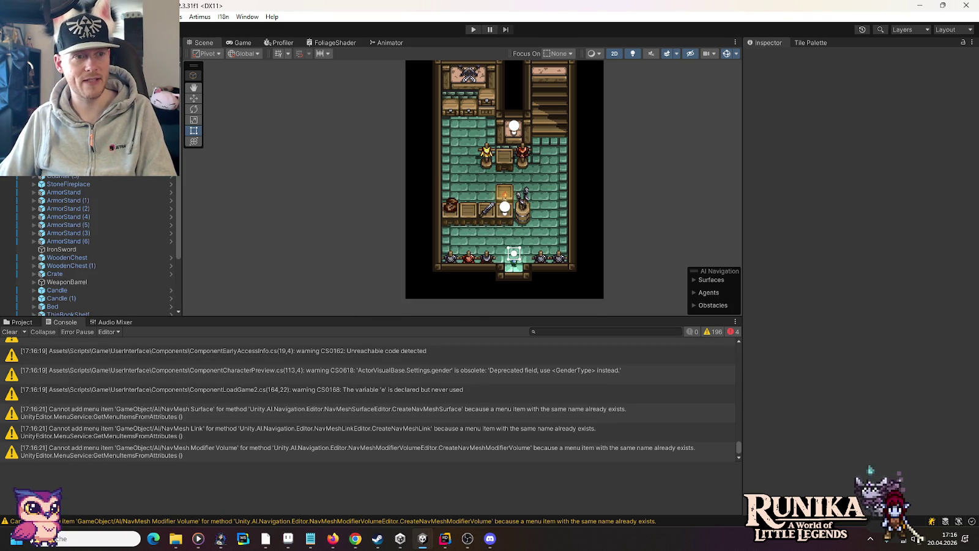
# Back in Rider, run a Search Everywhere for 'ArmorStand'.
pyautogui.hotkey('alt', 'Tab')
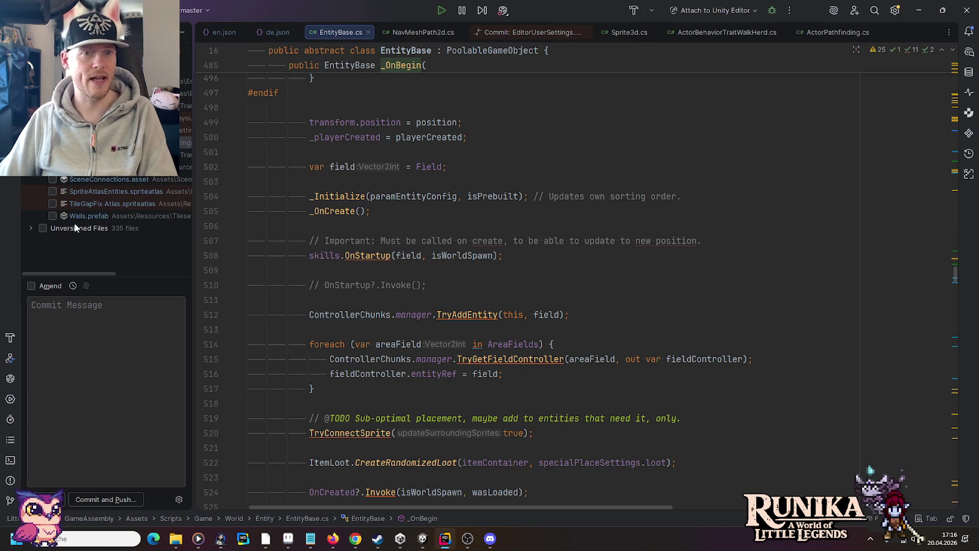
pyautogui.press('shift')
pyautogui.press('shift')
pyautogui.write('ArmStan')
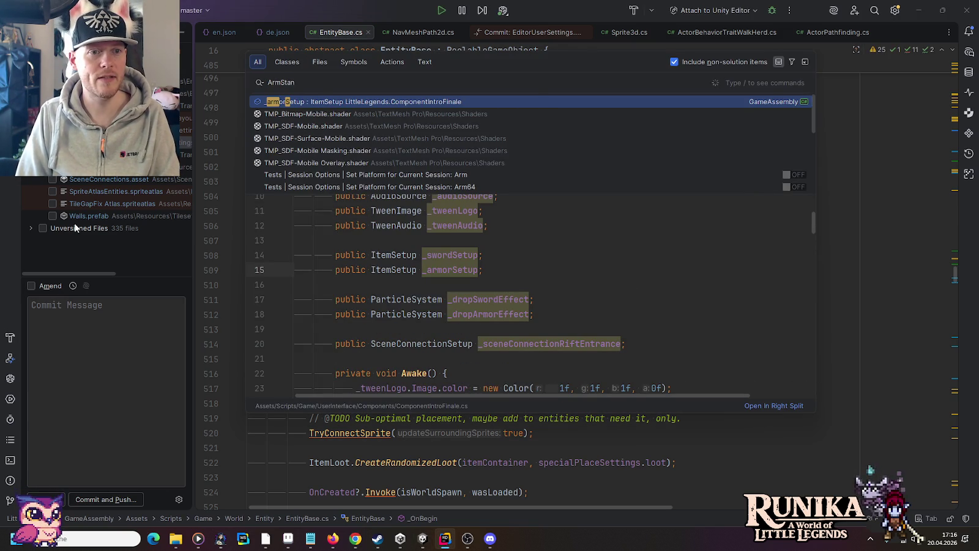
pyautogui.press('Left')
pyautogui.press('Left')
pyautogui.write('or')
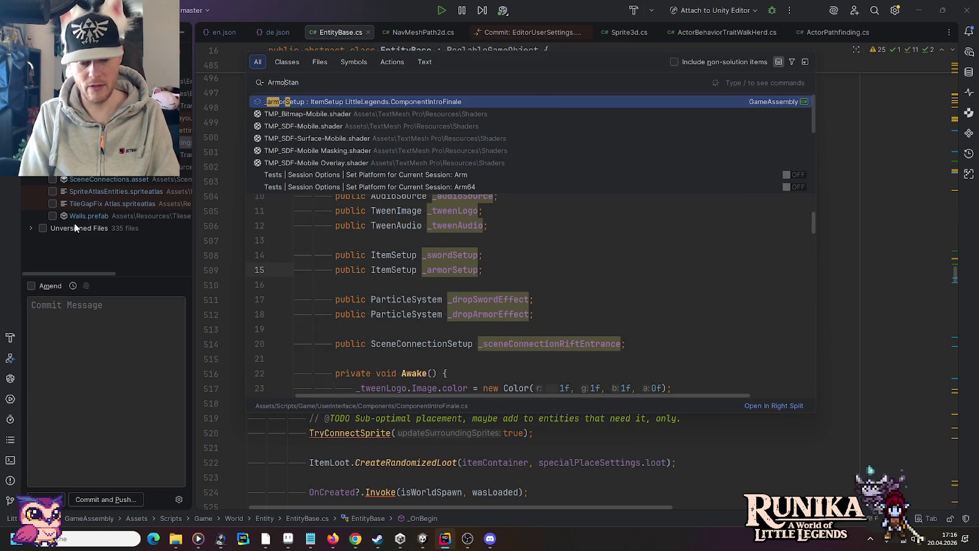
pyautogui.press('End')
pyautogui.write('d')
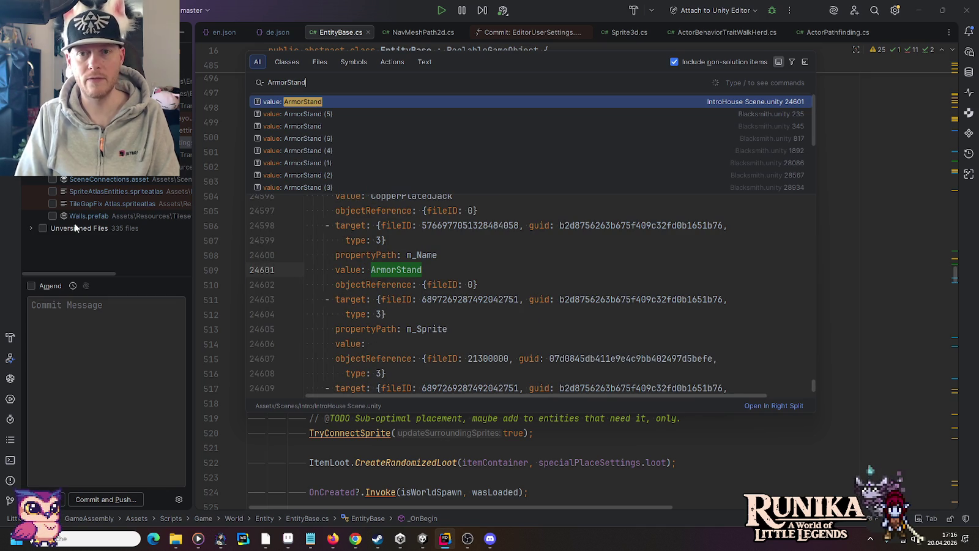
# Search classes for 'EntDecora' and open EntityCompDecoration.
pyautogui.click(281, 63)
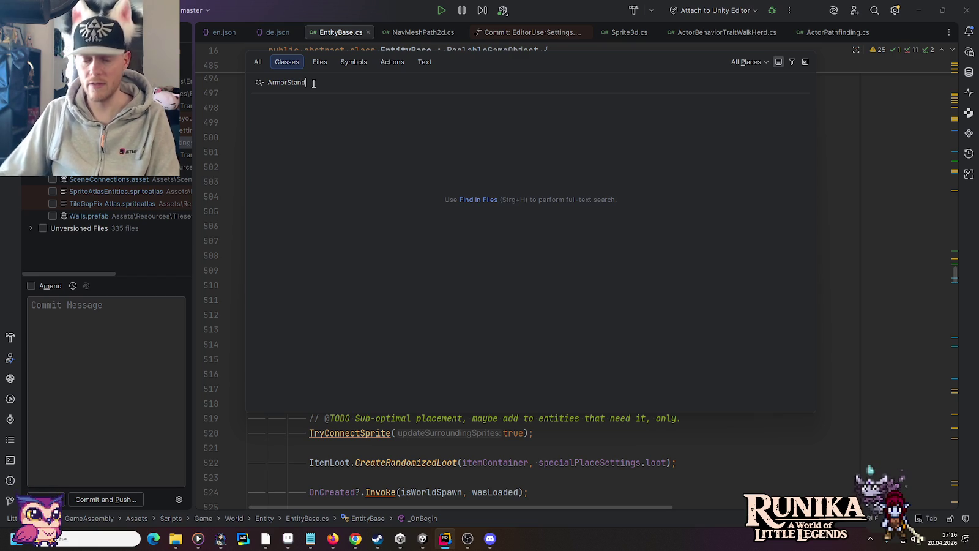
pyautogui.hotkey('ctrl', 'a')
pyautogui.write('EntDecora')
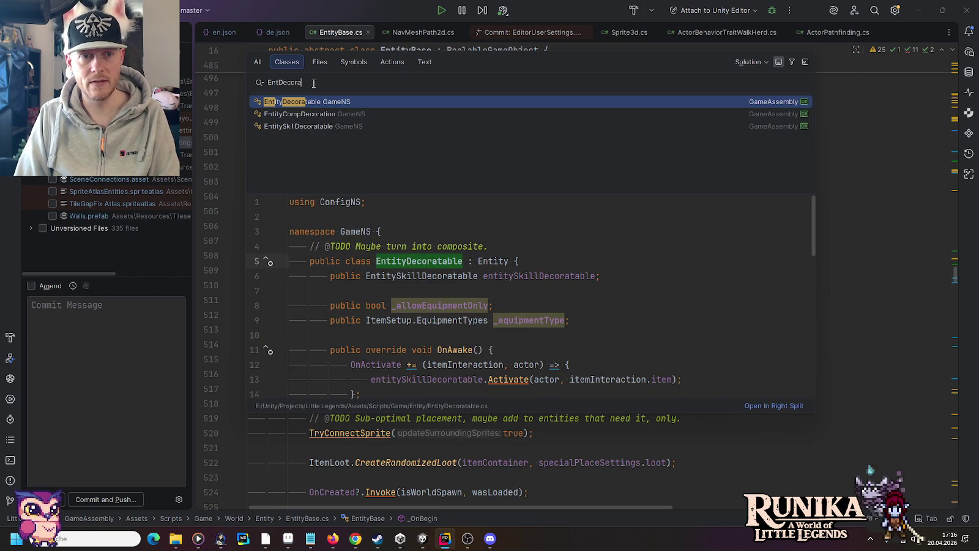
pyautogui.press('Down')
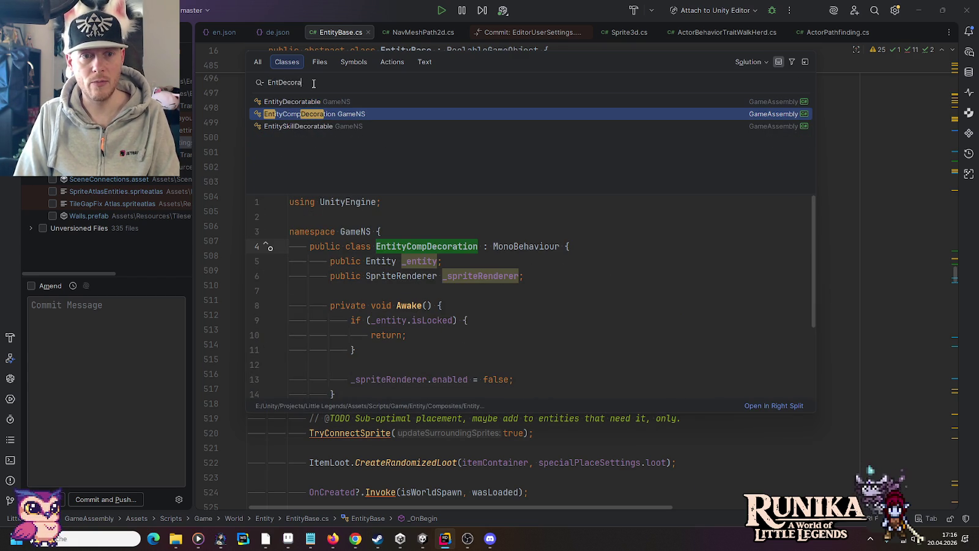
pyautogui.press('Return')
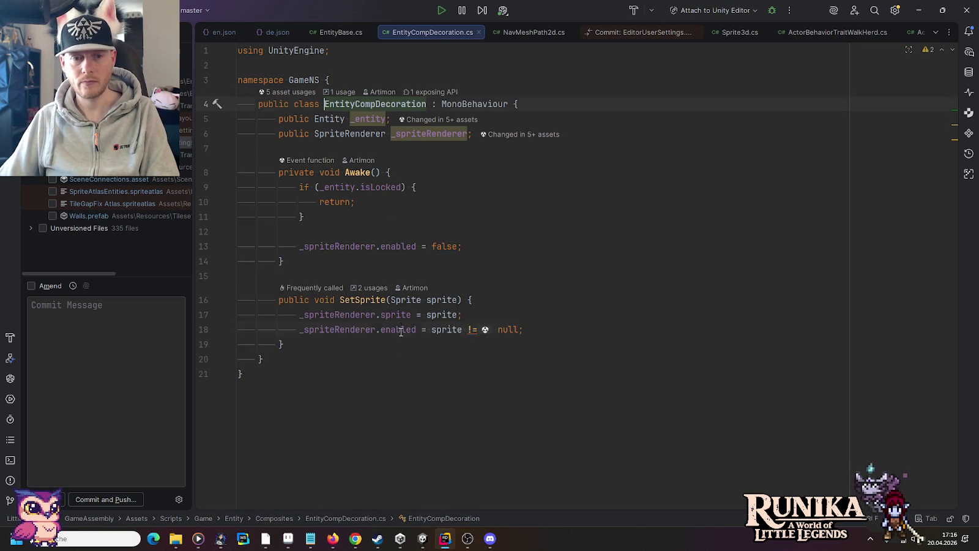
# Trace _spriteRenderer and SetSprite usages to the SetSprite call in EntitySkillDecoratable's _TryCreateItem.
pyautogui.click(400, 331)
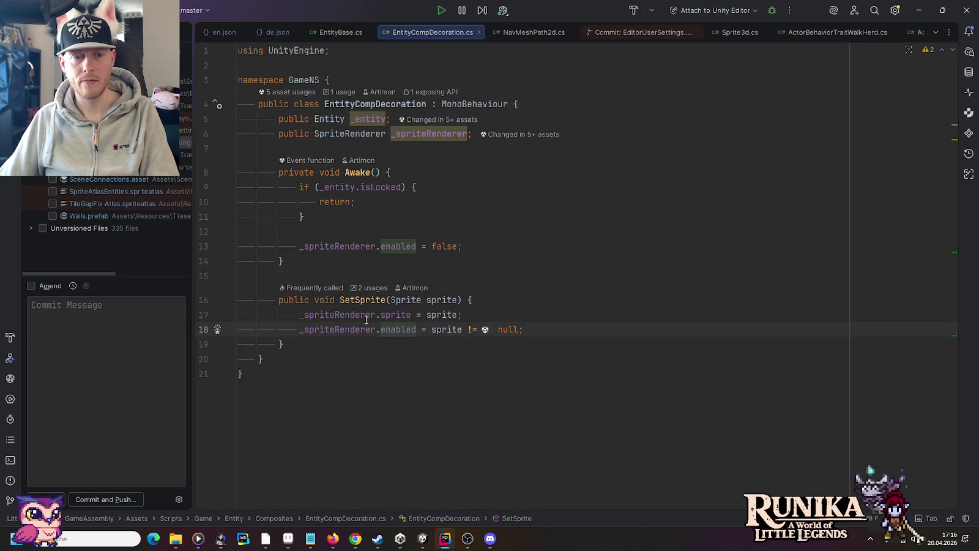
pyautogui.click(335, 315)
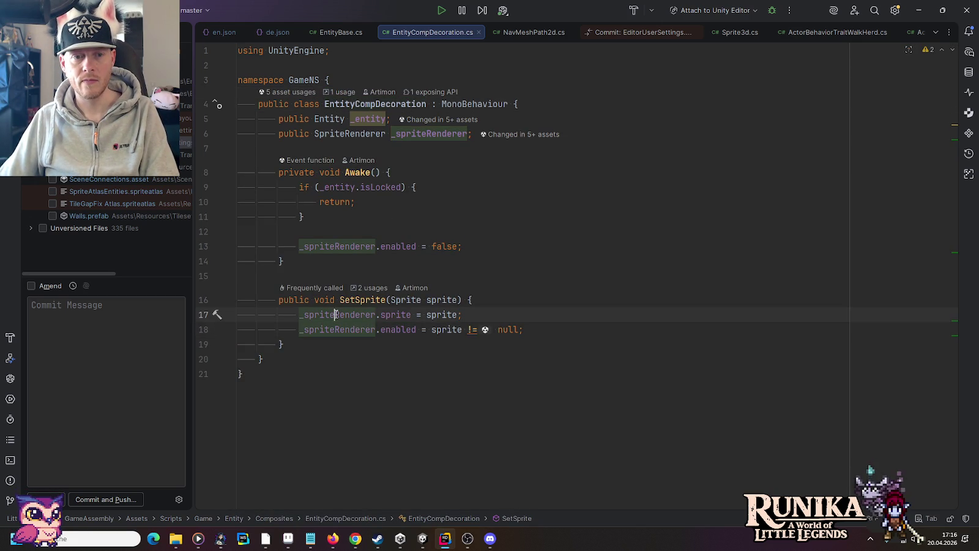
pyautogui.click(386, 314)
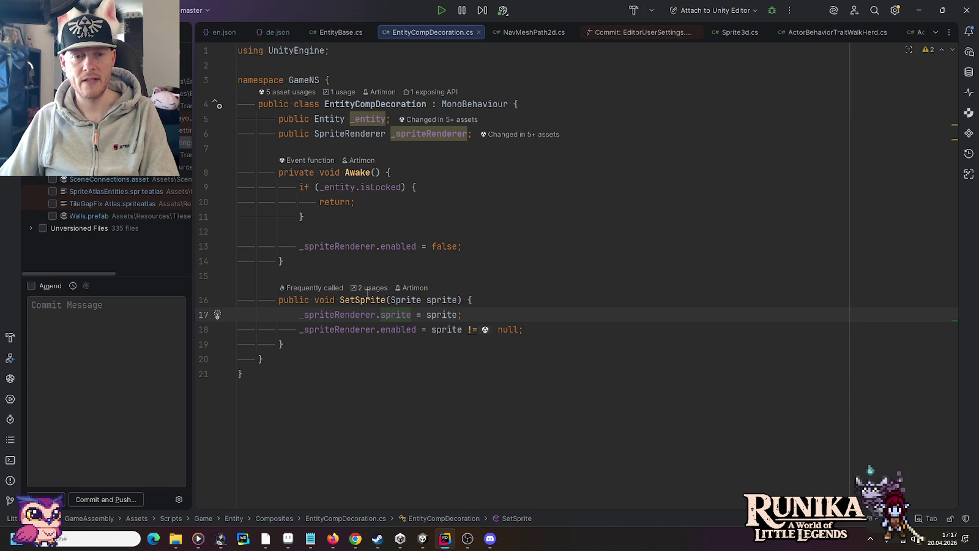
pyautogui.click(372, 287)
pyautogui.click(404, 344)
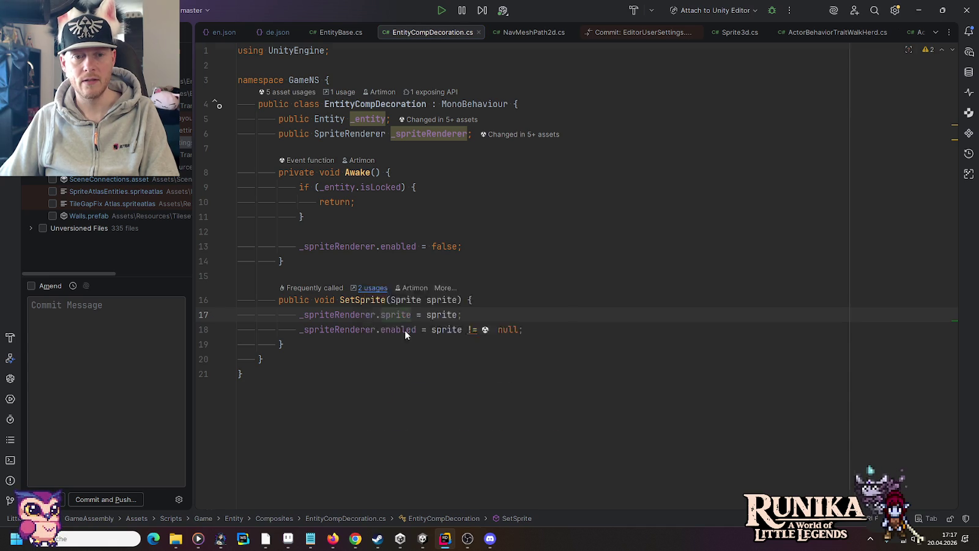
pyautogui.scroll(4, 397, 214)
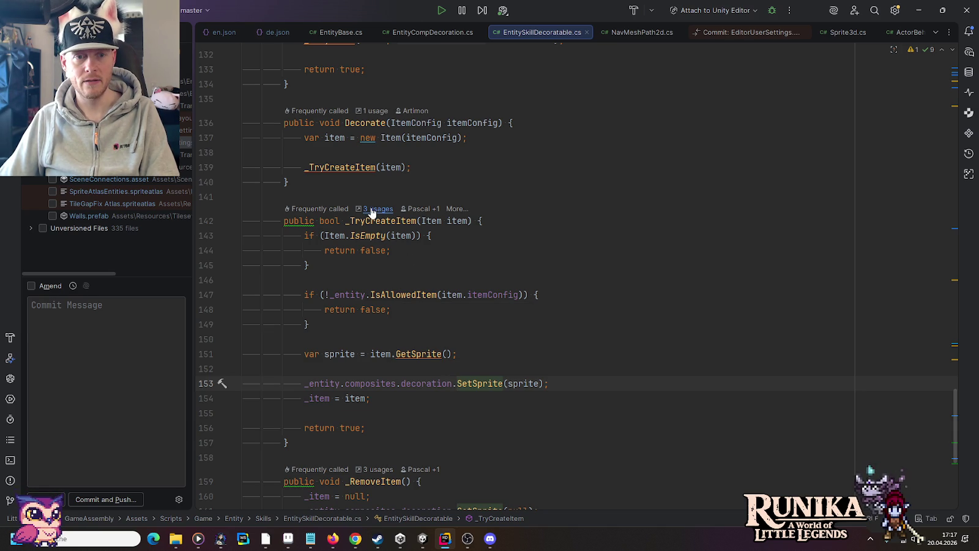
# Scroll up to Activate and inspect the _TryDecorate method definition.
pyautogui.scroll(7, 493, 229)
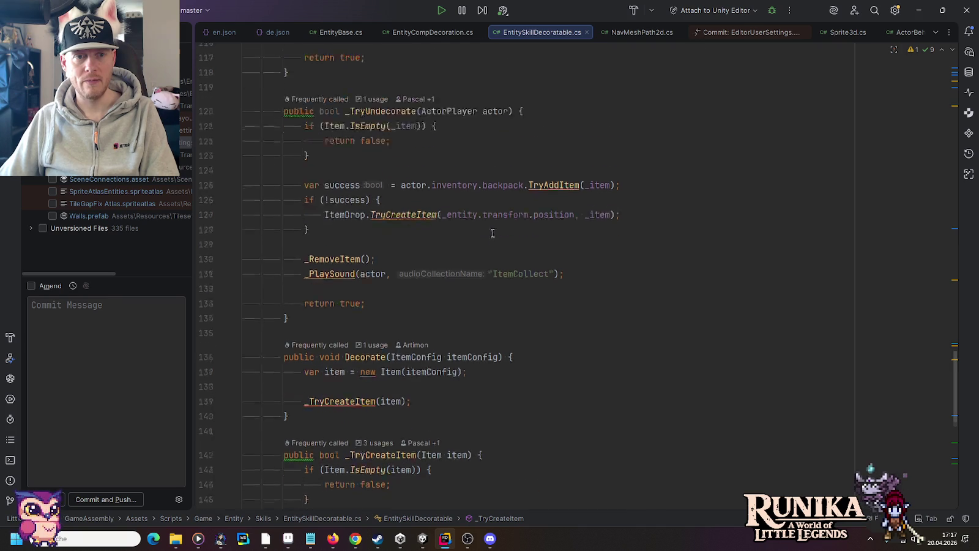
pyautogui.scroll(8, 492, 233)
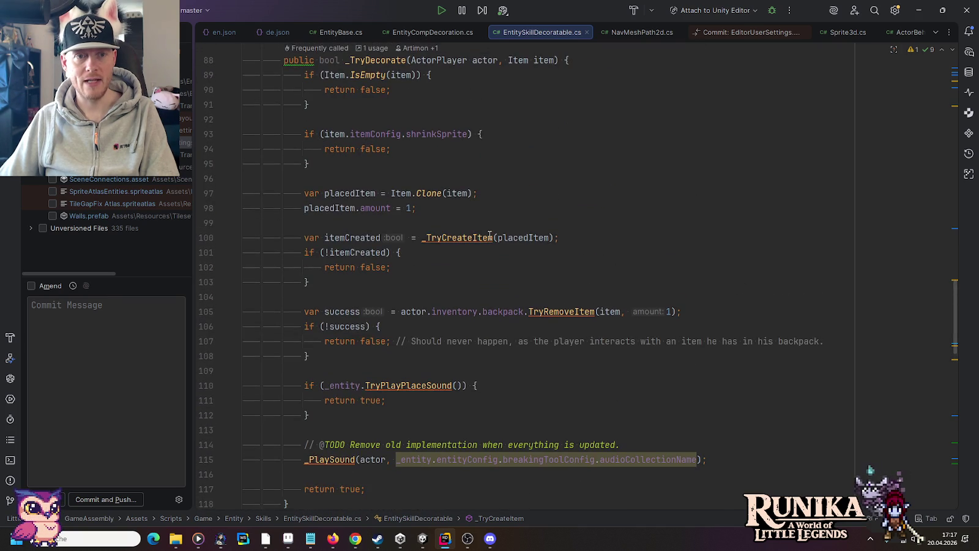
pyautogui.scroll(7, 490, 235)
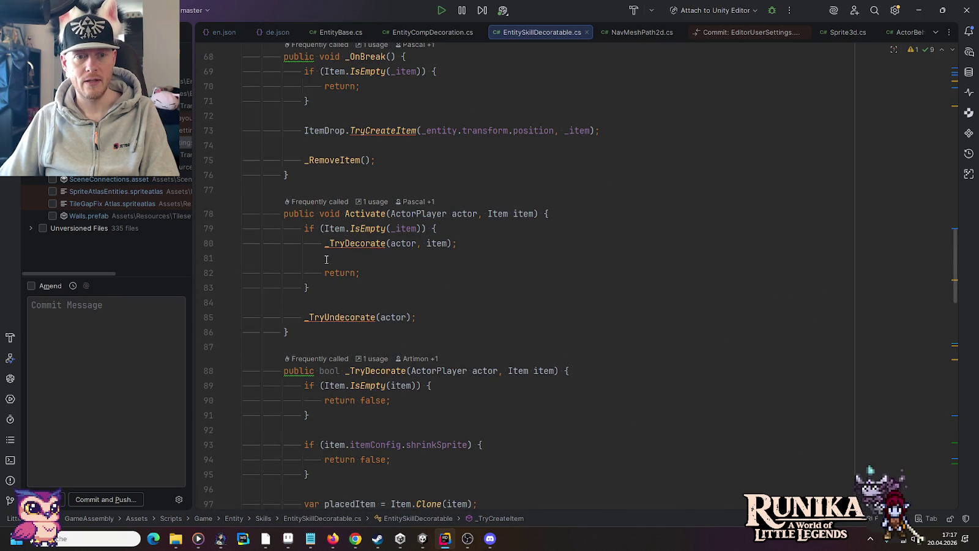
pyautogui.click(339, 244)
pyautogui.keyDown('ctrl'); pyautogui.click(353, 245); pyautogui.keyUp('ctrl')
pyautogui.scroll(-6, 476, 338)
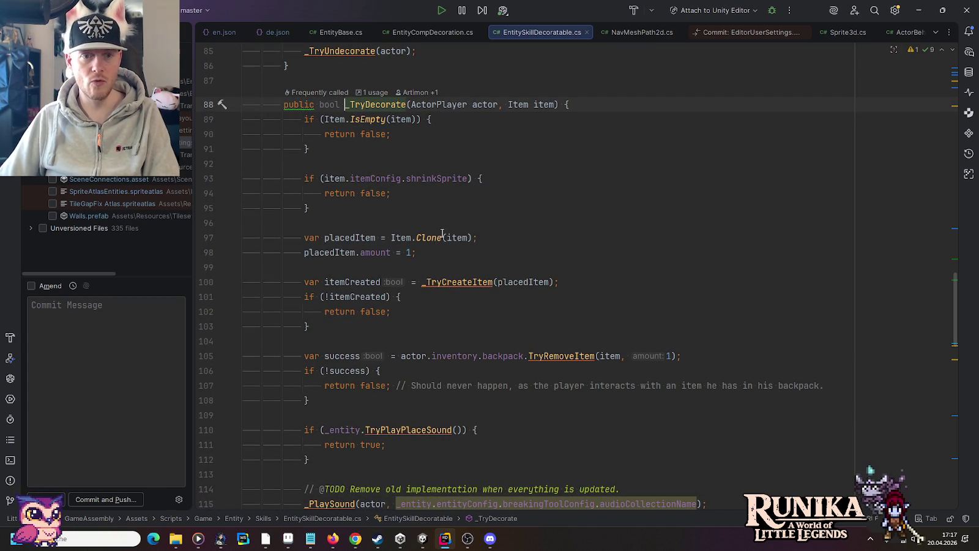
pyautogui.scroll(5, 453, 233)
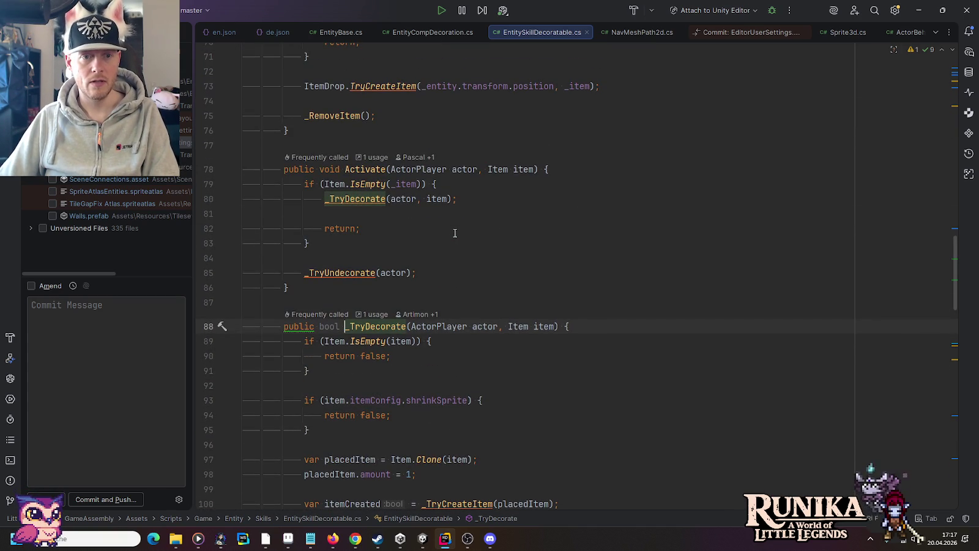
# Review where _item is used across the decorate and restore methods, then return to Unity.
pyautogui.click(398, 184)
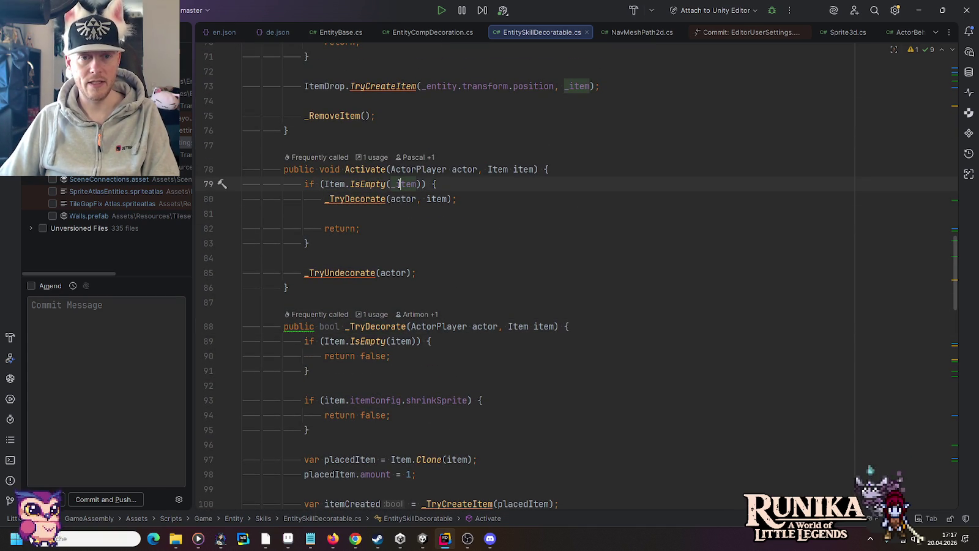
pyautogui.scroll(3, 438, 201)
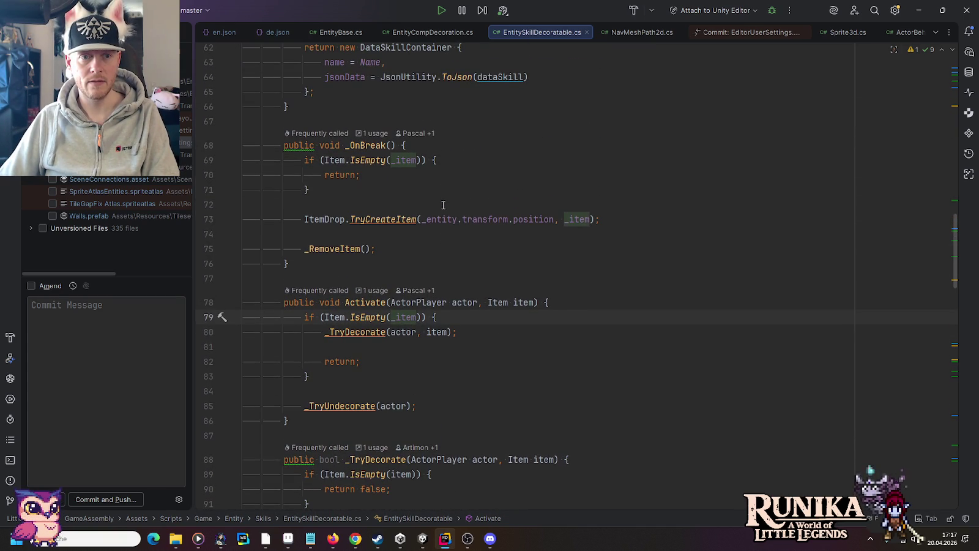
pyautogui.scroll(10, 443, 204)
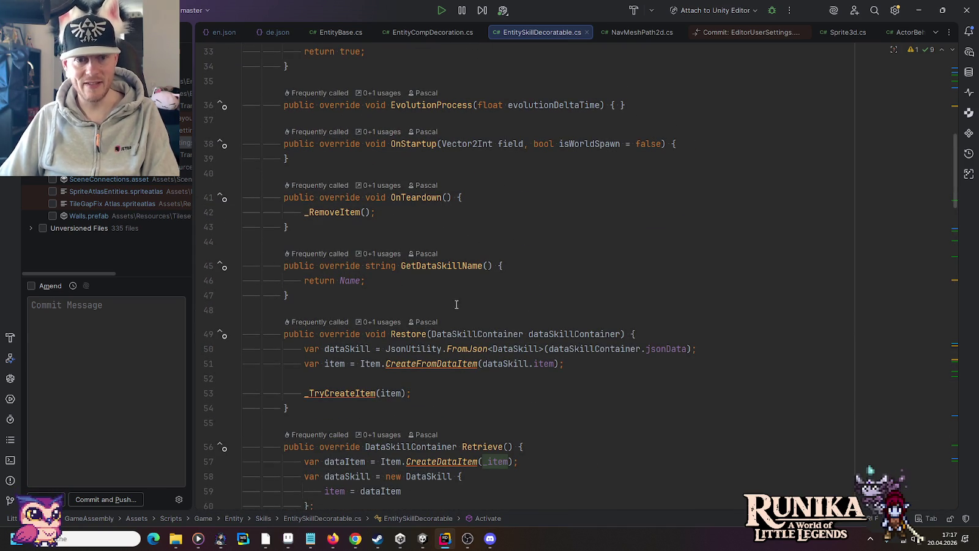
pyautogui.moveTo(486, 356)
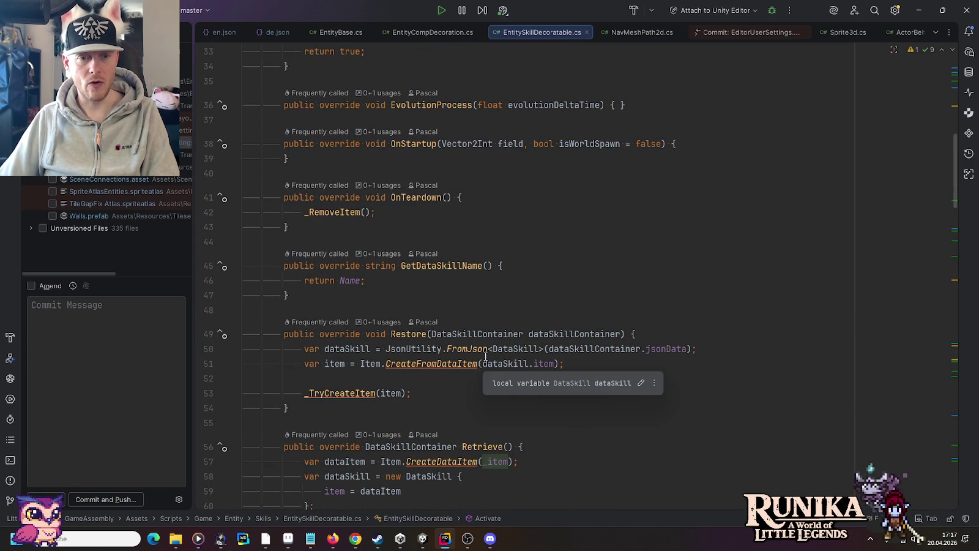
pyautogui.scroll(-3, 486, 356)
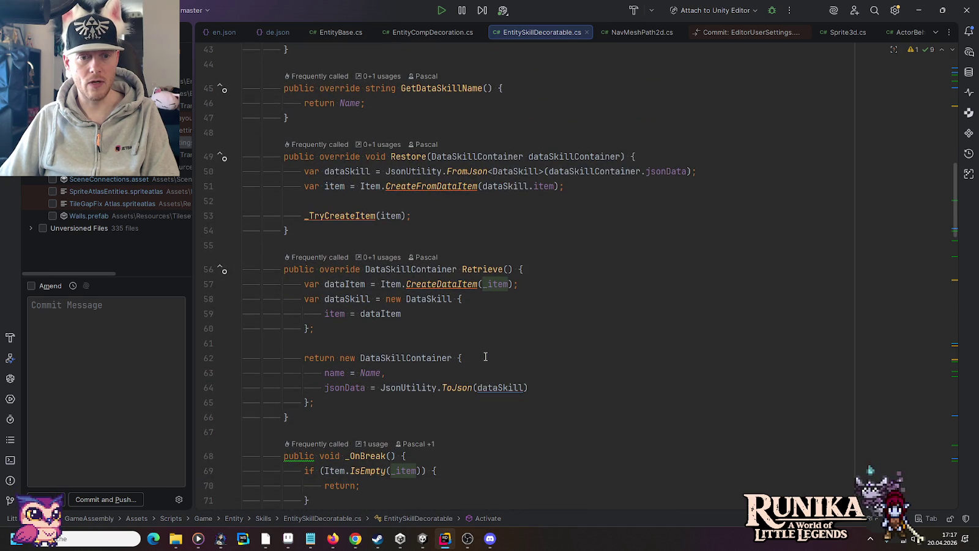
pyautogui.hotkey('alt', 'Tab')
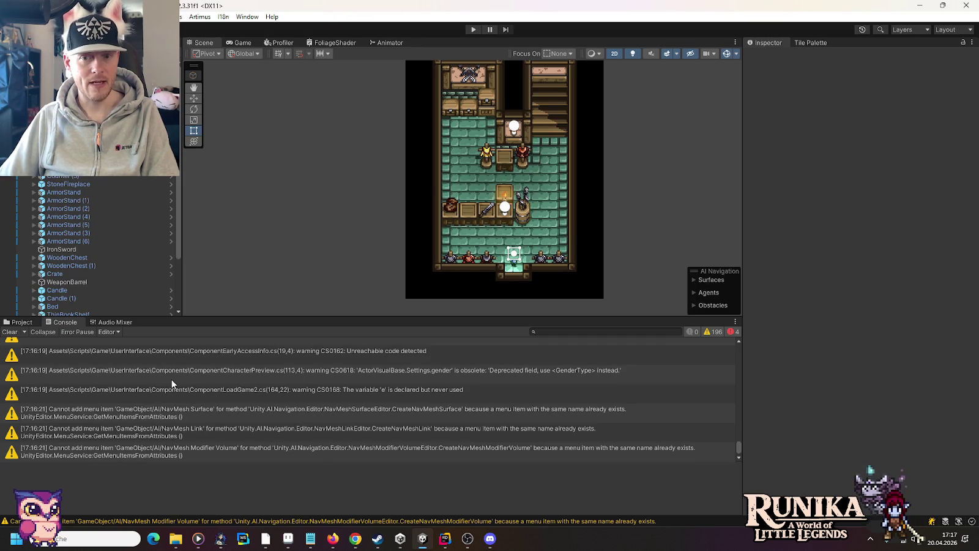
# Select the first NullReferenceException in the Console and follow its EntitySkillDecoratable.cs stack-trace link.
pyautogui.scroll(3, 168, 372)
pyautogui.moveTo(738, 443); pyautogui.dragTo(739, 362)
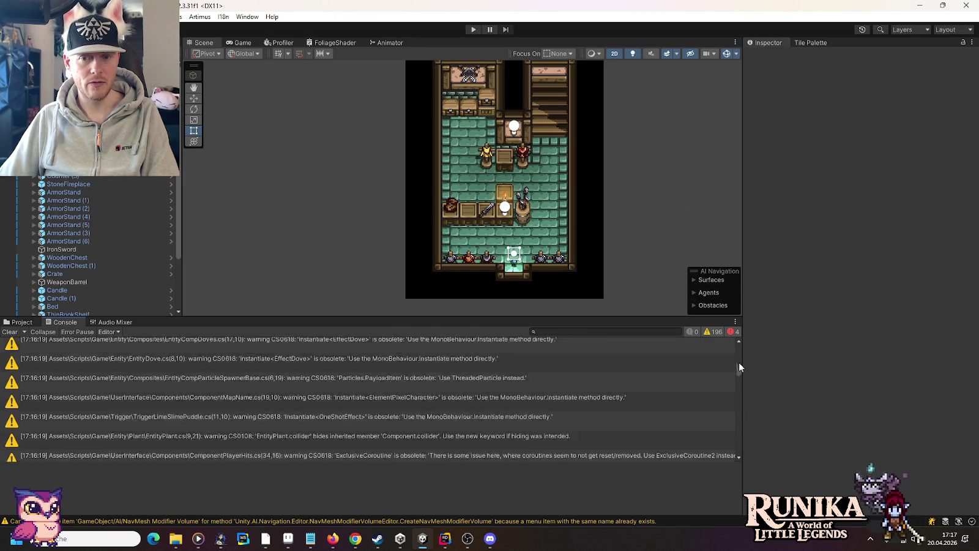
pyautogui.click(118, 351)
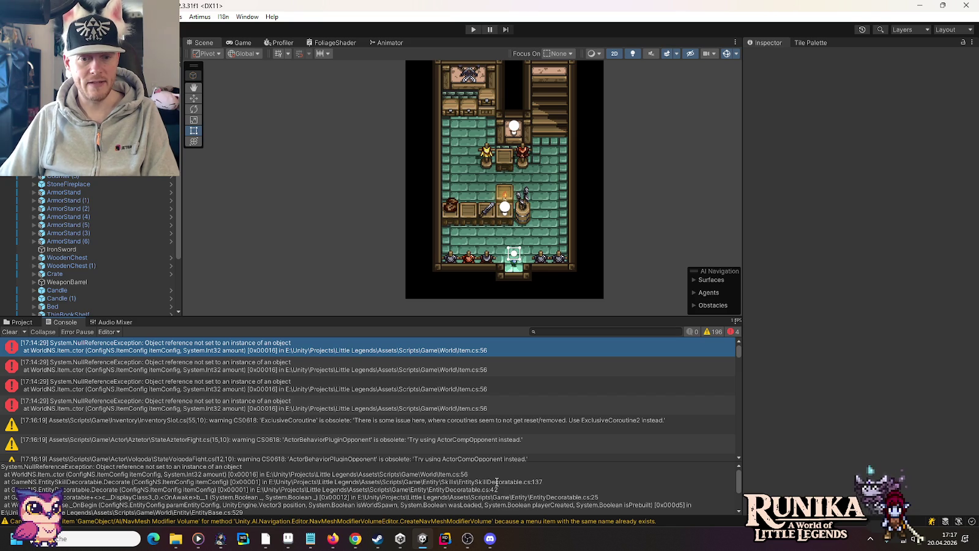
pyautogui.click(574, 482)
pyautogui.scroll(-10, 474, 345)
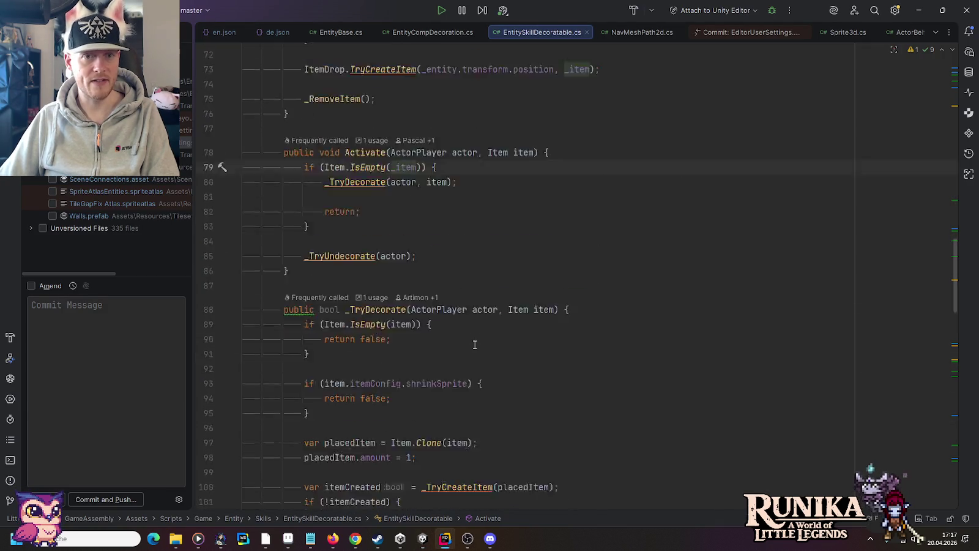
# Insert Debug.Log(itemConfig.name); at the top of Decorate via the log template, then switch to Unity.
pyautogui.scroll(-5, 474, 345)
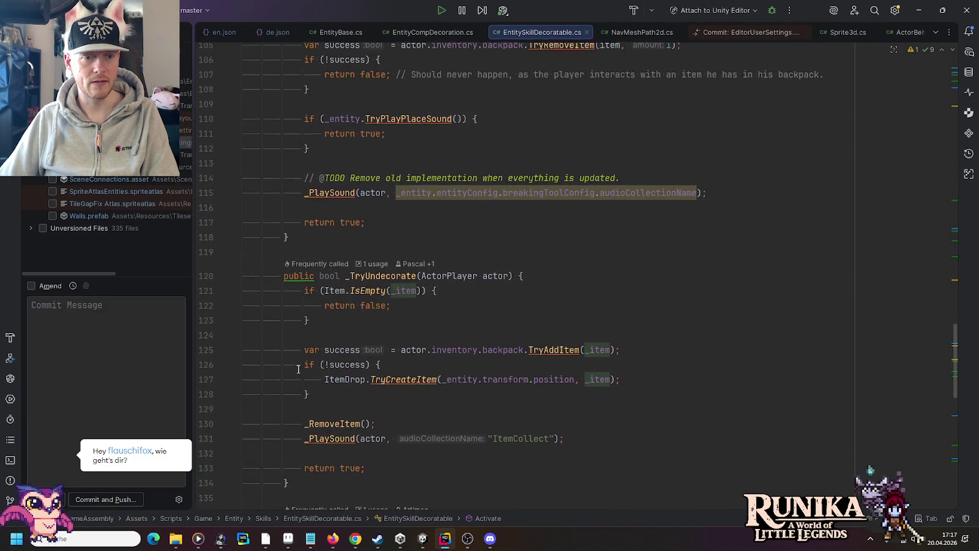
pyautogui.scroll(-2, 298, 369)
pyautogui.moveTo(318, 354); pyautogui.dragTo(465, 359)
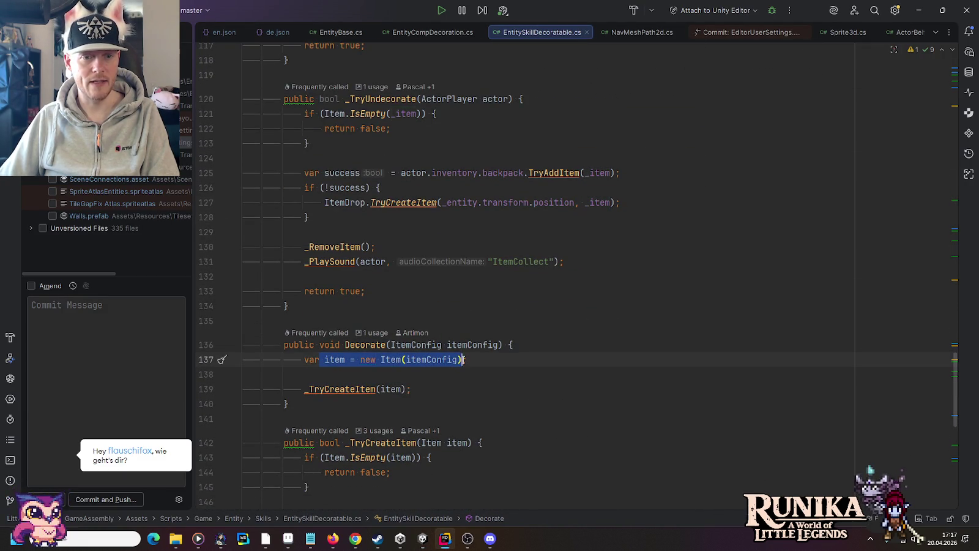
pyautogui.click(514, 345)
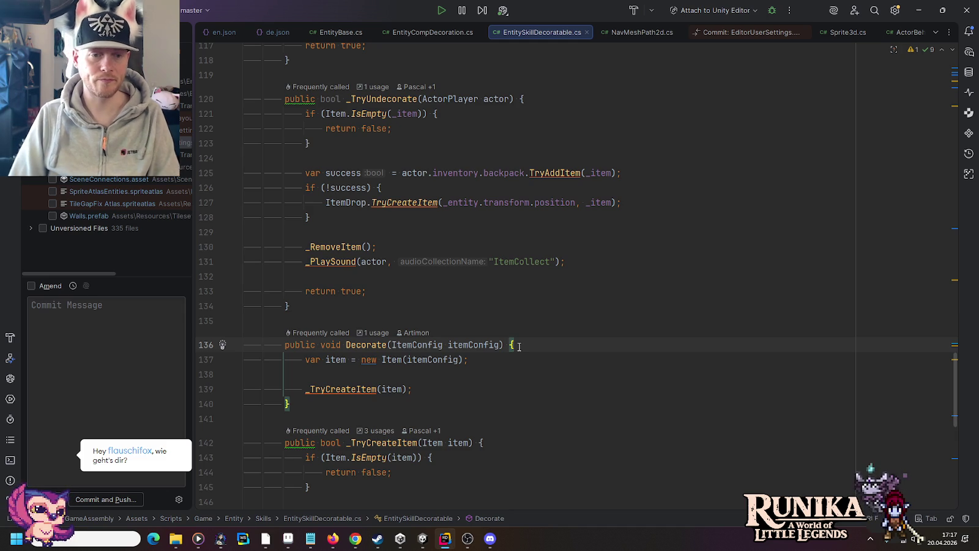
pyautogui.press('Return')
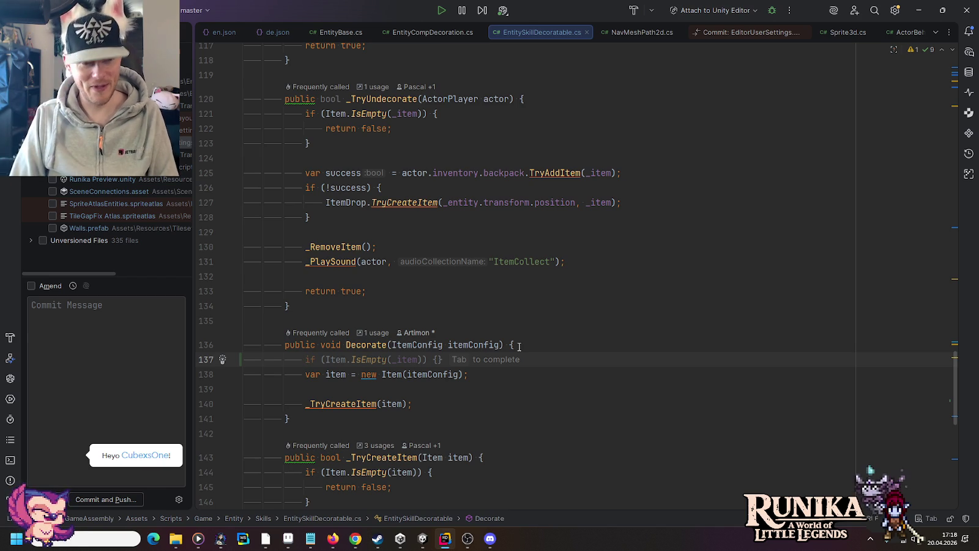
pyautogui.write('log')
pyautogui.press('Tab')
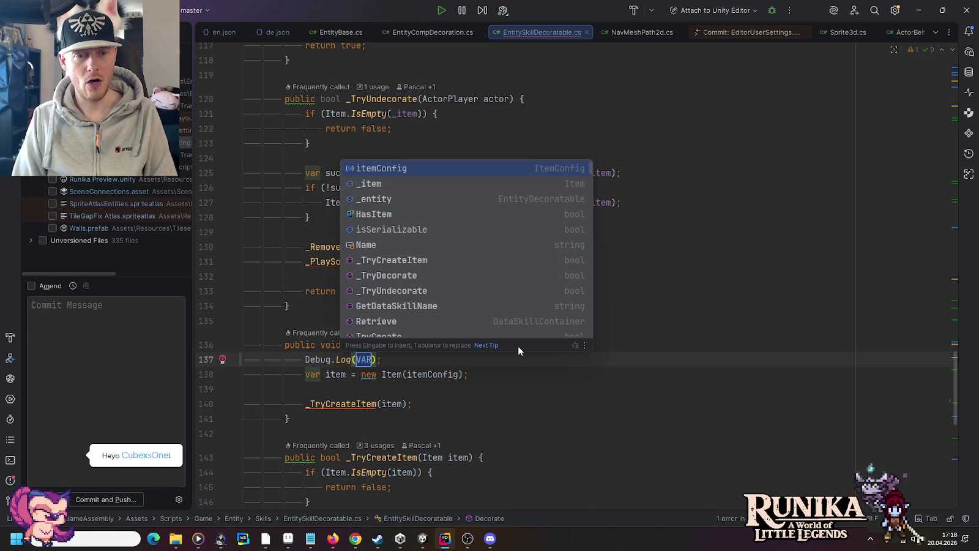
pyautogui.write('itemC')
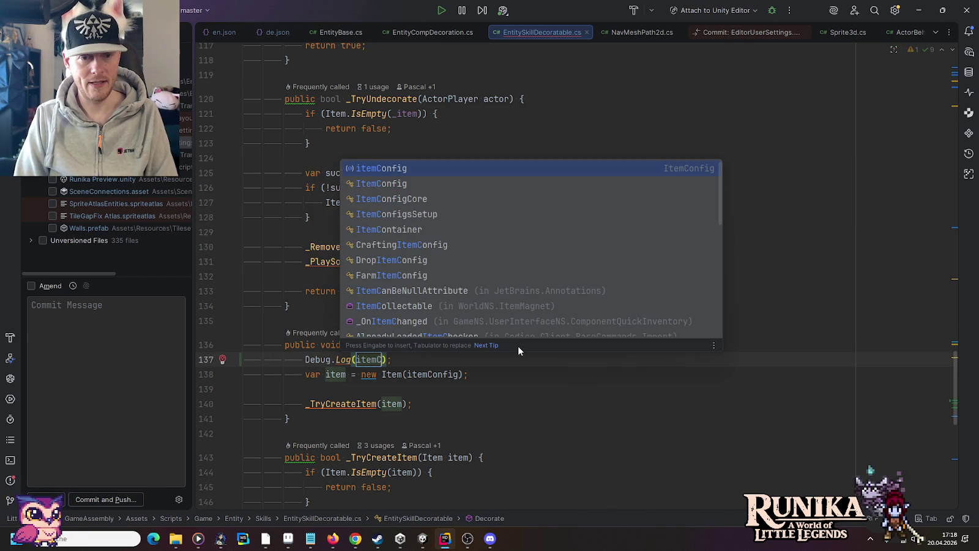
pyautogui.press('Return')
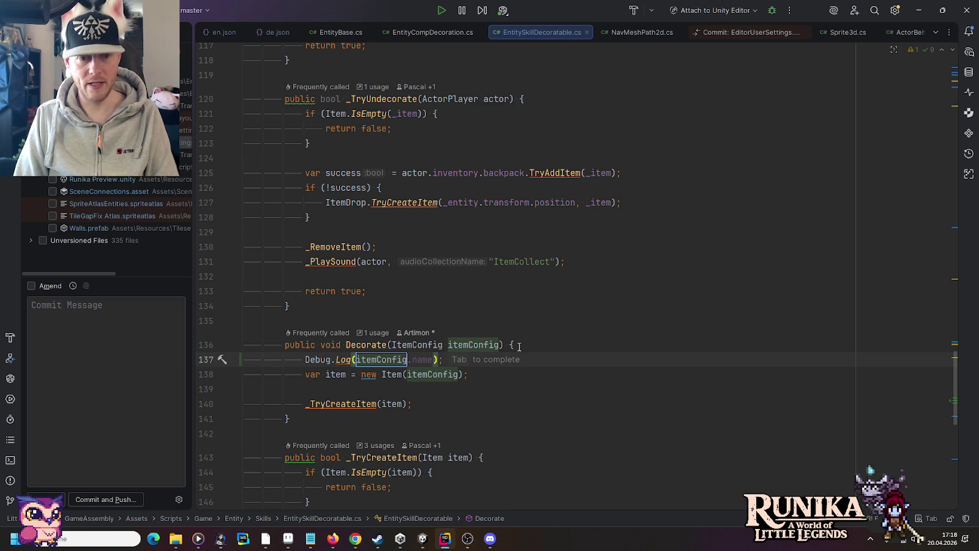
pyautogui.press('Tab')
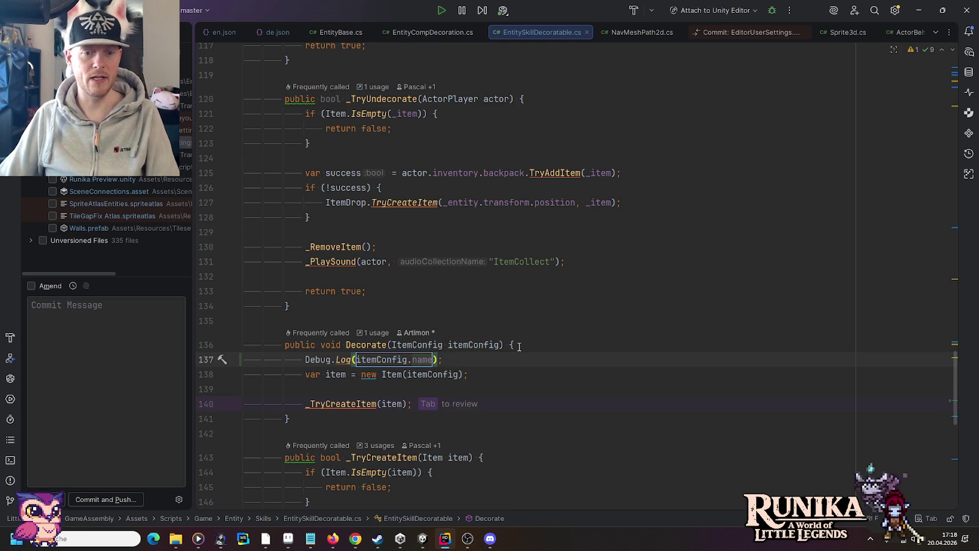
pyautogui.click(431, 537)
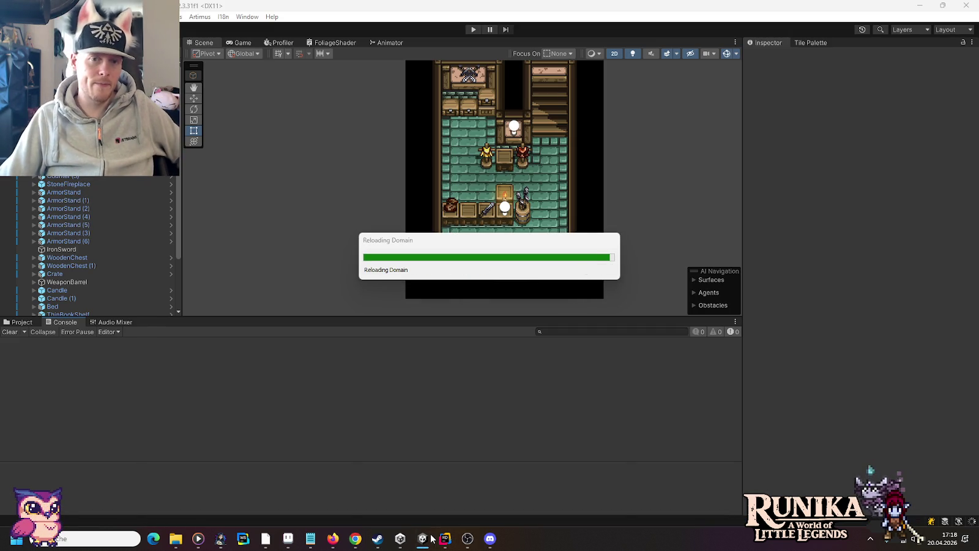
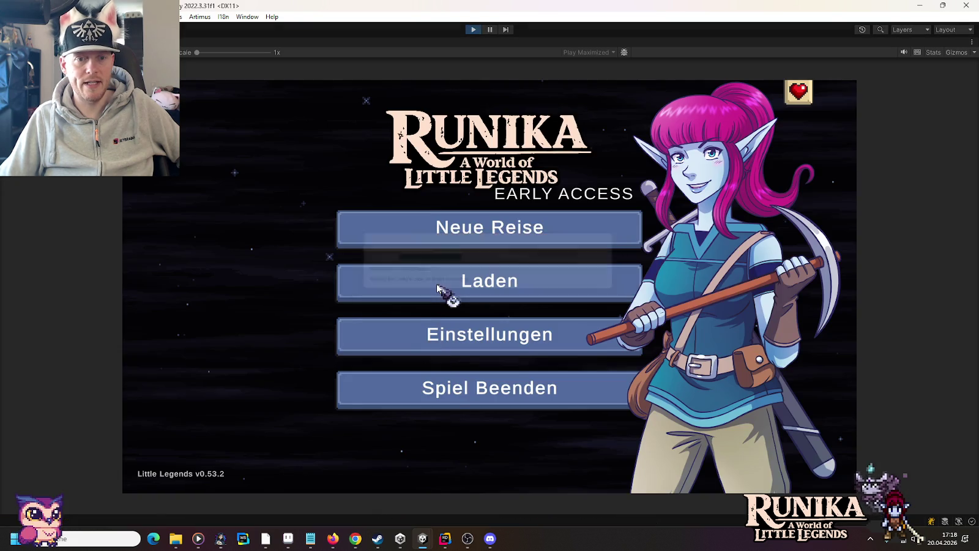
# Load the first save slot and continue past the hint into the game.
pyautogui.click(443, 286)
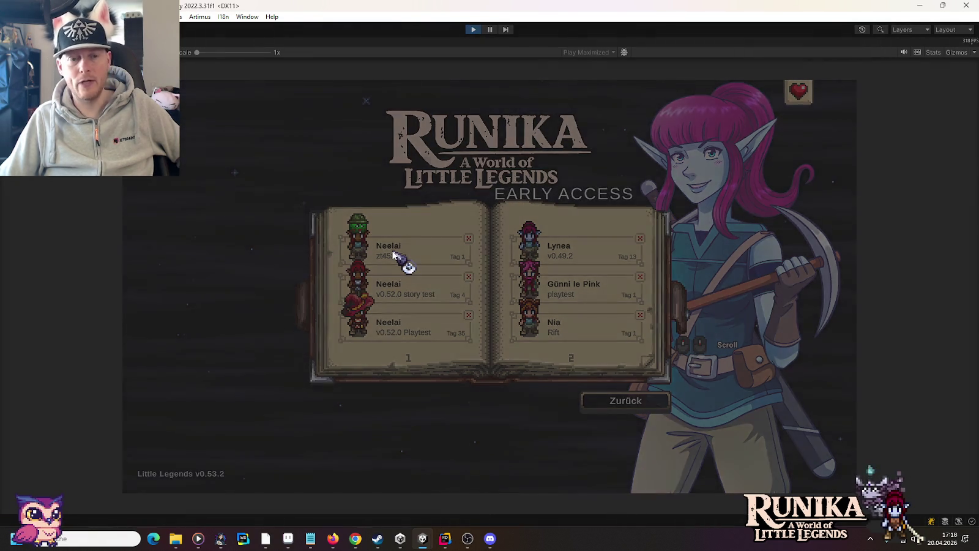
pyautogui.click(392, 254)
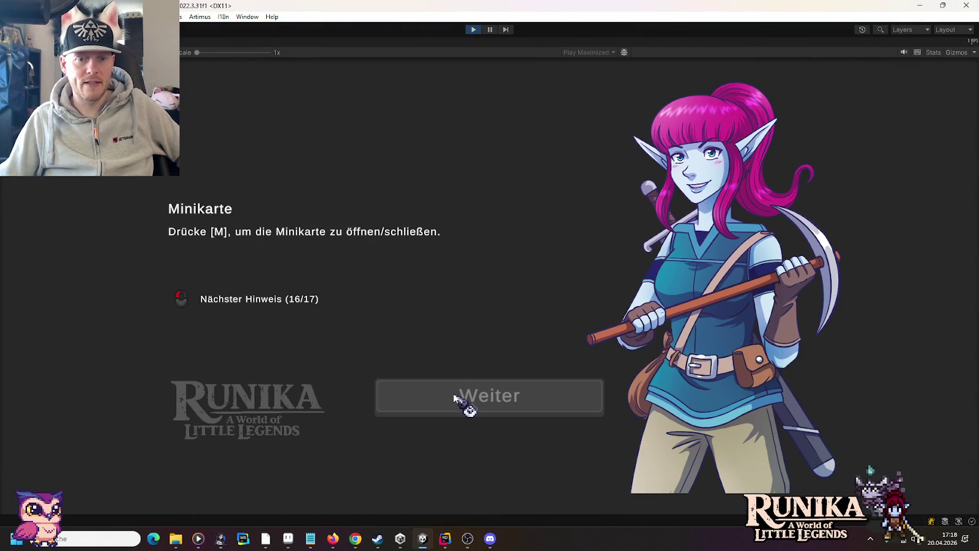
pyautogui.click(459, 399)
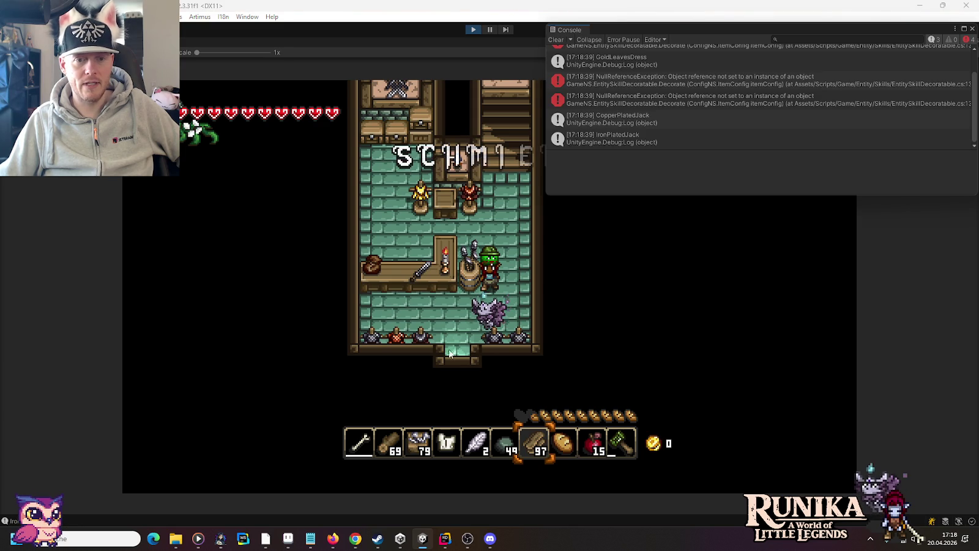
# Inspect the GoldLeavesDress log and the NullReferenceException stack trace in the Console.
pyautogui.scroll(2, 722, 86)
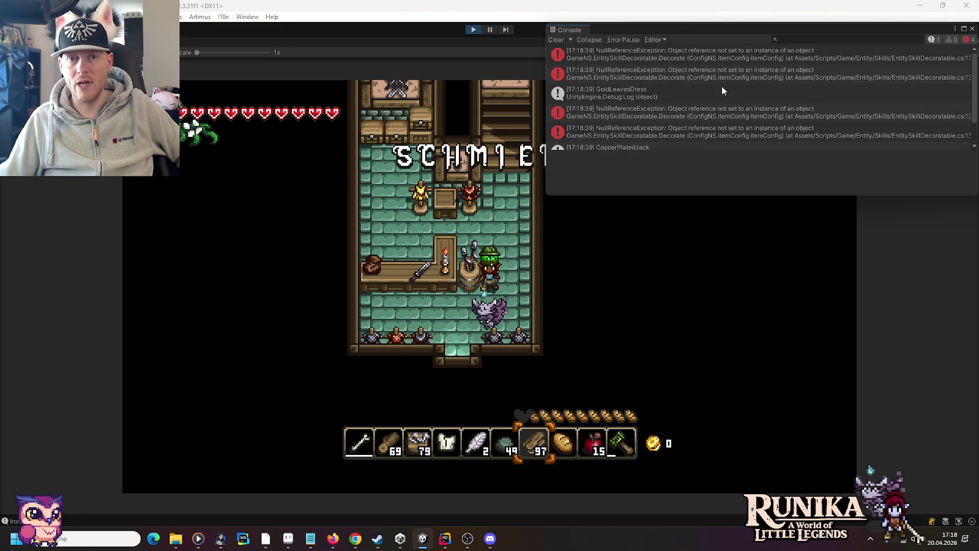
pyautogui.click(647, 91)
pyautogui.scroll(-2, 626, 104)
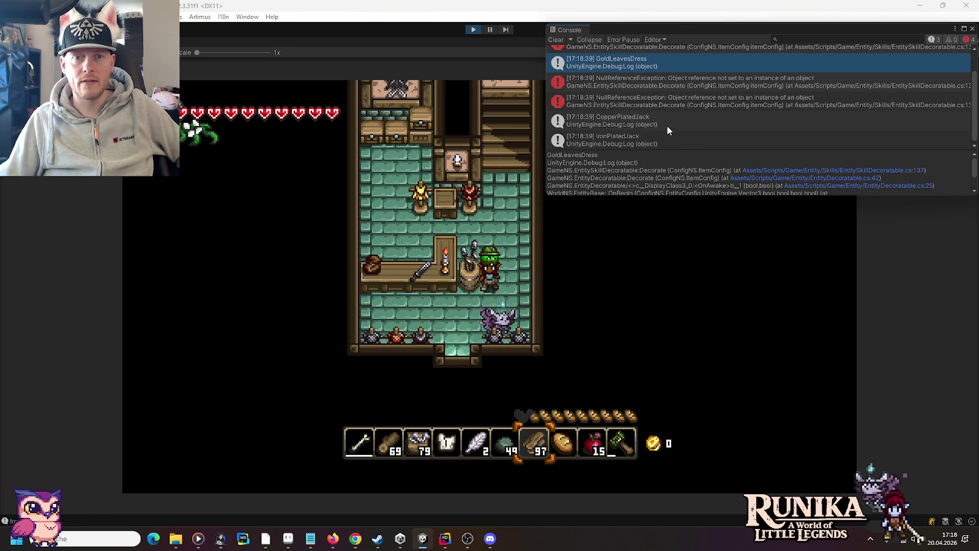
pyautogui.scroll(2, 629, 78)
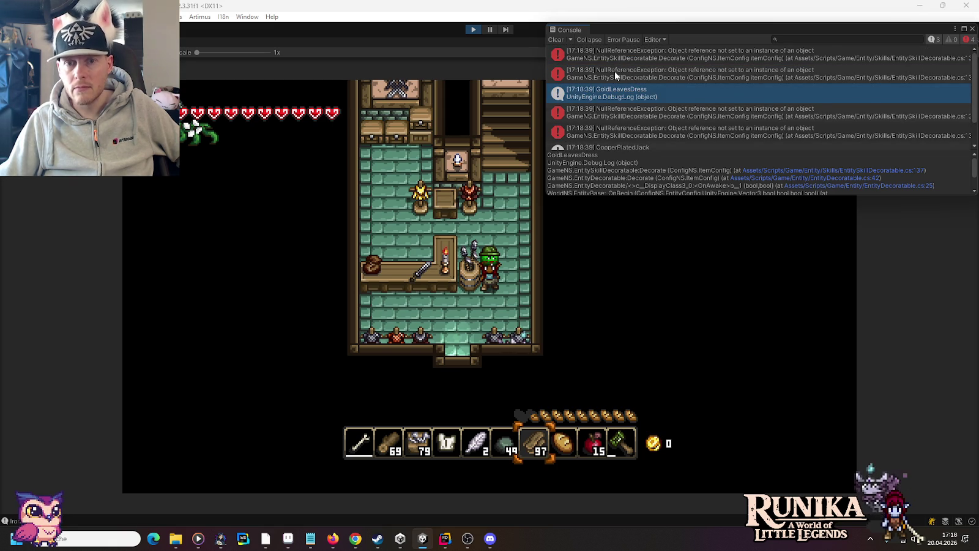
pyautogui.scroll(-2, 614, 71)
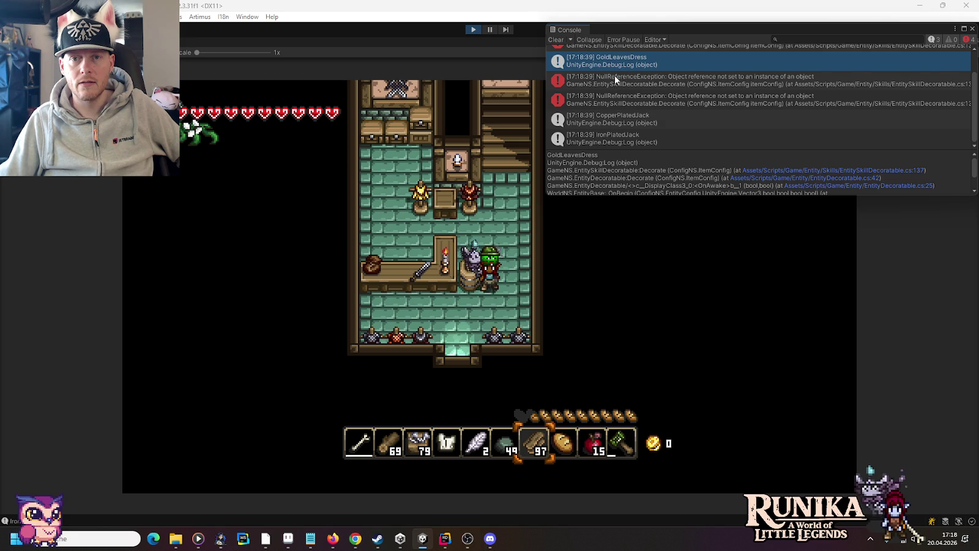
pyautogui.click(615, 85)
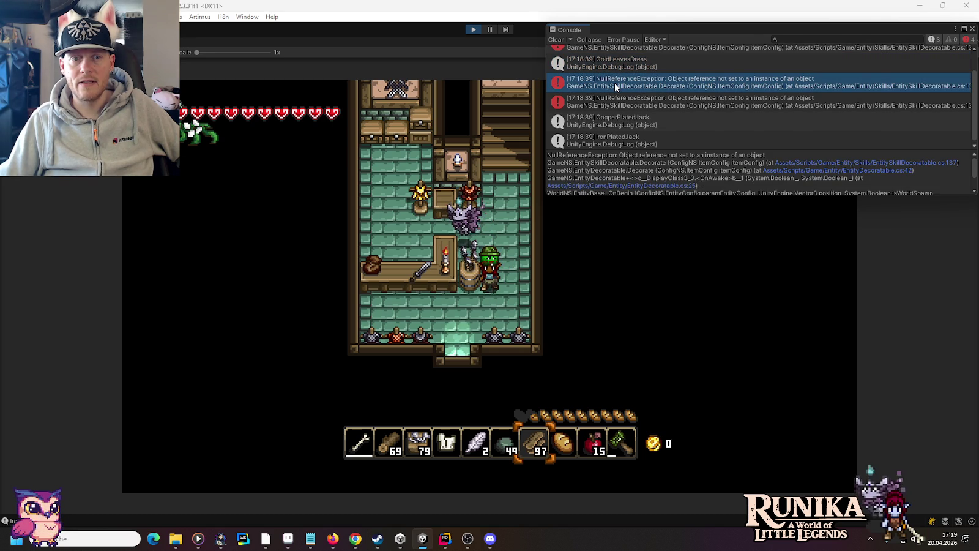
# Open the exception's source line in Rider and stop Play mode in Unity.
pyautogui.click(808, 167)
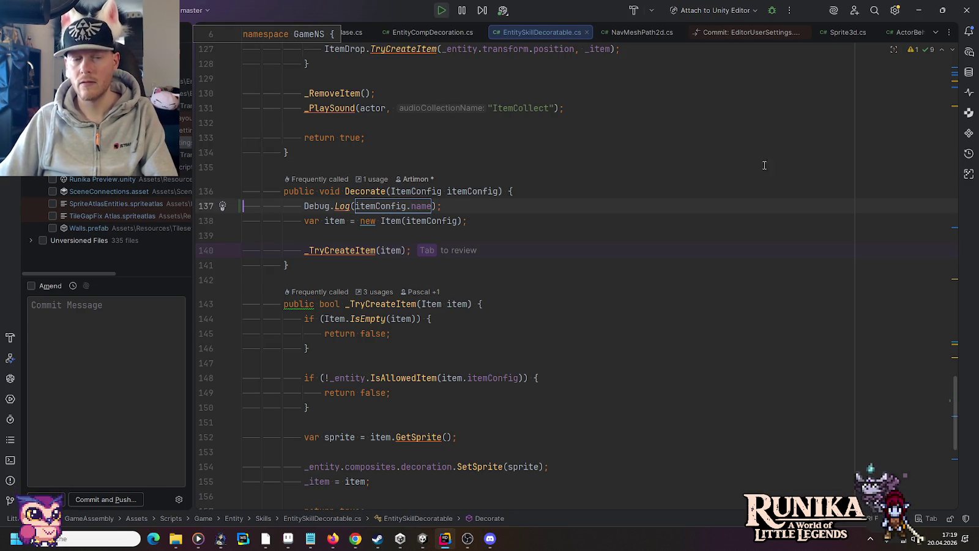
pyautogui.hotkey('alt', 'Tab')
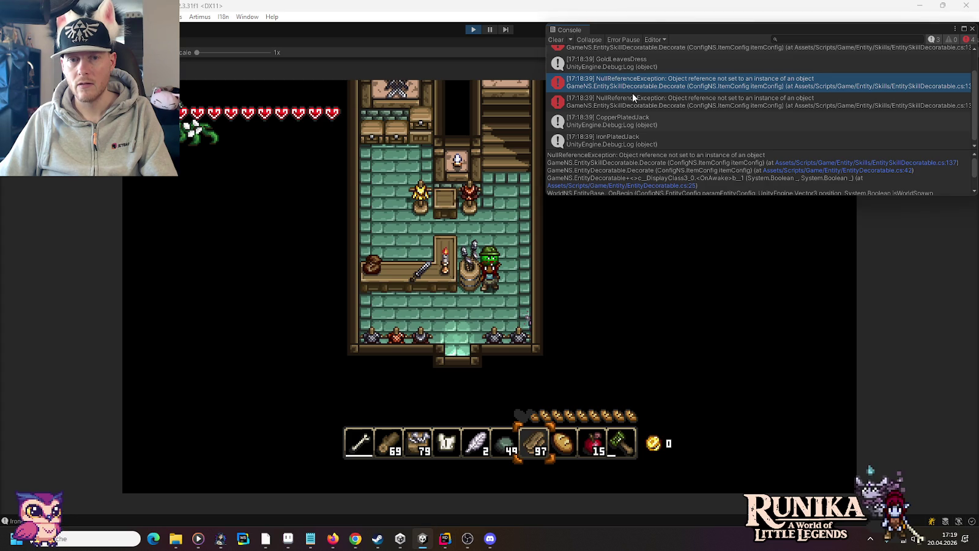
pyautogui.click(474, 30)
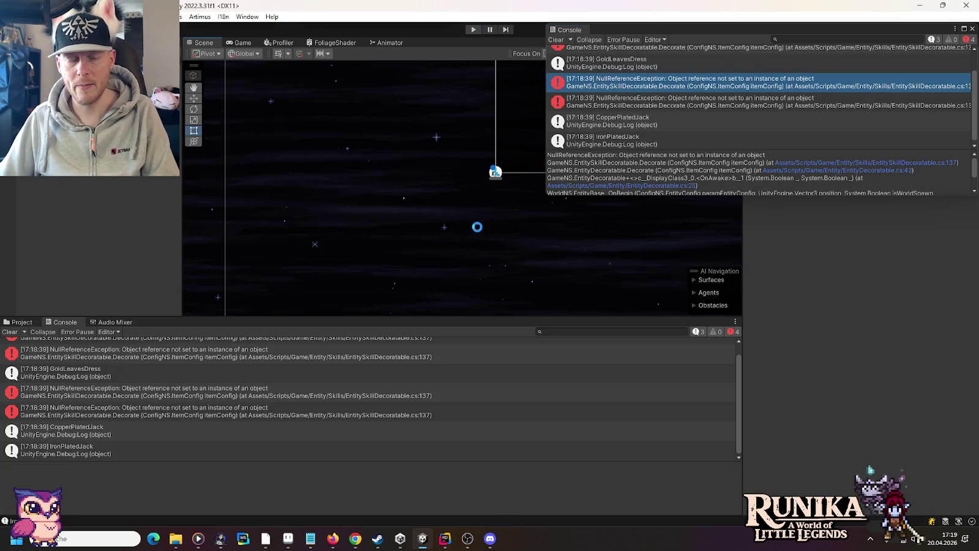
pyautogui.hotkey('alt', 'Tab')
# Replace the Debug.Log on line 137 with a try/catch wrapping the item-creation lines.
pyautogui.hotkey('shift', 'Home')
pyautogui.press('BackSpace')
pyautogui.write('try')
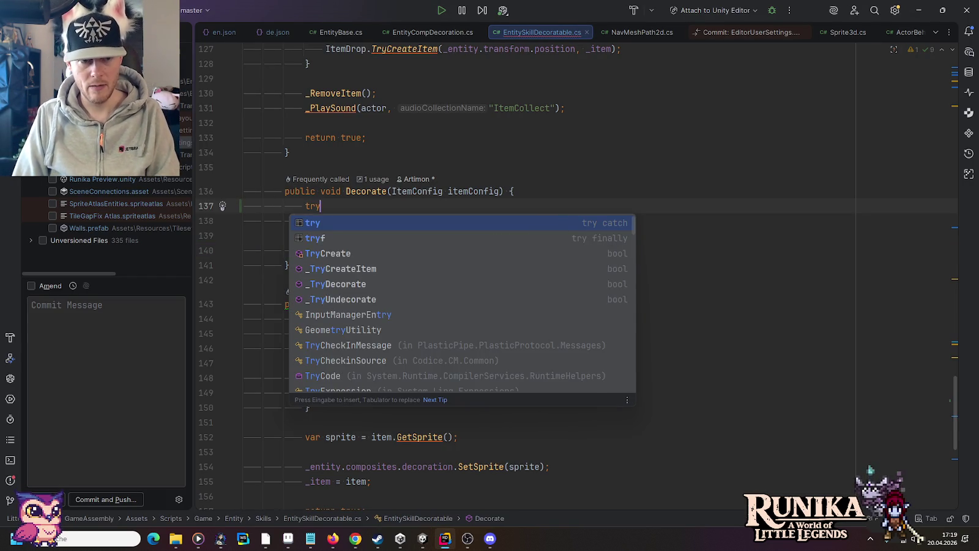
pyautogui.press('Return')
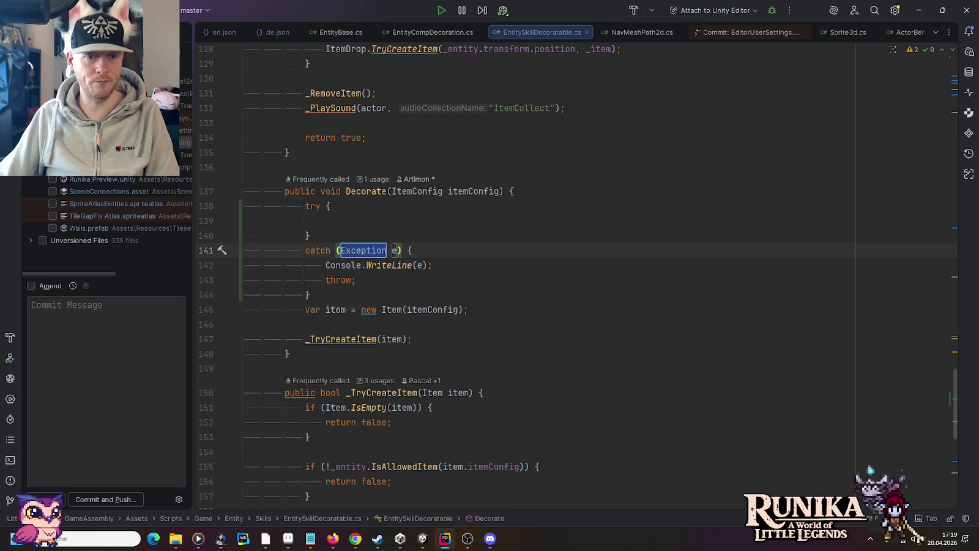
pyautogui.moveTo(444, 333); pyautogui.dragTo(367, 295)
pyautogui.hotkey('ctrl', 'x')
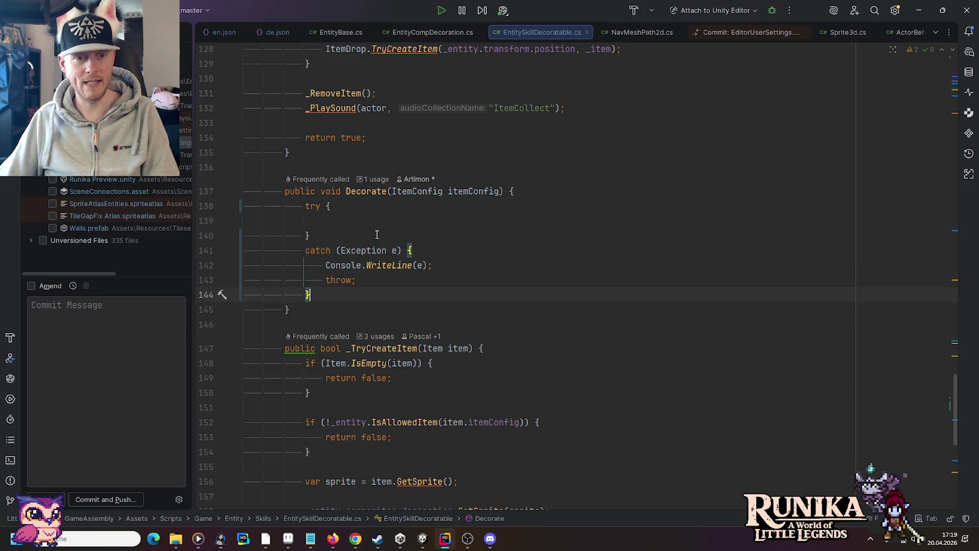
pyautogui.click(359, 218)
pyautogui.hotkey('ctrl', 'v')
# Make the catch block call Debug.Log(itemConfig.name) without the UnityEngine prefix.
pyautogui.click(456, 298)
pyautogui.hotkey('shift', 'Home')
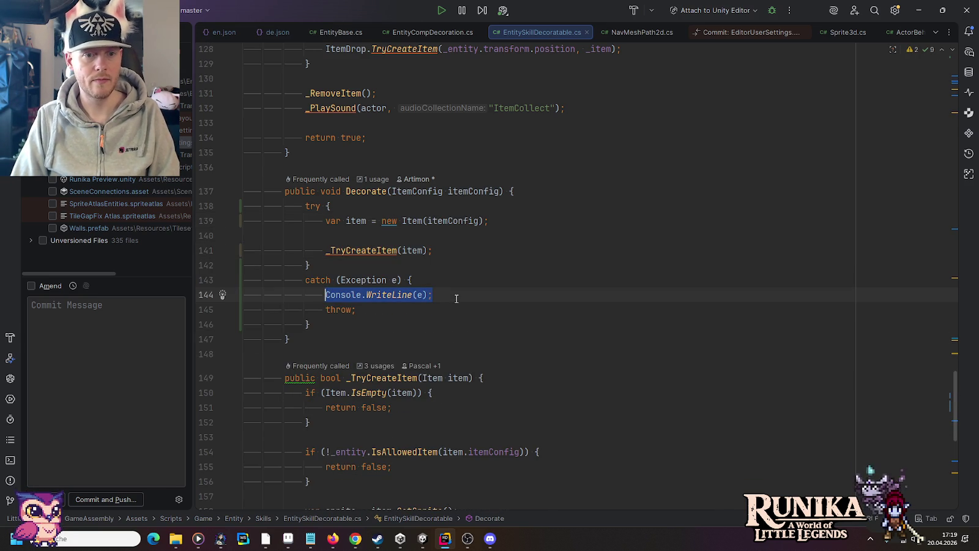
pyautogui.write('log')
pyautogui.press('Return')
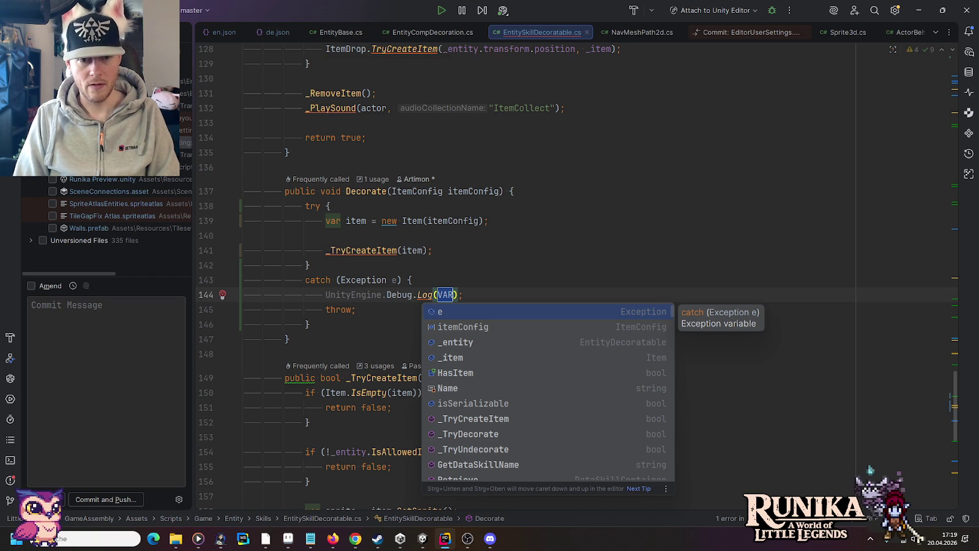
pyautogui.press('Down')
pyautogui.write('.')
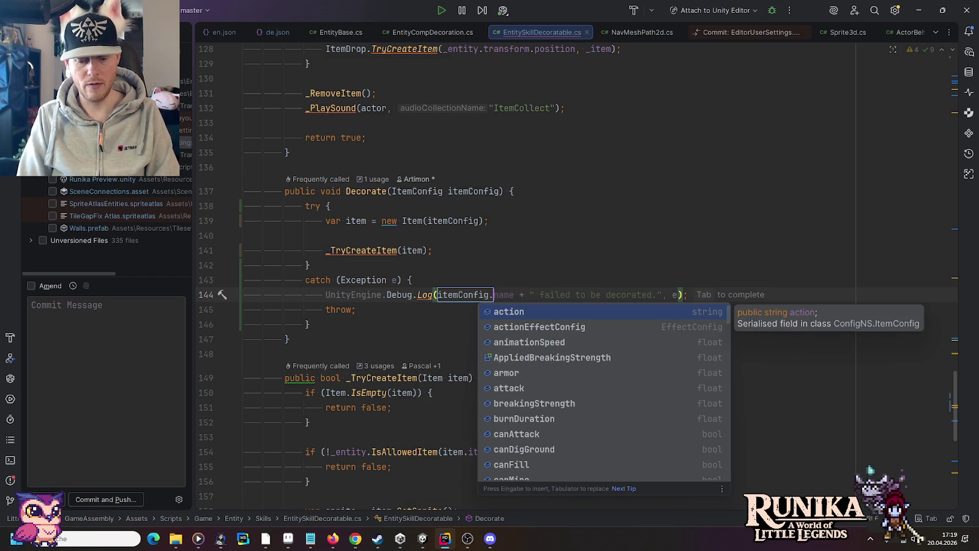
pyautogui.write('name')
pyautogui.press('Return')
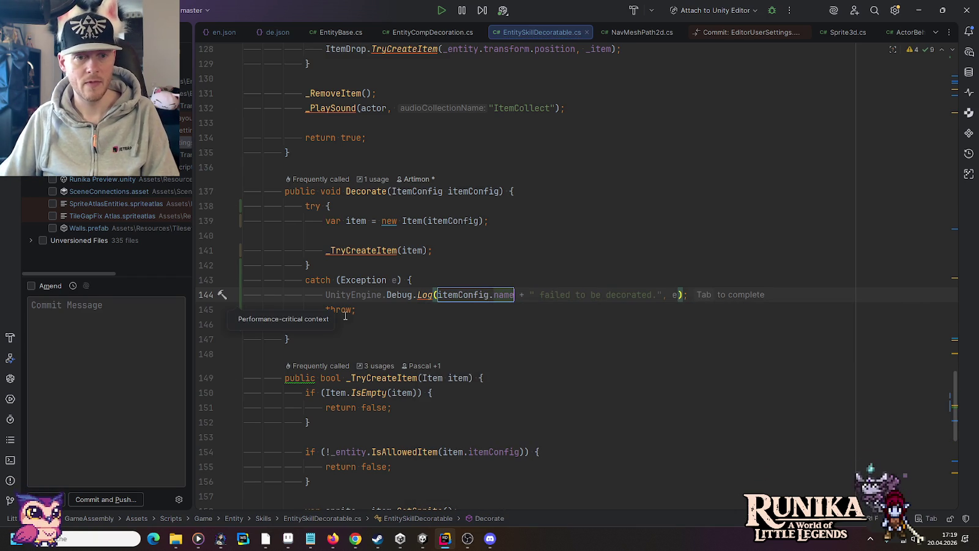
pyautogui.press('Escape')
pyautogui.doubleClick(362, 295)
pyautogui.press('Delete')
pyautogui.press('Delete')
pyautogui.click(435, 276)
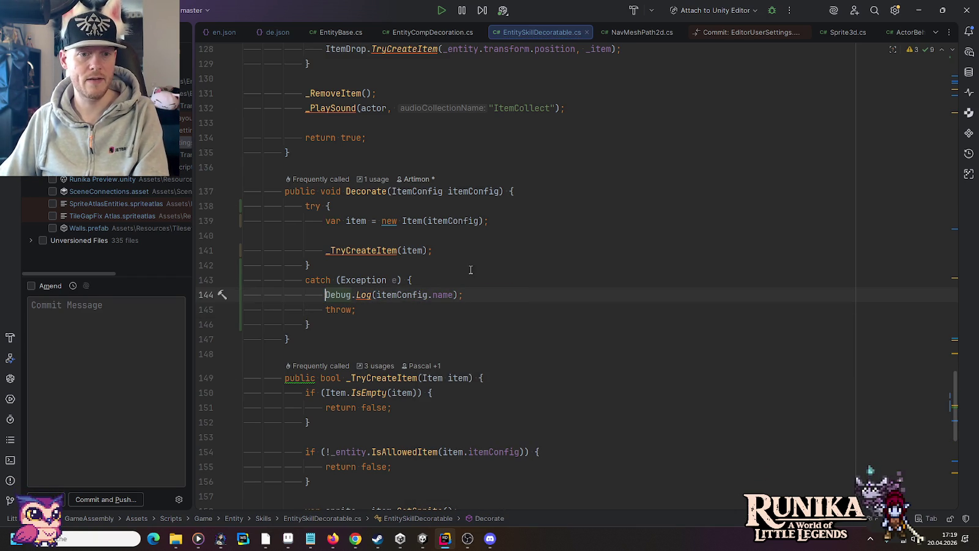
pyautogui.click(428, 538)
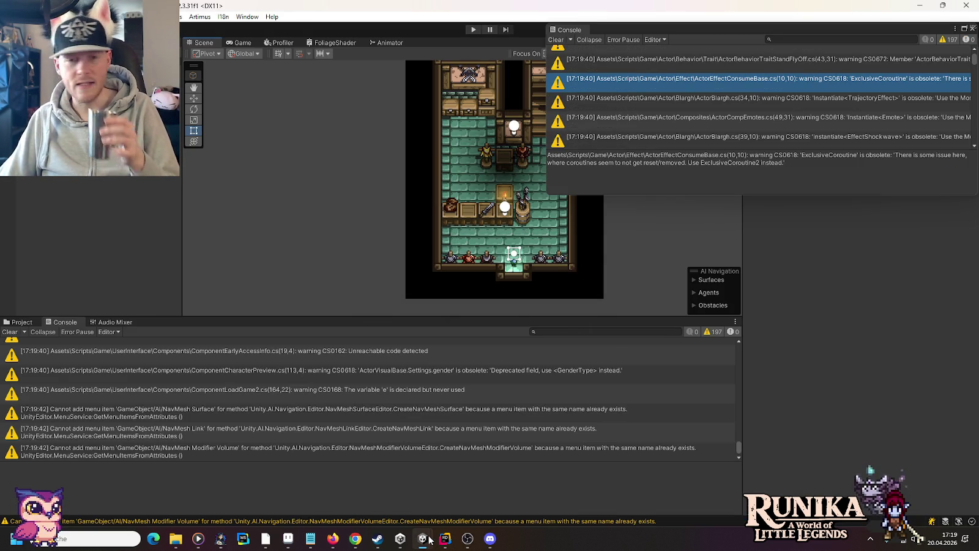
# Enter Play mode, load the first save and continue into the game.
pyautogui.click(473, 29)
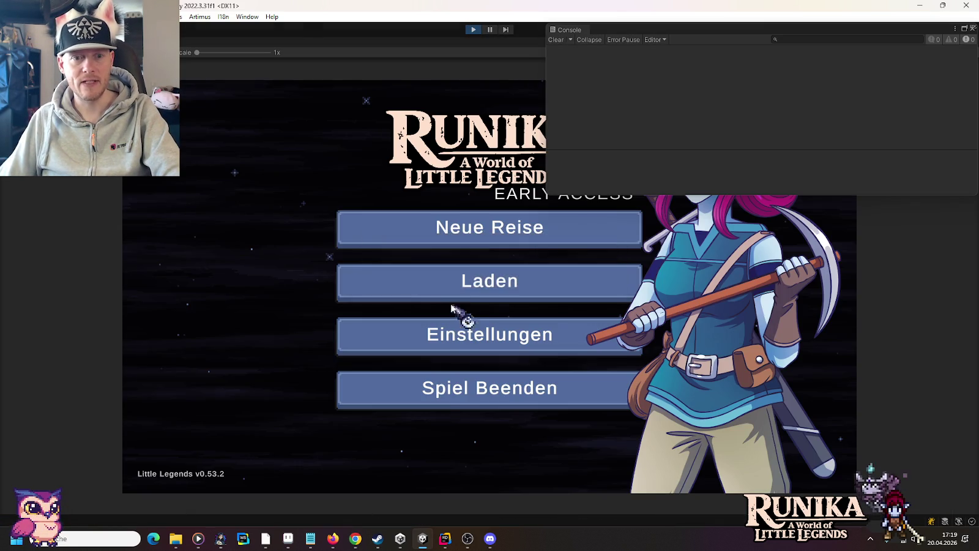
pyautogui.click(450, 289)
pyautogui.click(421, 255)
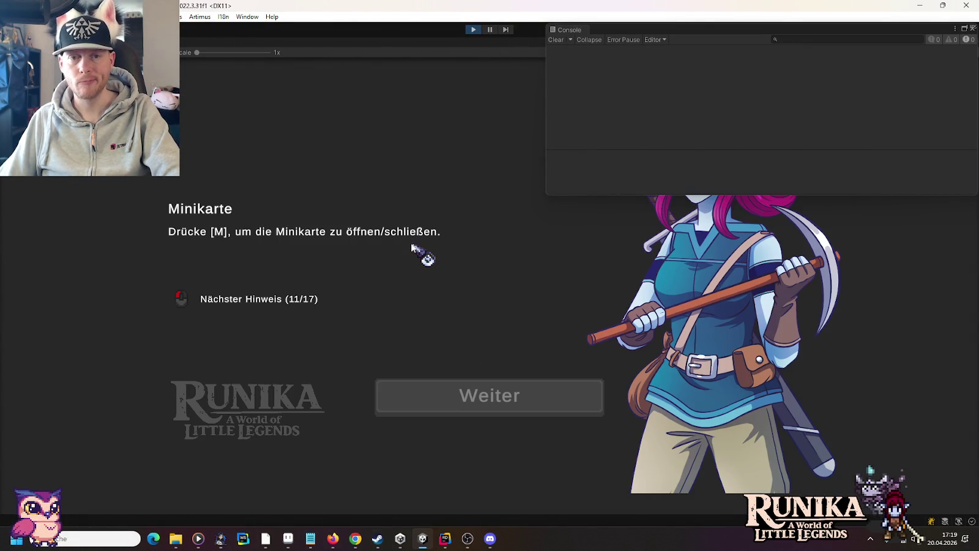
pyautogui.click(483, 404)
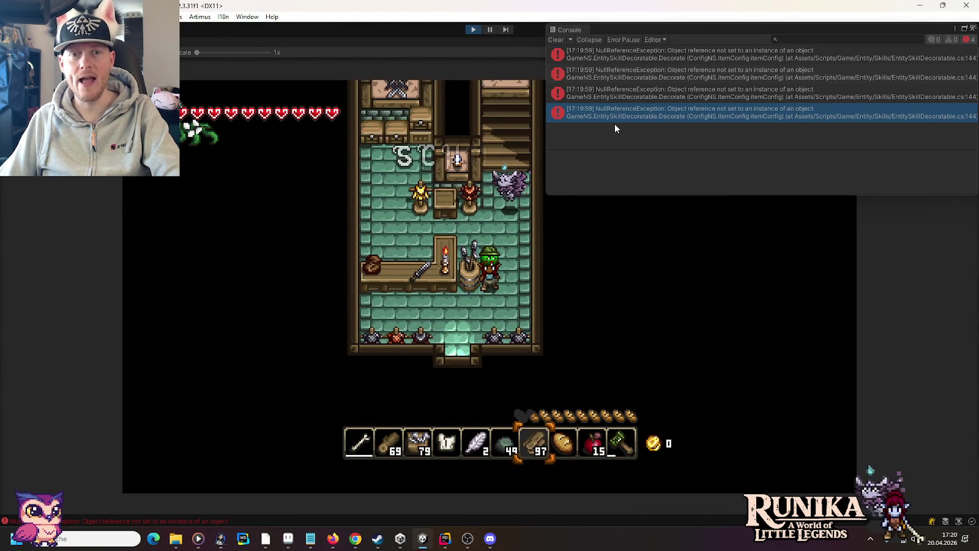
# Open the Decorate exception at EntitySkillDecoratable.cs line 144 from the Console.
pyautogui.doubleClick(616, 114)
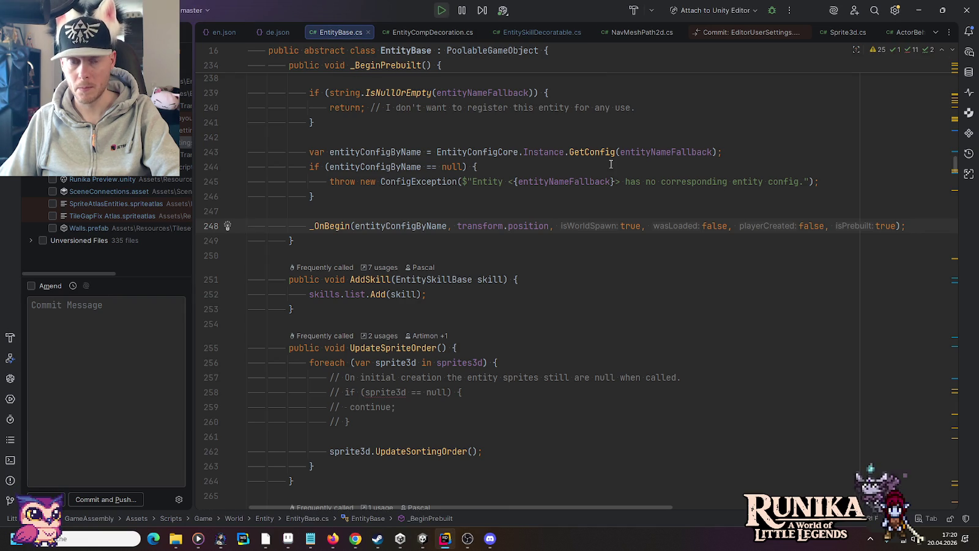
pyautogui.hotkey('ctrl', 'Tab')
pyautogui.hotkey('ctrl', 'Tab')
pyautogui.hotkey('alt', 'Tab')
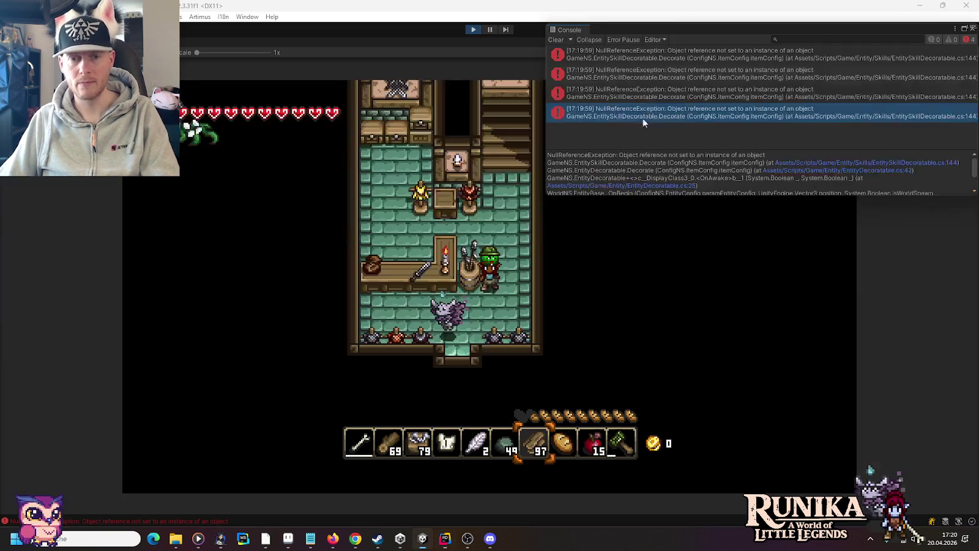
pyautogui.click(829, 162)
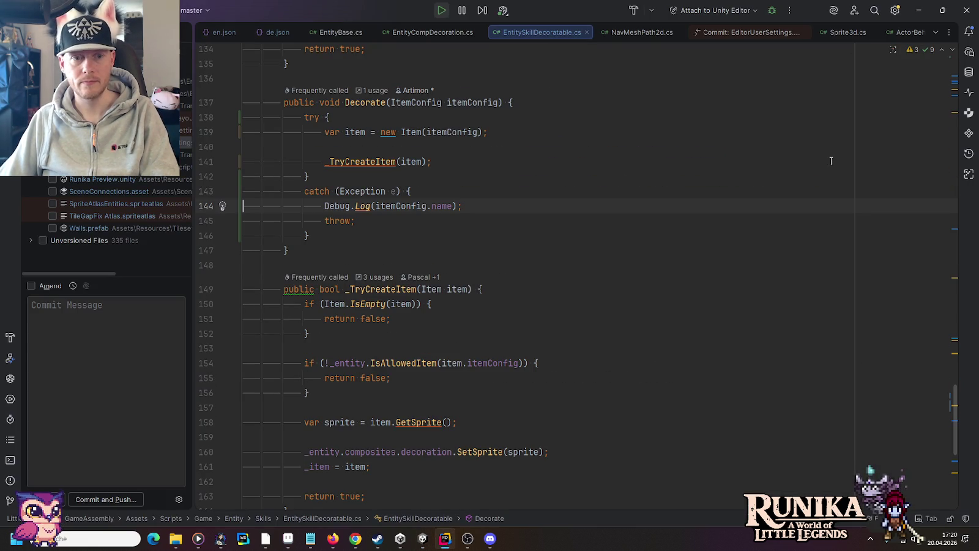
# Follow the Decorate usages to the call in EntityDecoratable.cs.
pyautogui.scroll(1, 346, 215)
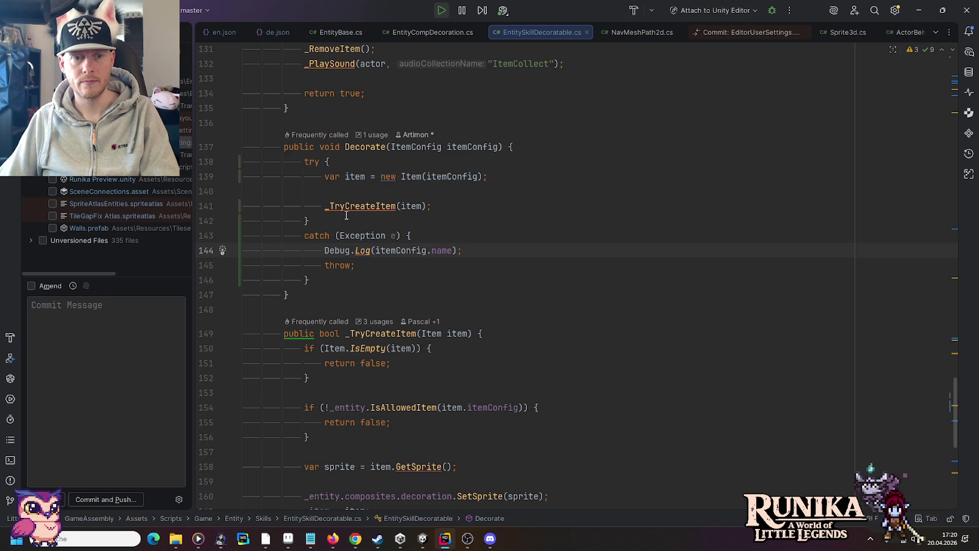
pyautogui.moveTo(357, 251)
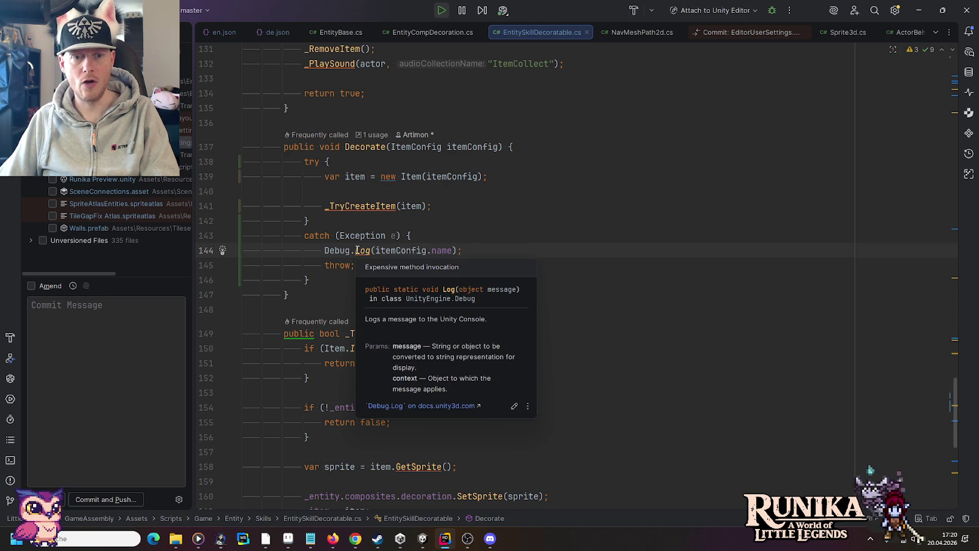
pyautogui.click(372, 135)
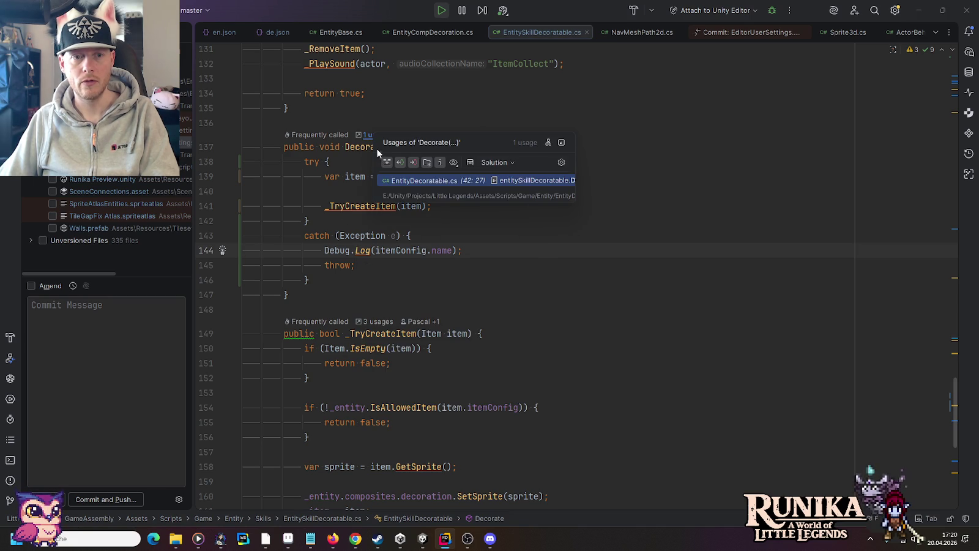
pyautogui.click(395, 184)
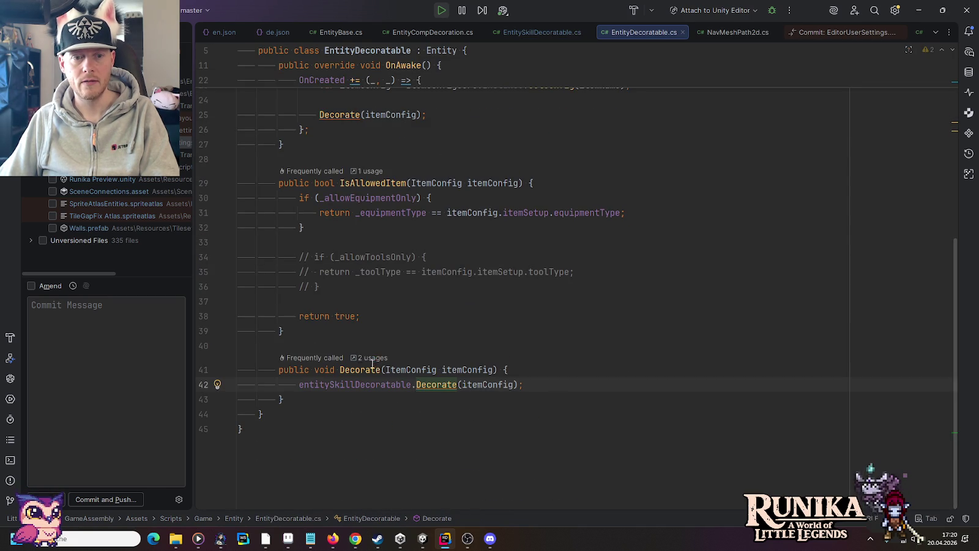
pyautogui.click(371, 358)
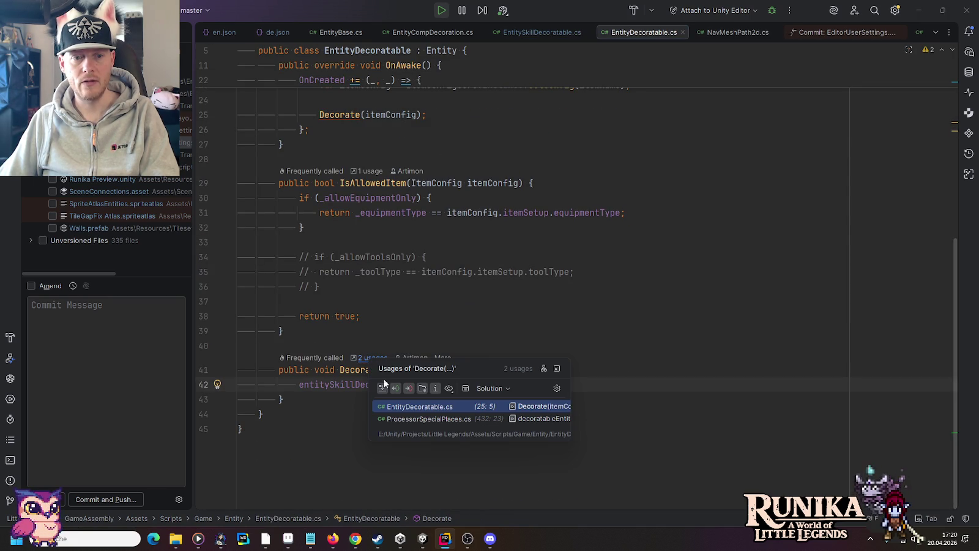
pyautogui.click(409, 408)
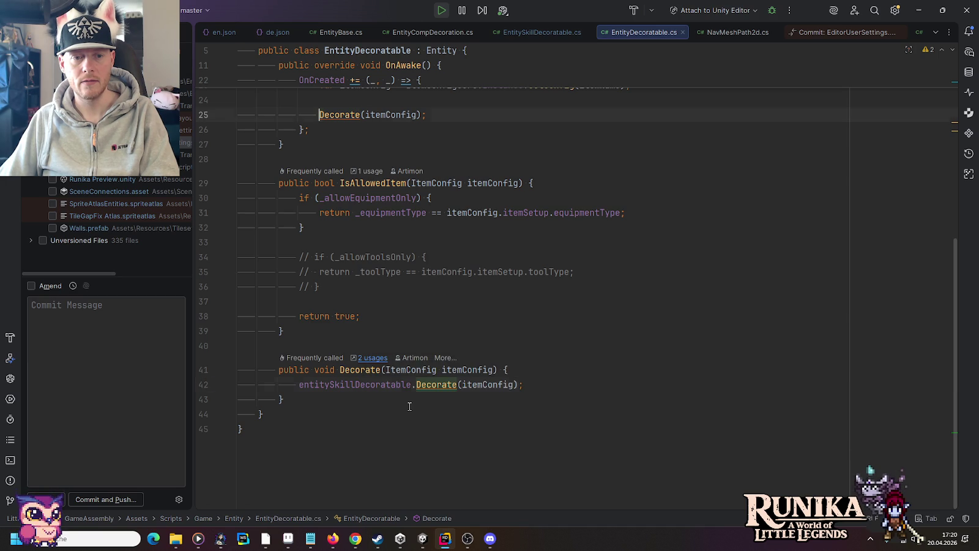
# Go to the OnCreated event declaration from line 22.
pyautogui.scroll(5, 413, 273)
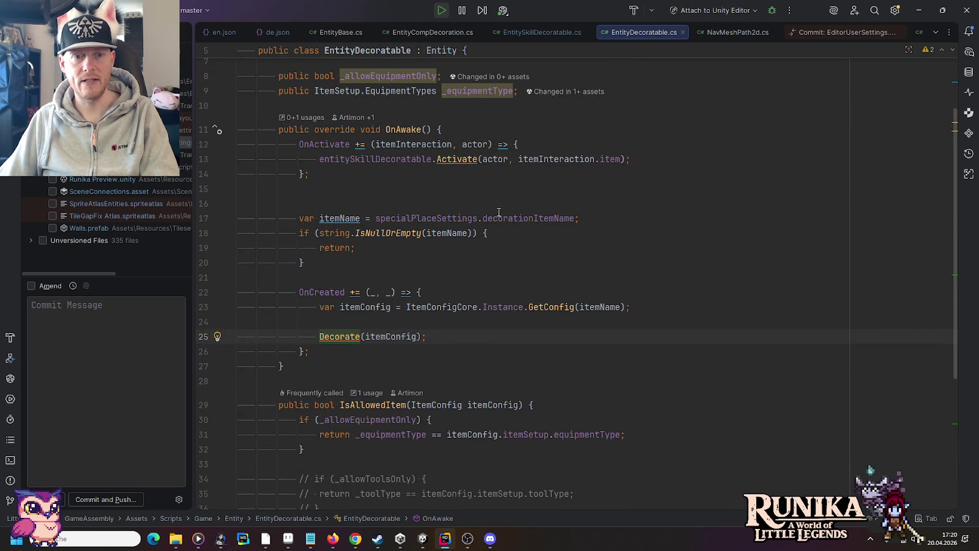
pyautogui.click(323, 292)
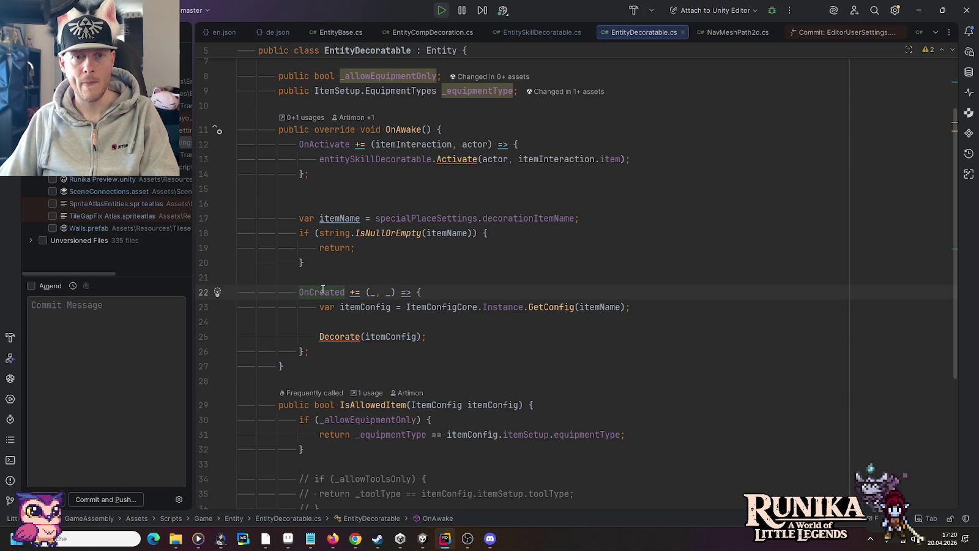
pyautogui.scroll(2, 323, 290)
pyautogui.scroll(-2, 323, 289)
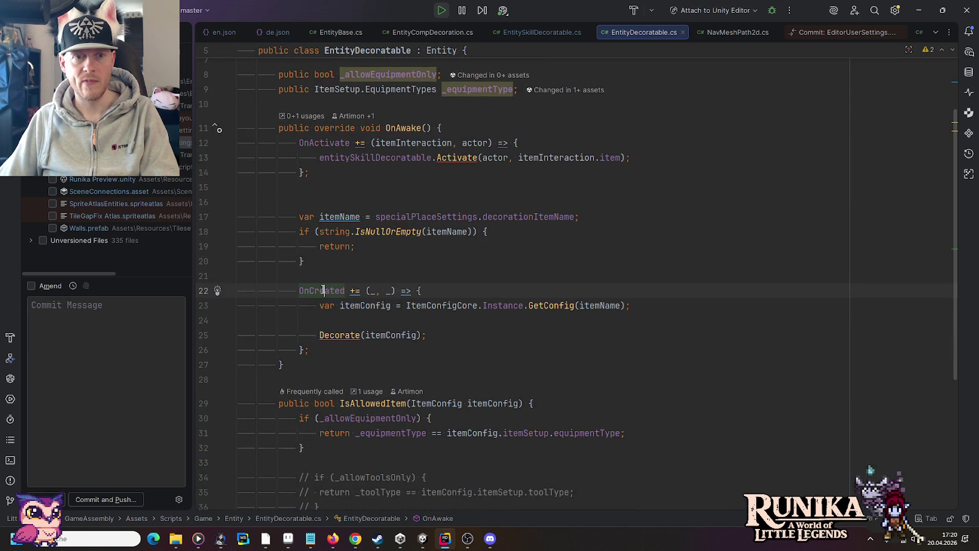
pyautogui.keyDown('ctrl'); pyautogui.click(319, 288); pyautogui.keyUp('ctrl')
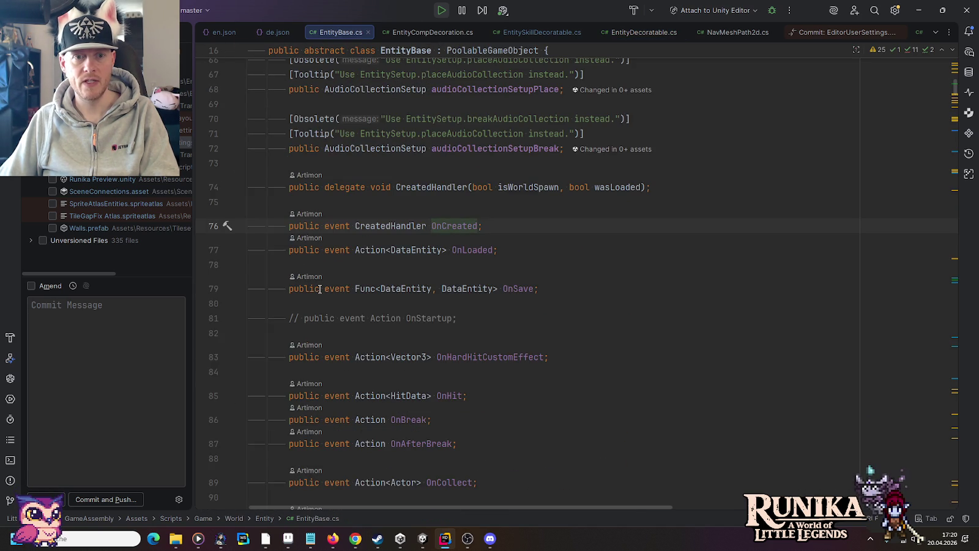
# Go to the OnCreated invocation in _OnBegin and stop the running game.
pyautogui.click(953, 284)
pyautogui.scroll(5, 358, 218)
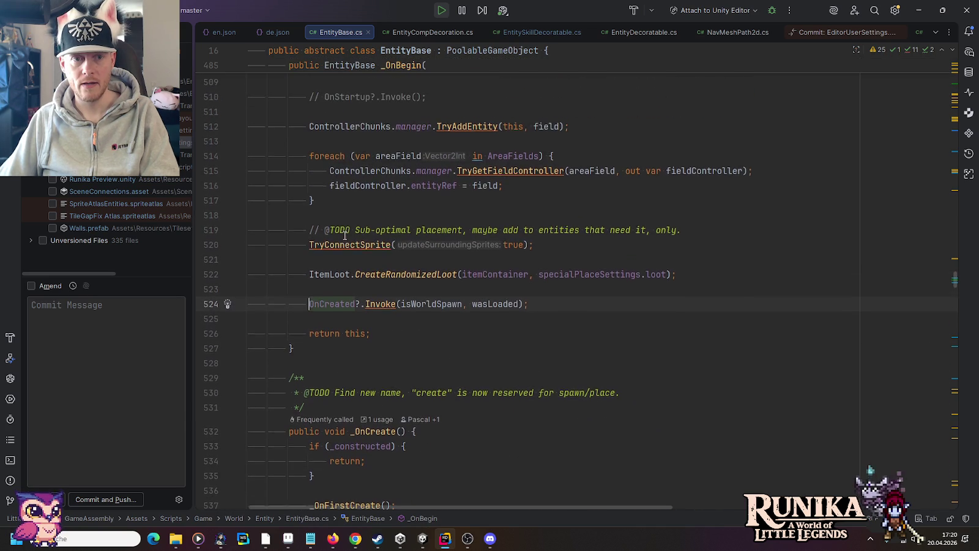
pyautogui.scroll(7, 357, 318)
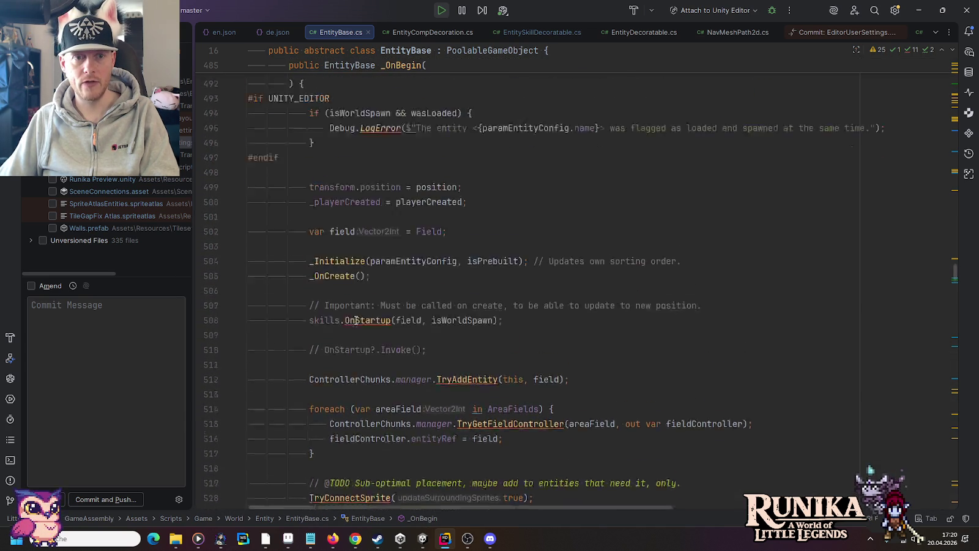
pyautogui.scroll(-9, 400, 175)
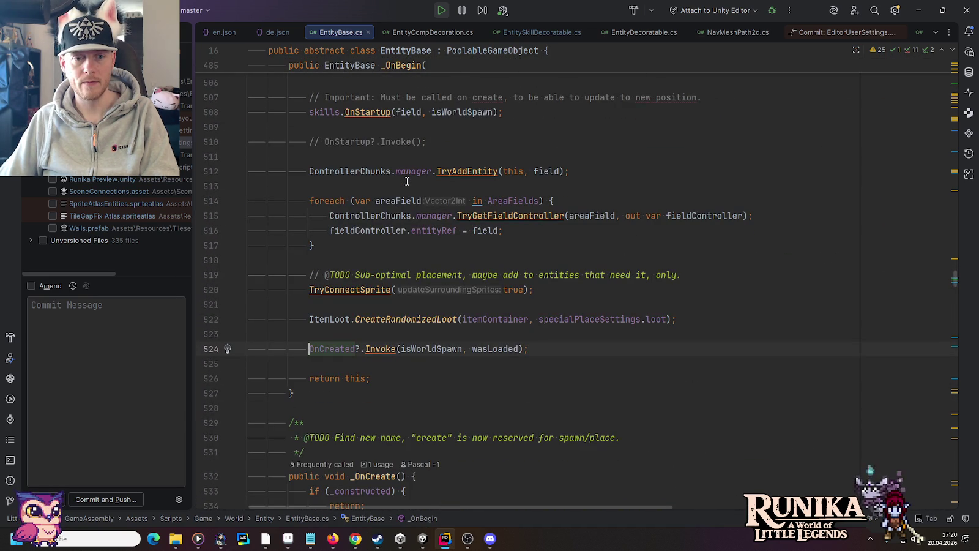
pyautogui.click(367, 334)
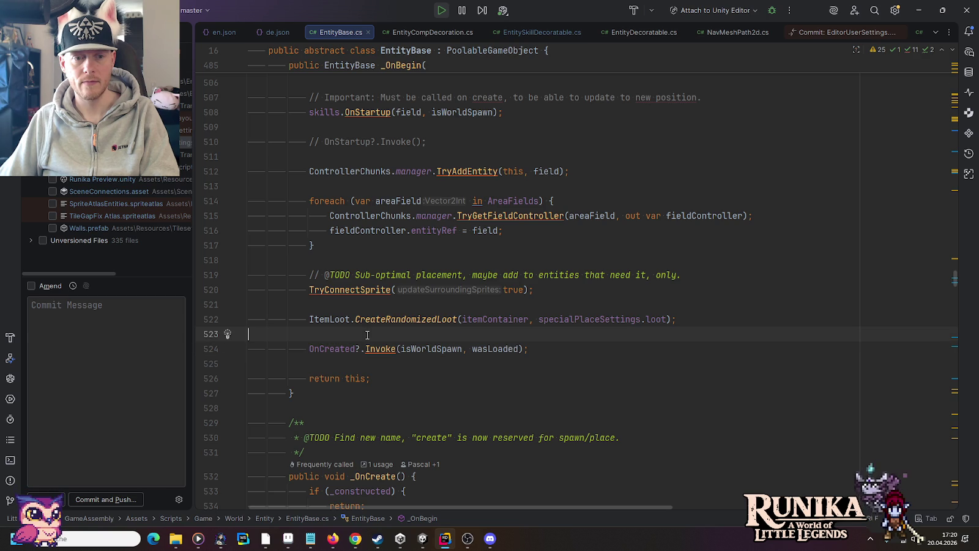
pyautogui.hotkey('alt', 'Tab')
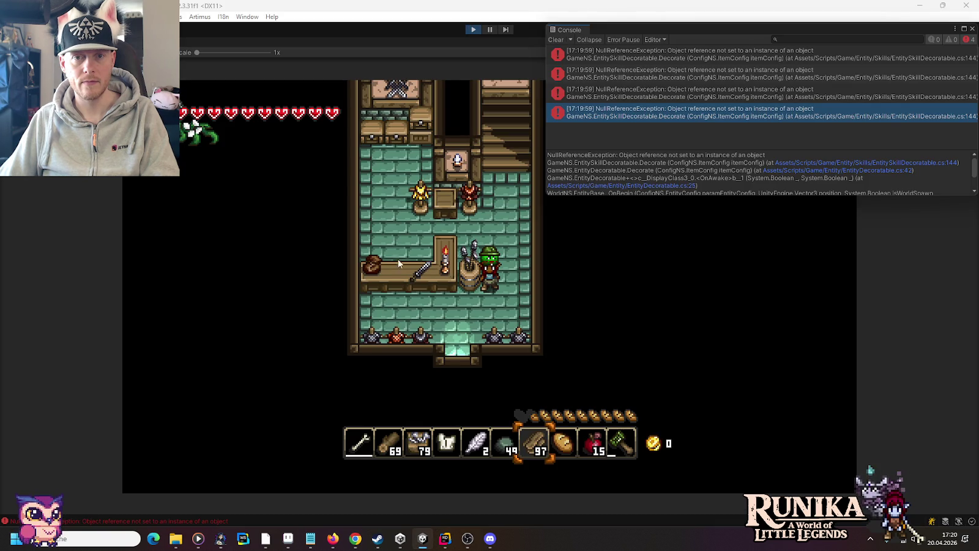
pyautogui.click(467, 28)
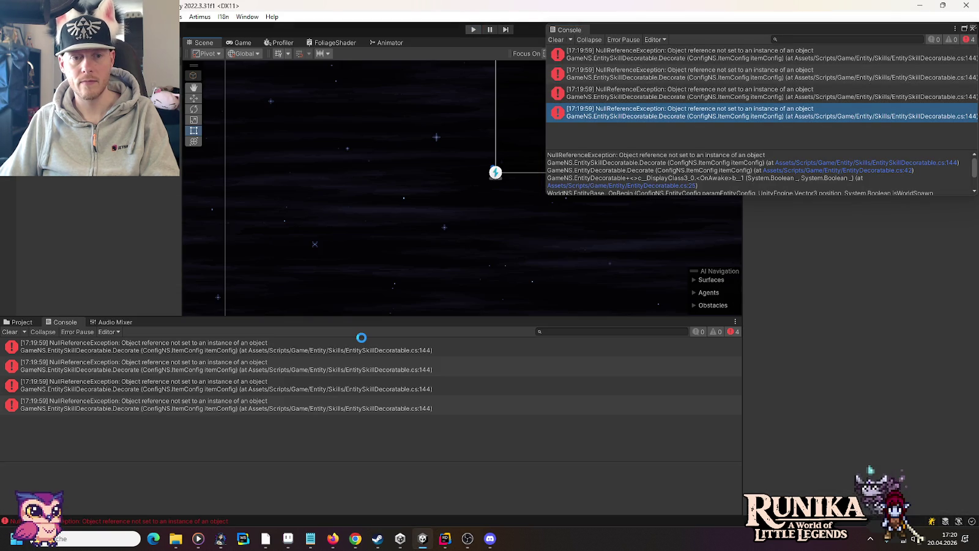
pyautogui.hotkey('alt', 'Tab')
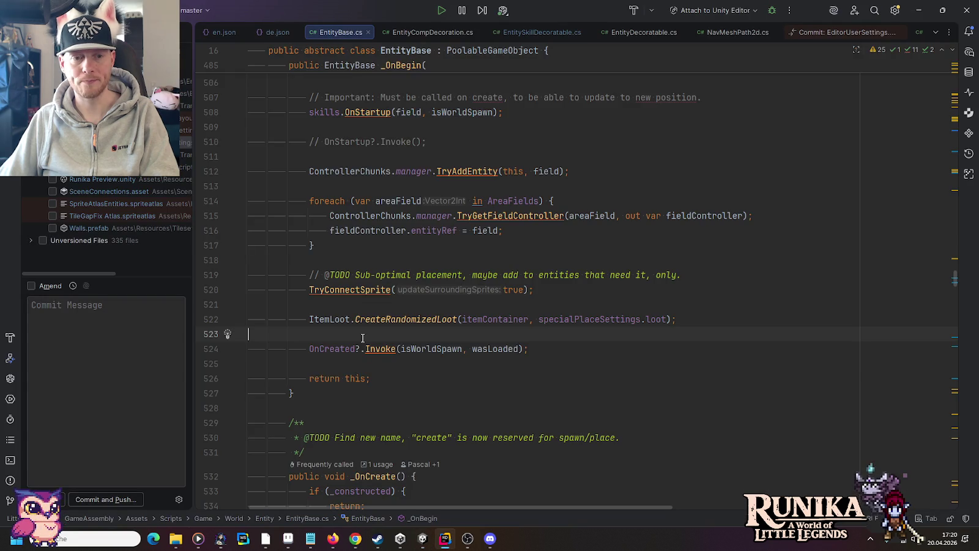
# Insert a try/catch whose catch logs "Failed for entity" with the entity name and message.
pyautogui.press('Return')
pyautogui.write('try')
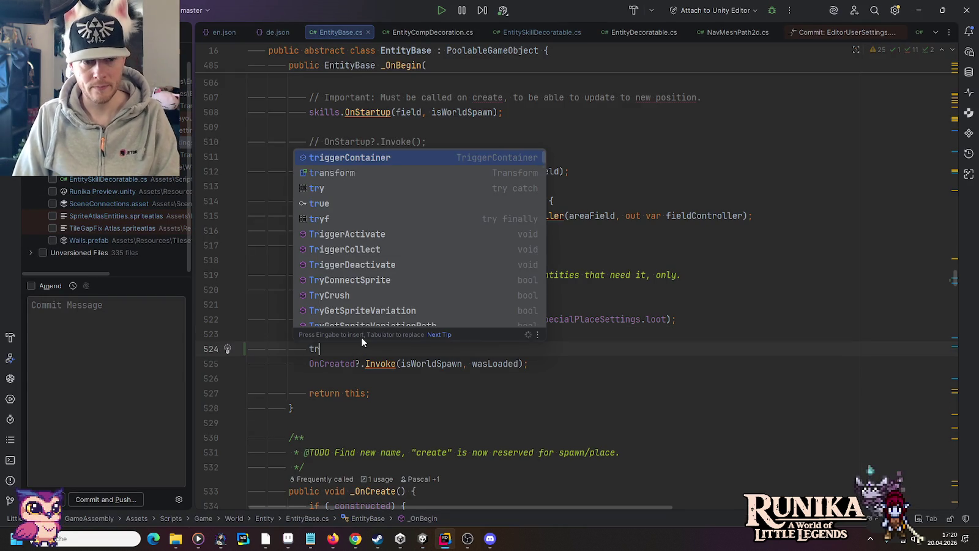
pyautogui.press('Return')
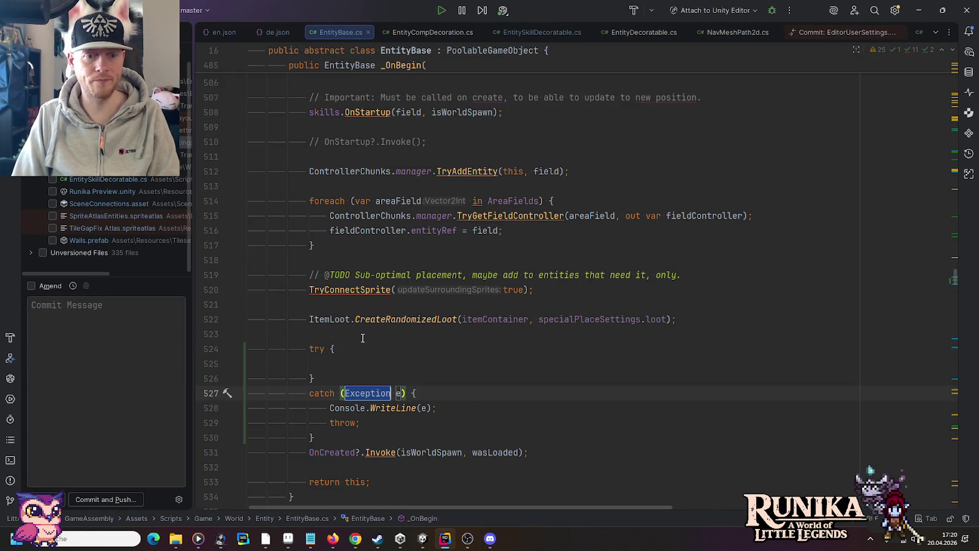
pyautogui.press('Tab')
pyautogui.press('Tab')
pyautogui.press('Up')
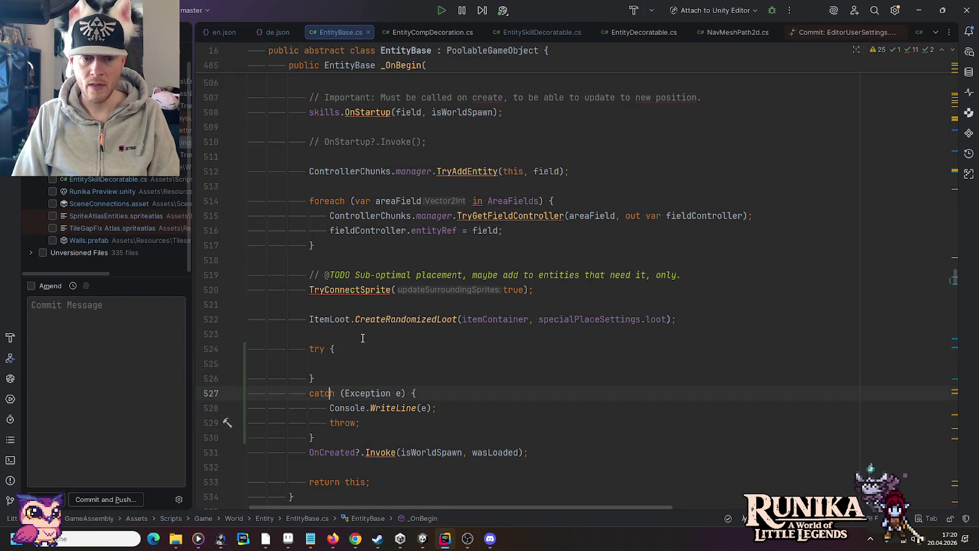
pyautogui.press('End')
pyautogui.hotkey('shift', 'Home')
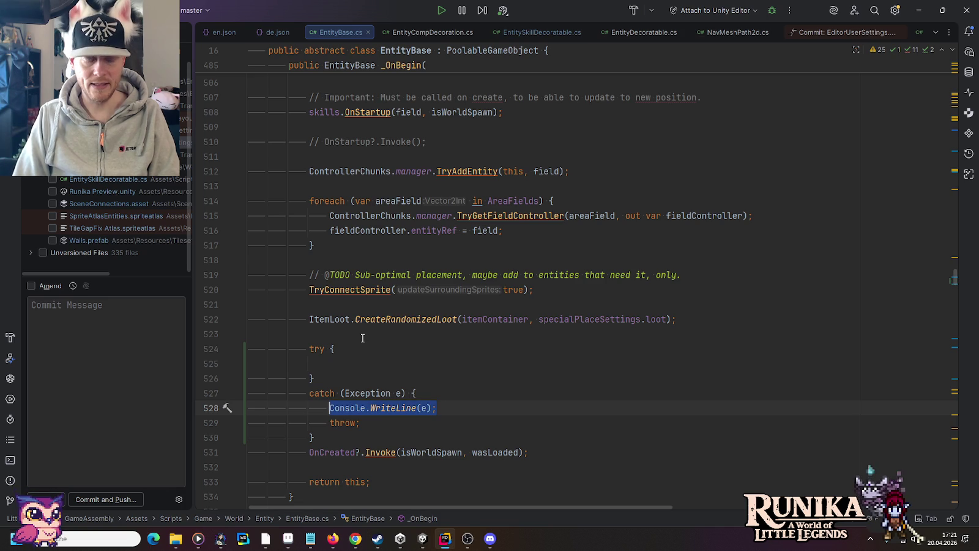
pyautogui.write('log')
pyautogui.press('Return')
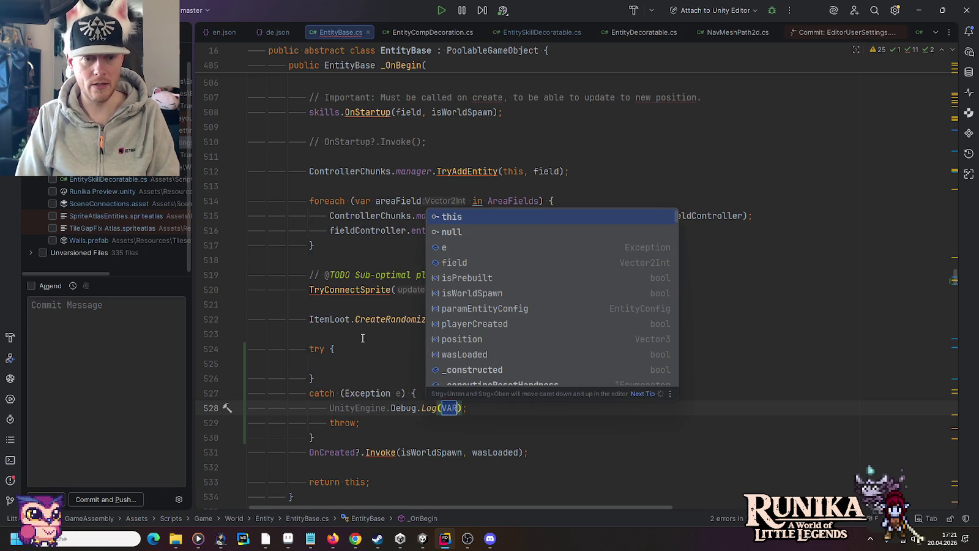
pyautogui.write('$"Failed fo')
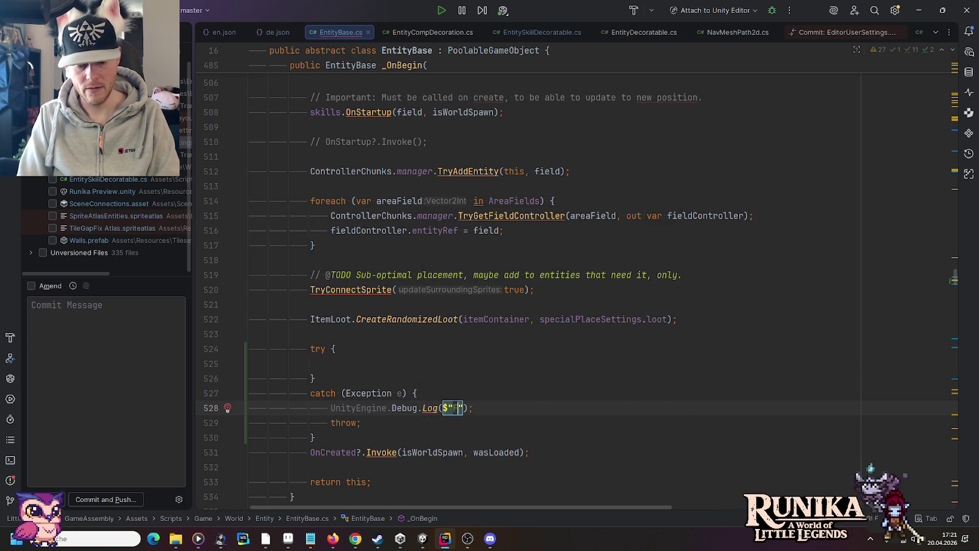
pyautogui.write('r')
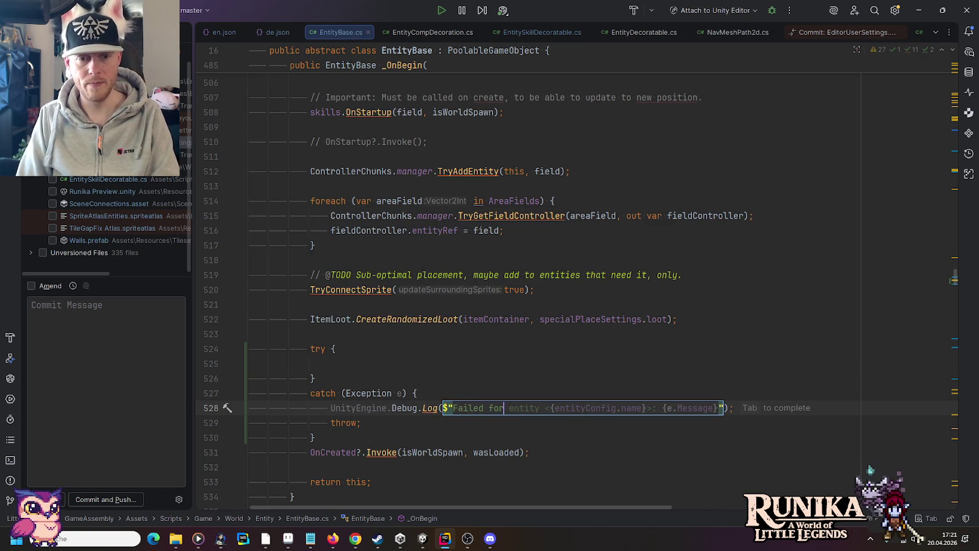
pyautogui.press('Tab')
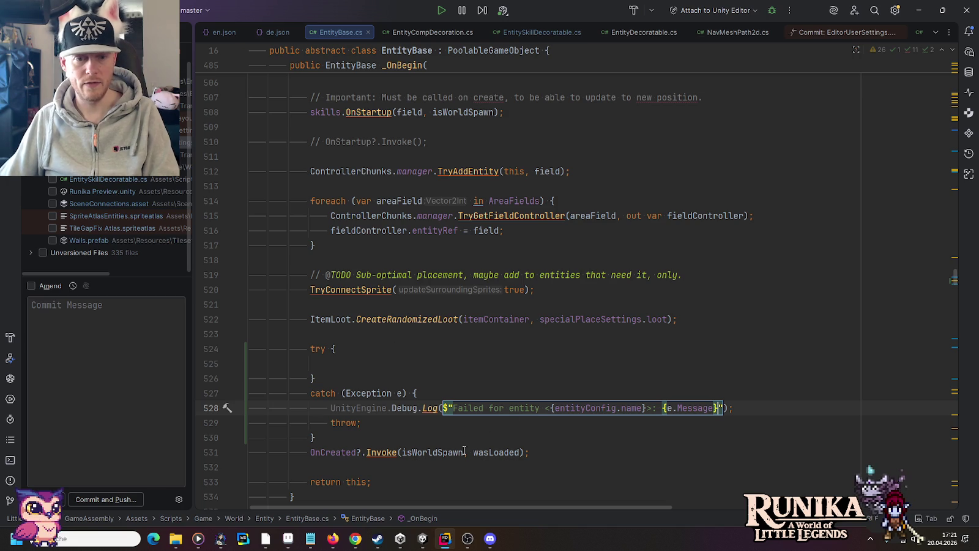
# Move the OnCreated?.Invoke call into the try block and delete the leftover blank line.
pyautogui.click(548, 446)
pyautogui.hotkey('shift', 'Up')
pyautogui.hotkey('ctrl', 'x')
pyautogui.click(393, 359)
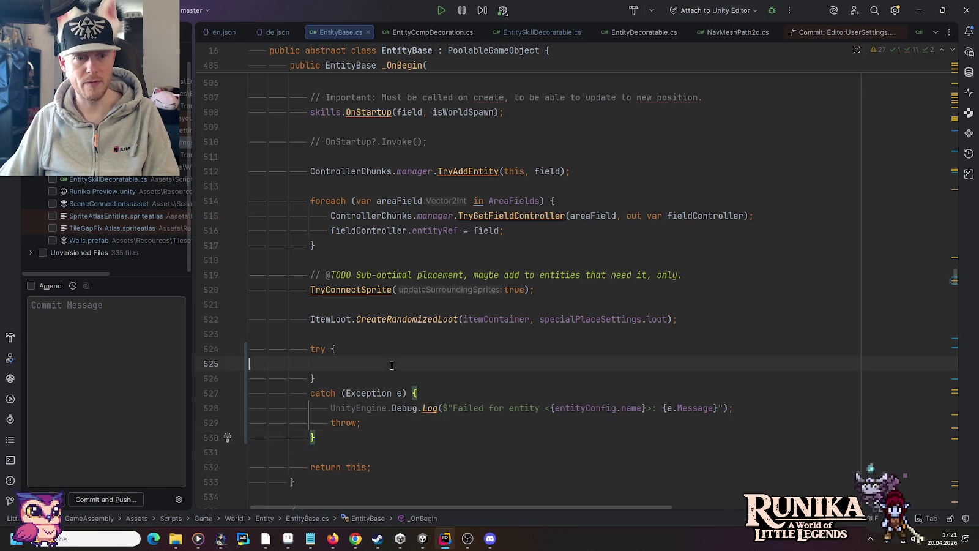
pyautogui.hotkey('ctrl', 'v')
pyautogui.click(348, 360)
pyautogui.press('Delete')
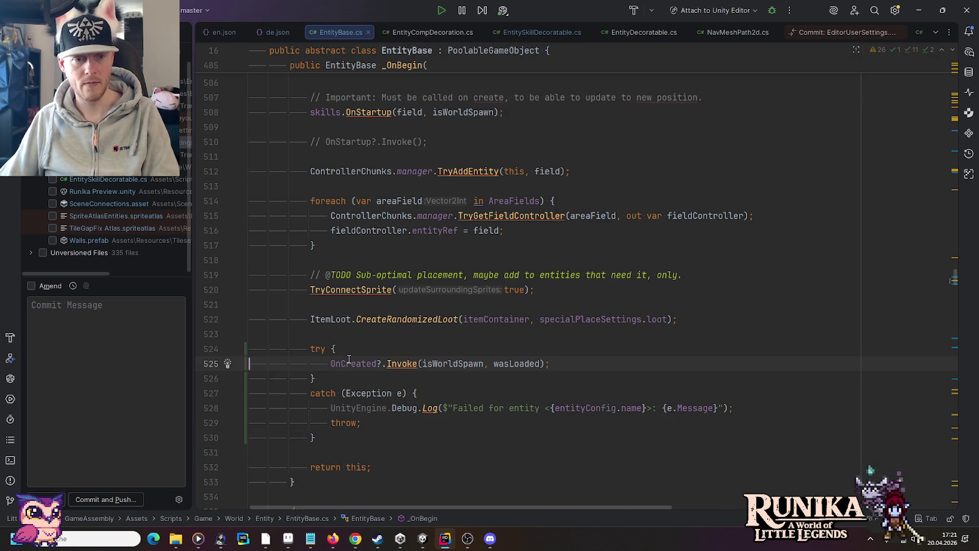
pyautogui.click(421, 539)
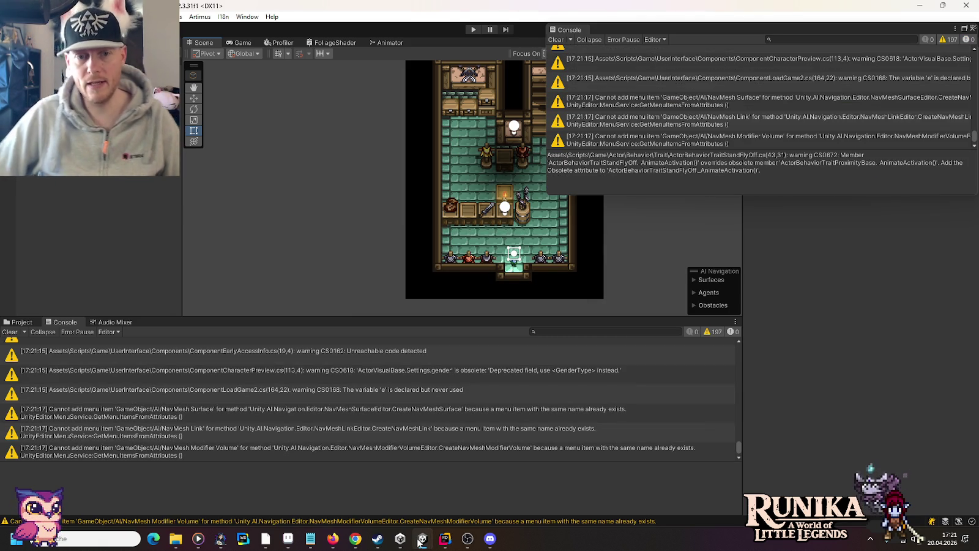
# Play the game from the first save and continue past the Respawn hint.
pyautogui.click(474, 29)
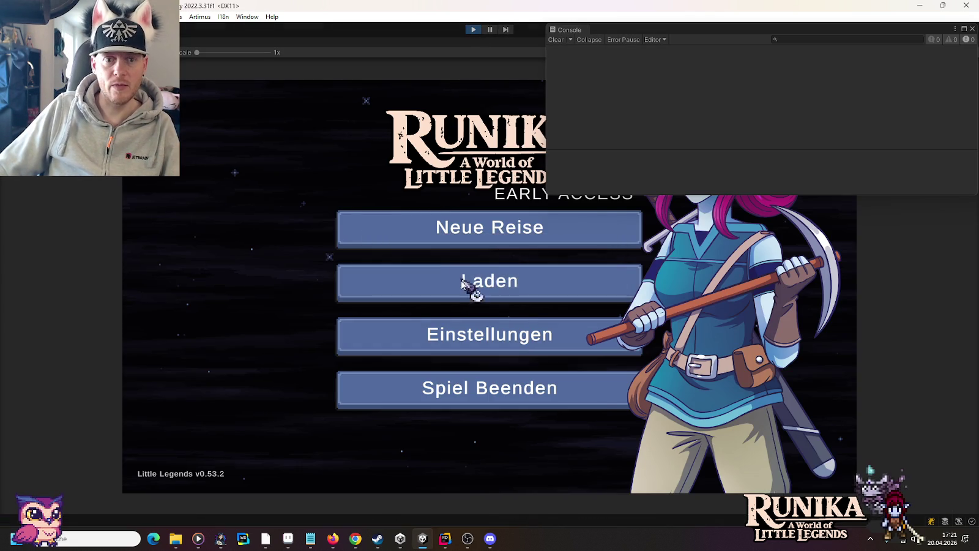
pyautogui.click(462, 281)
pyautogui.click(422, 257)
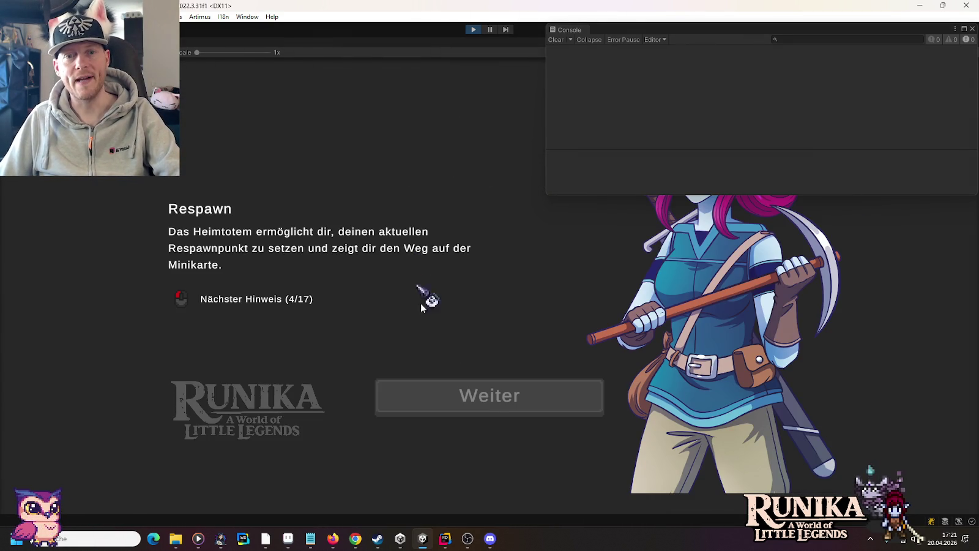
pyautogui.click(484, 408)
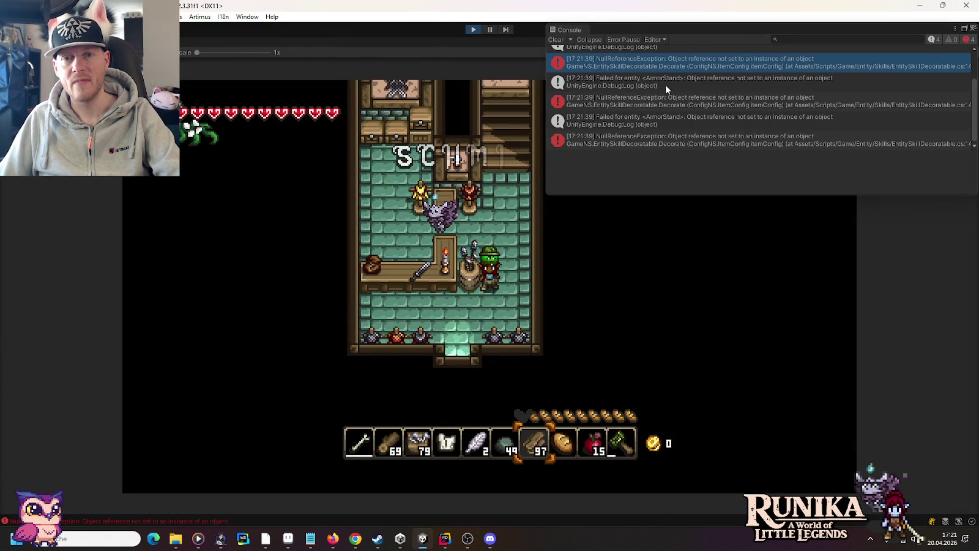
# Open the source of the 'Failed for entity <ArmorStand>' log from the Console.
pyautogui.click(655, 119)
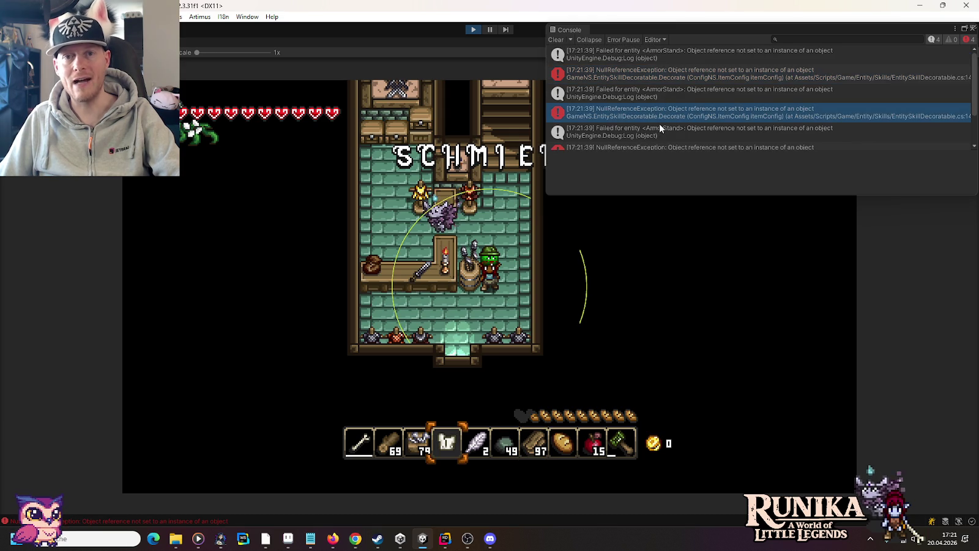
pyautogui.click(636, 60)
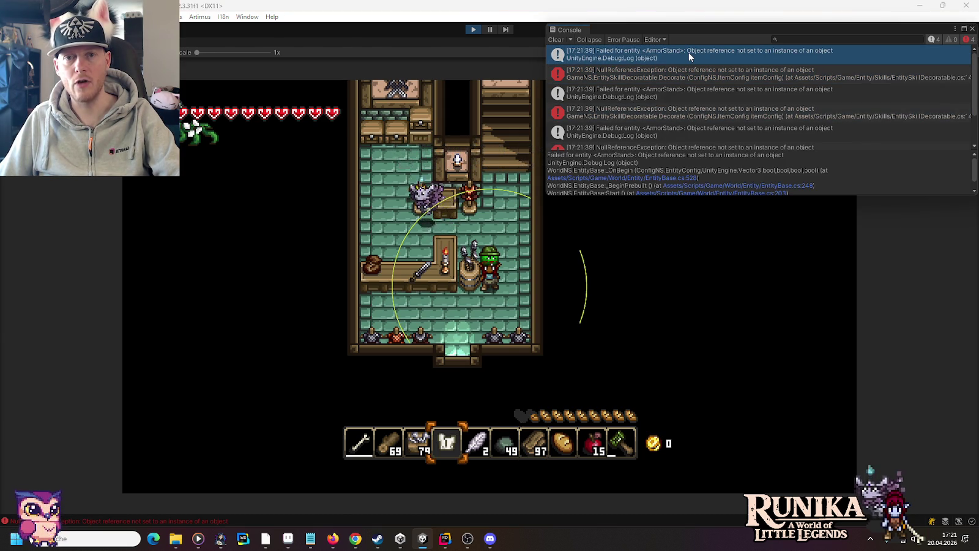
pyautogui.doubleClick(688, 52)
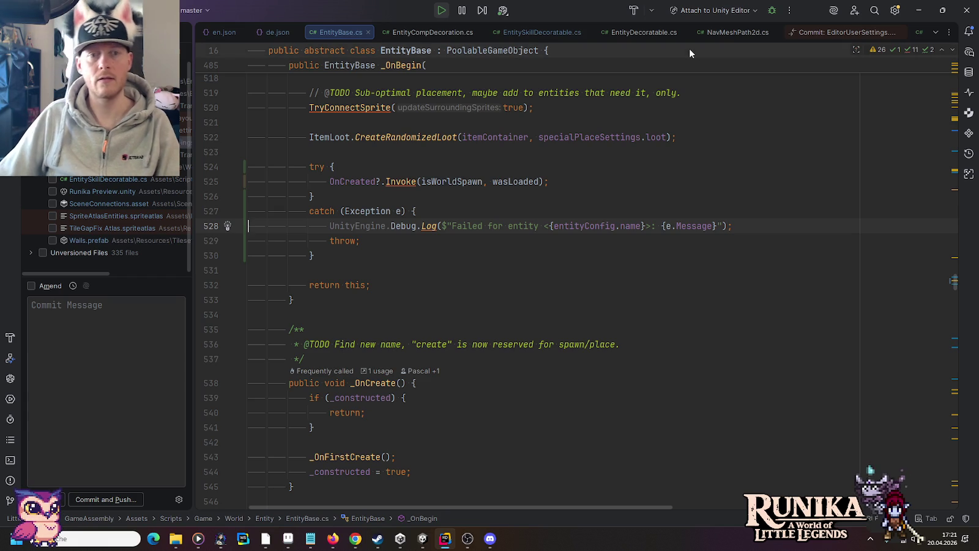
# Stop the game and open the error's call site at line 248.
pyautogui.hotkey('alt', 'Tab')
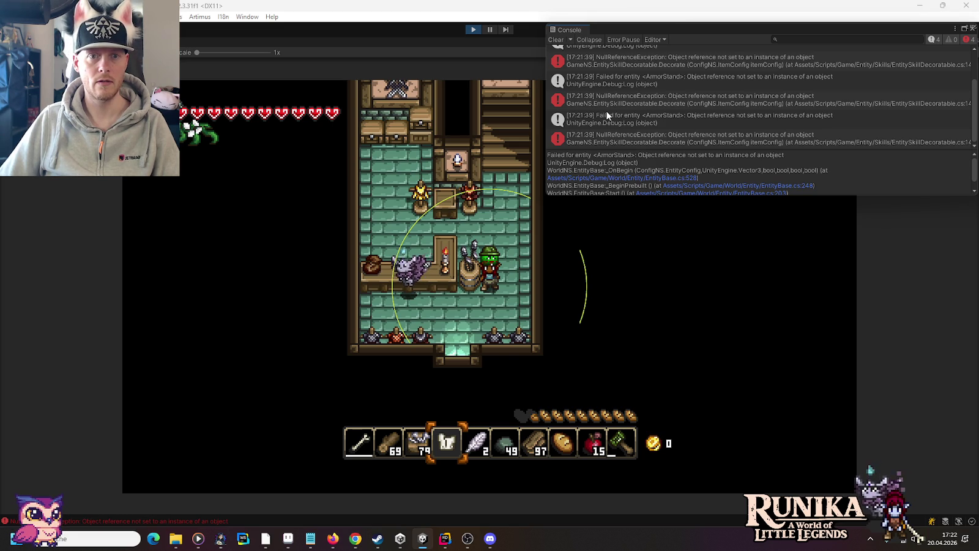
pyautogui.click(470, 30)
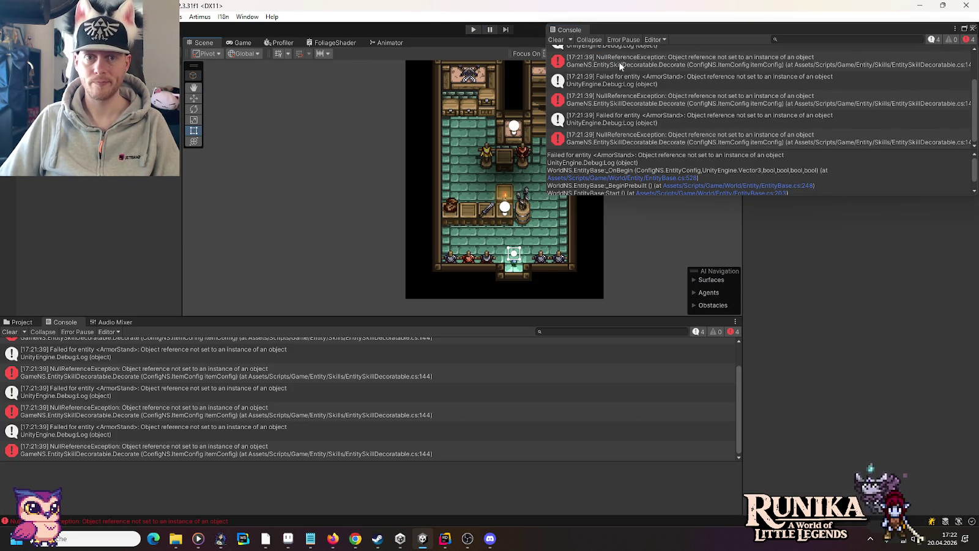
pyautogui.doubleClick(618, 61)
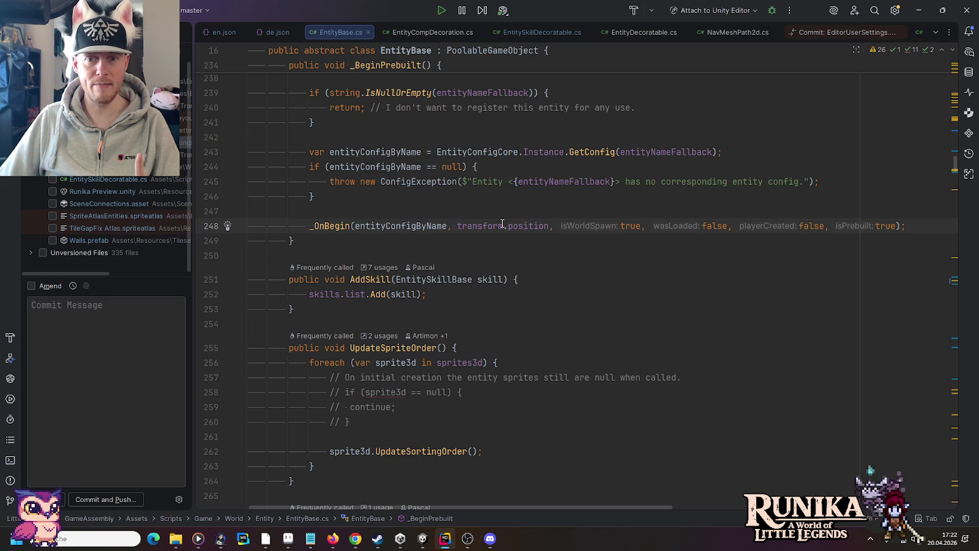
pyautogui.moveTo(503, 223)
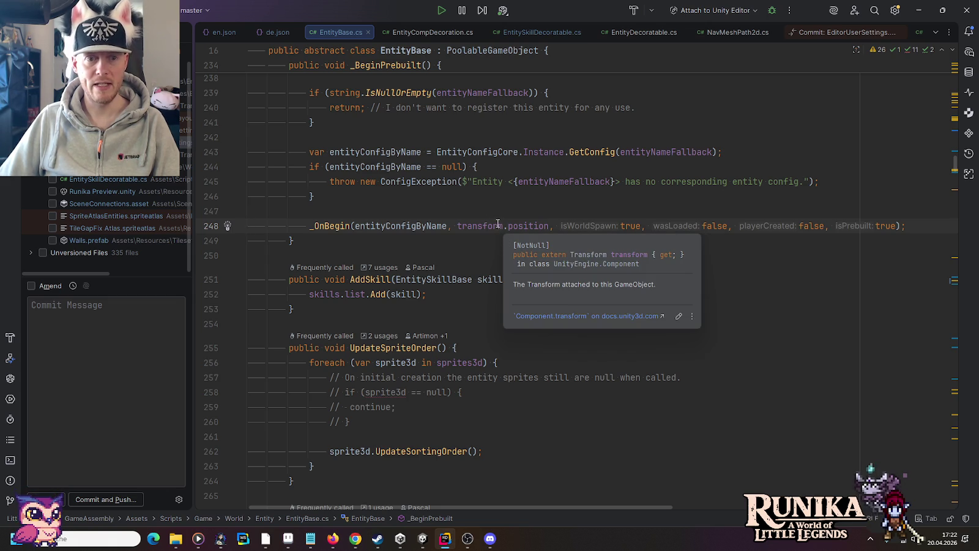
# Follow the stack trace through EntitySkillDecoratable.cs to EntityDecoratable.cs line 42.
pyautogui.hotkey('alt', 'Tab')
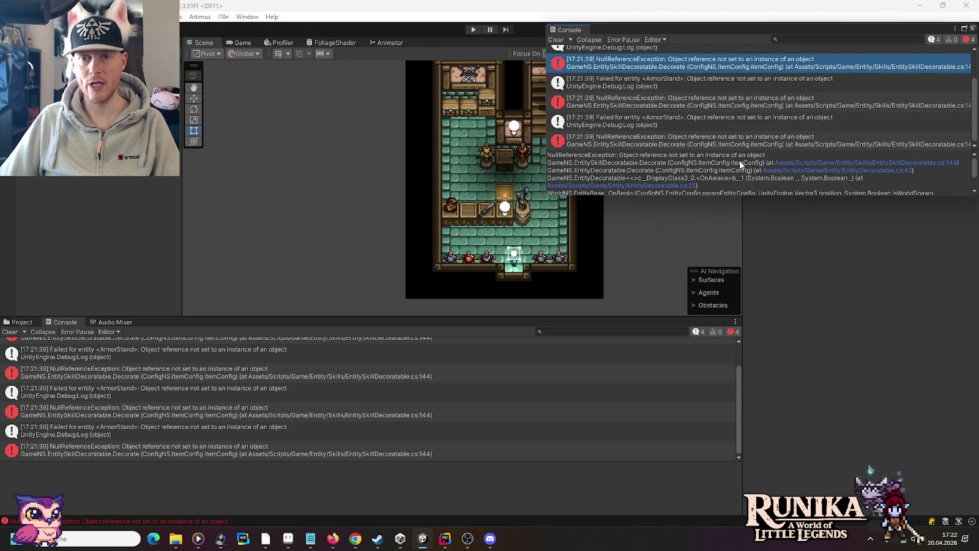
pyautogui.click(784, 164)
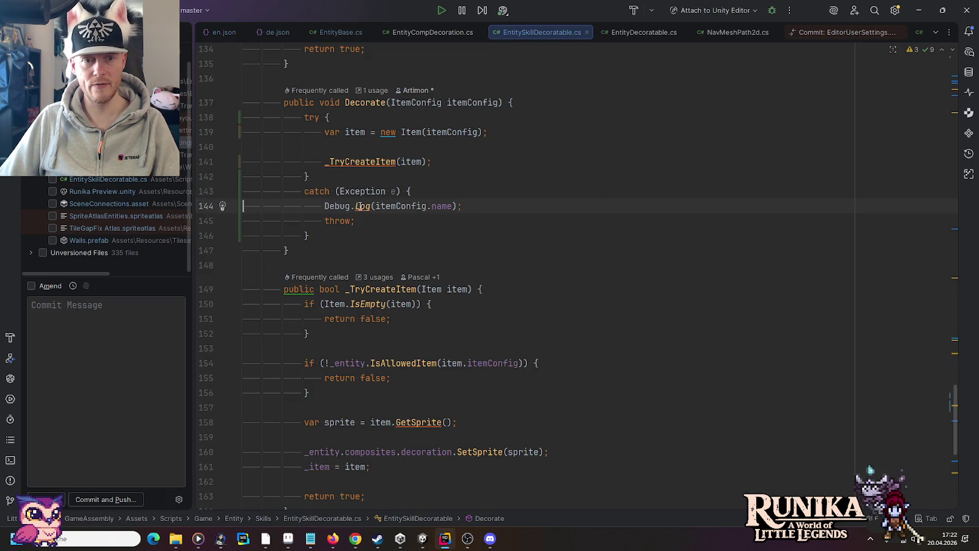
pyautogui.moveTo(360, 207)
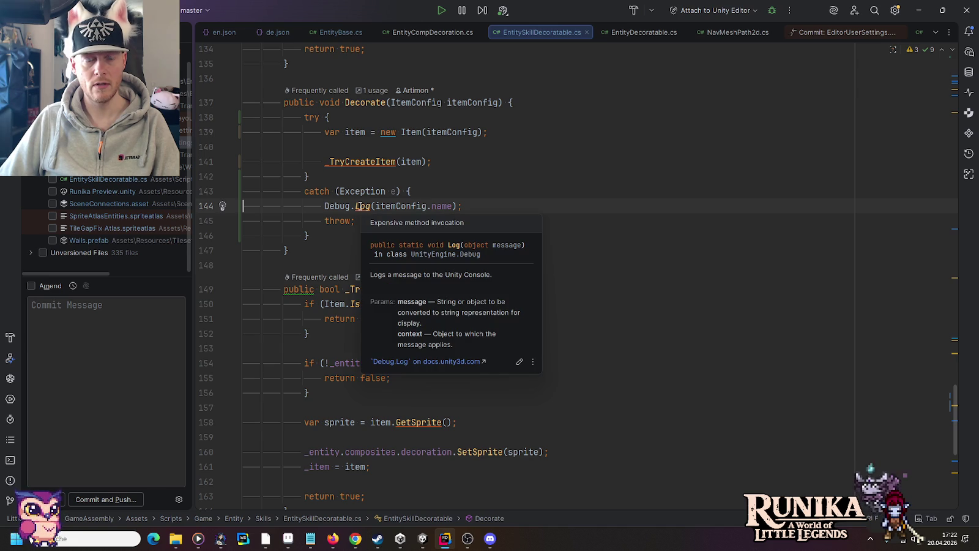
pyautogui.hotkey('alt', 'Tab')
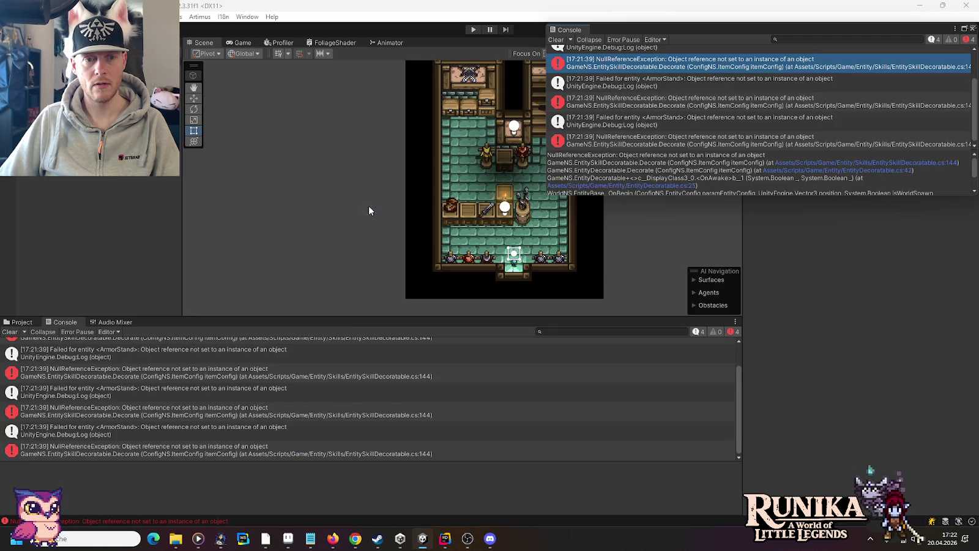
pyautogui.click(795, 170)
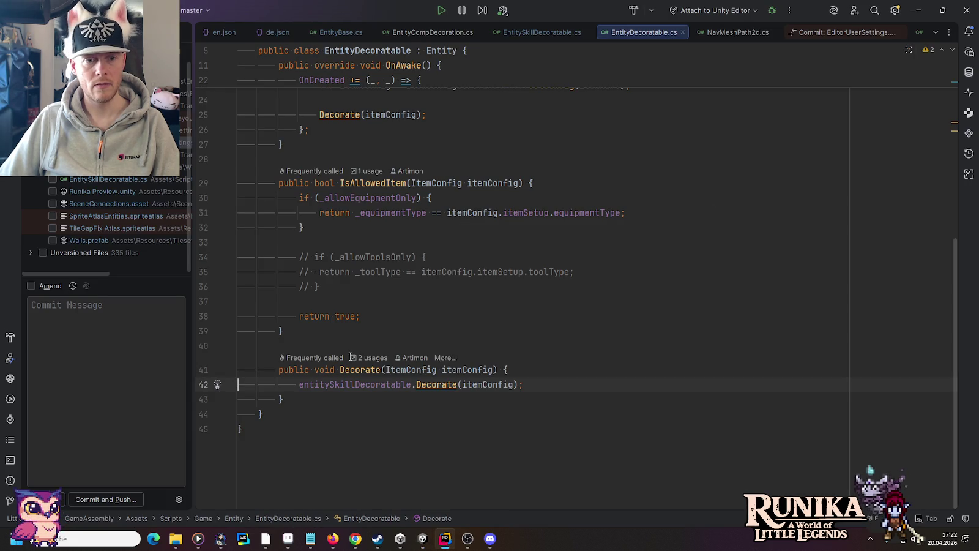
# Roll back both try/catch change hunks in EntitySkillDecoratable.cs's Decorate method.
pyautogui.moveTo(334, 390)
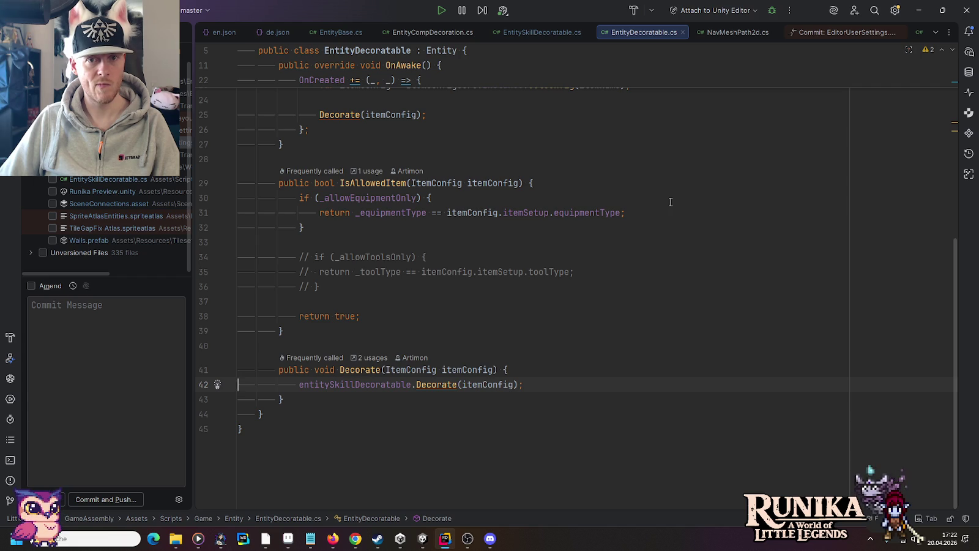
pyautogui.click(556, 34)
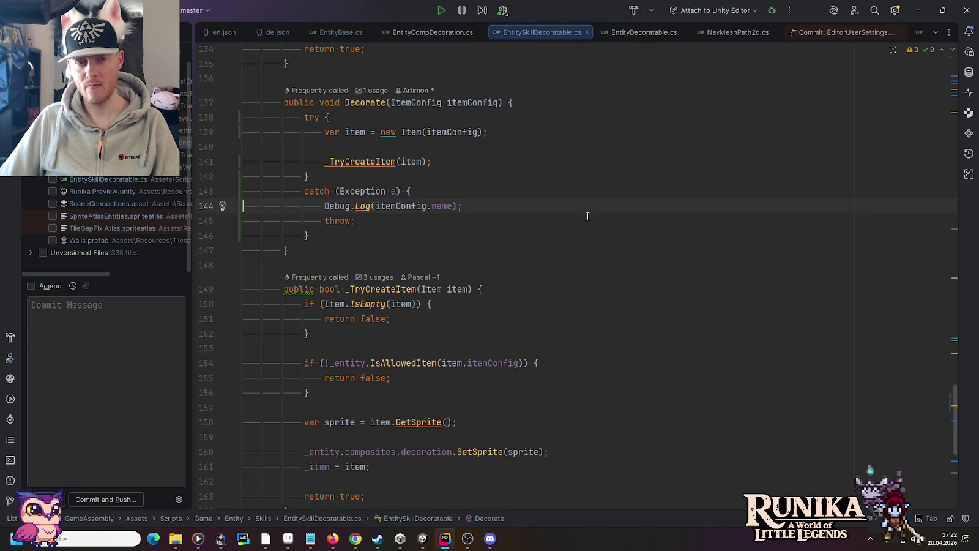
pyautogui.click(317, 233)
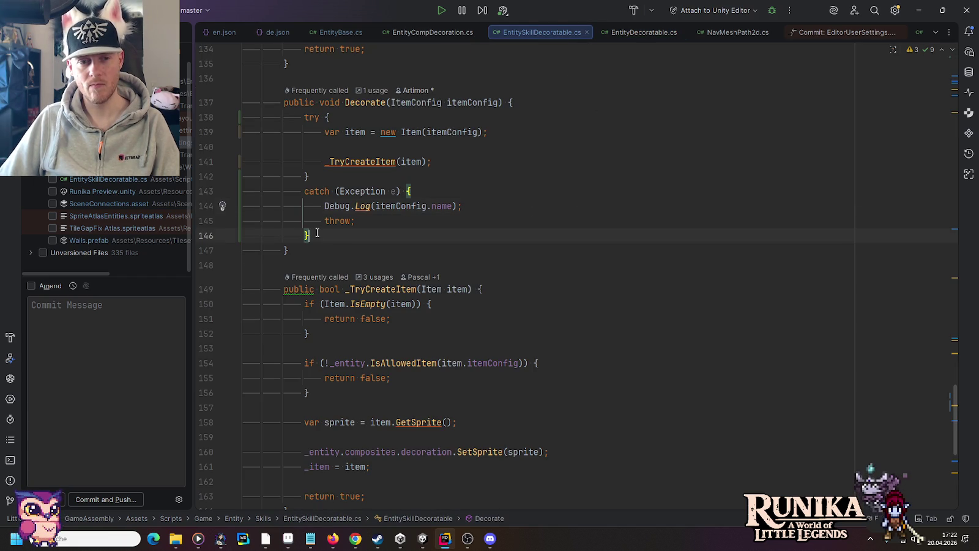
pyautogui.click(242, 125)
pyautogui.click(278, 134)
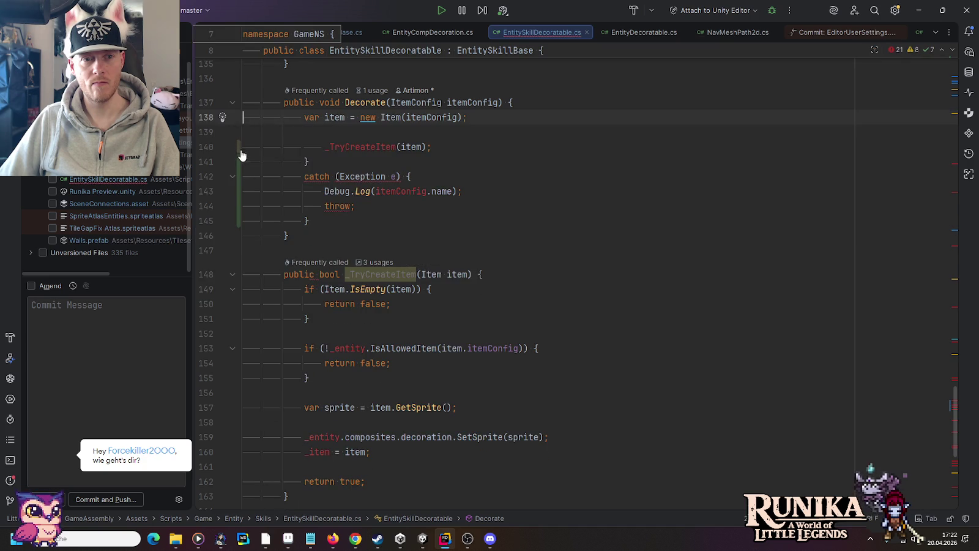
pyautogui.click(240, 153)
pyautogui.click(280, 165)
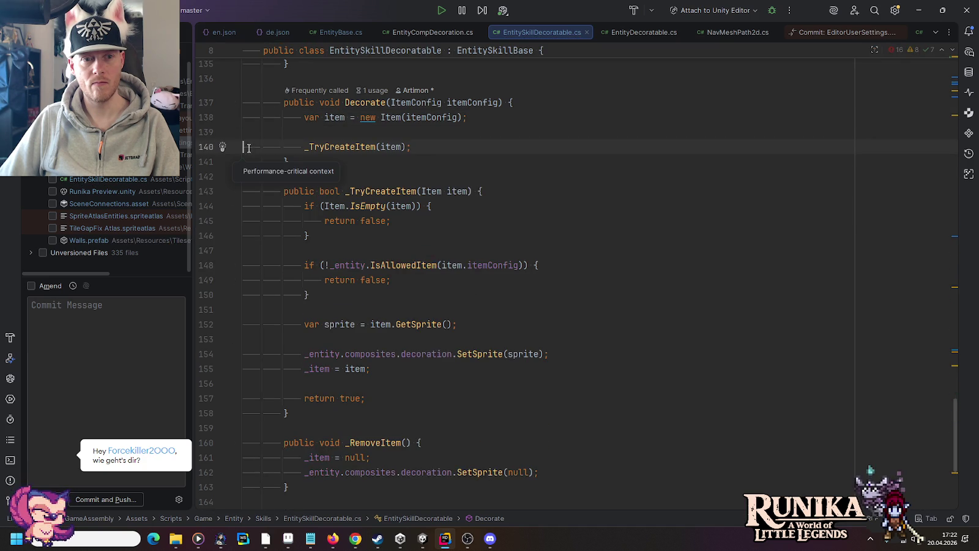
pyautogui.click(575, 105)
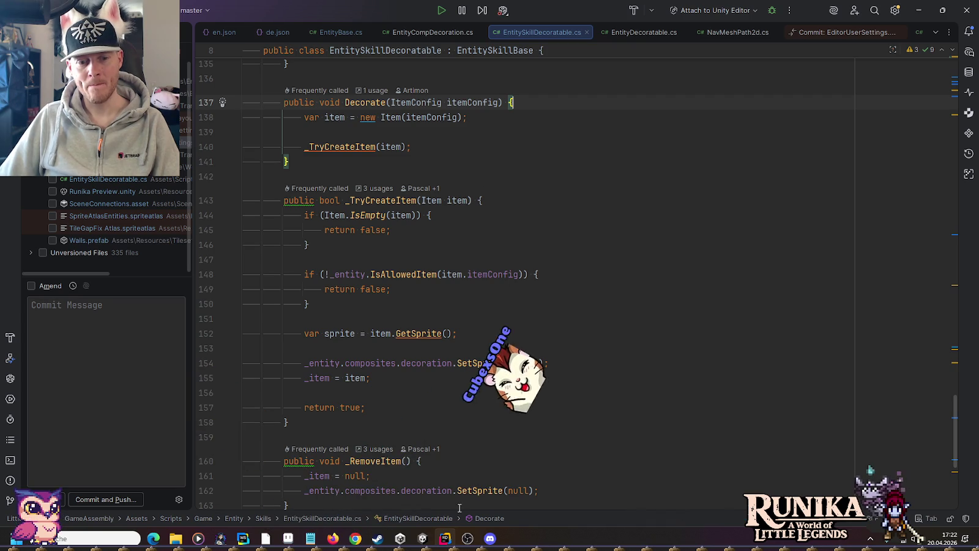
pyautogui.moveTo(400, 538)
pyautogui.click(404, 495)
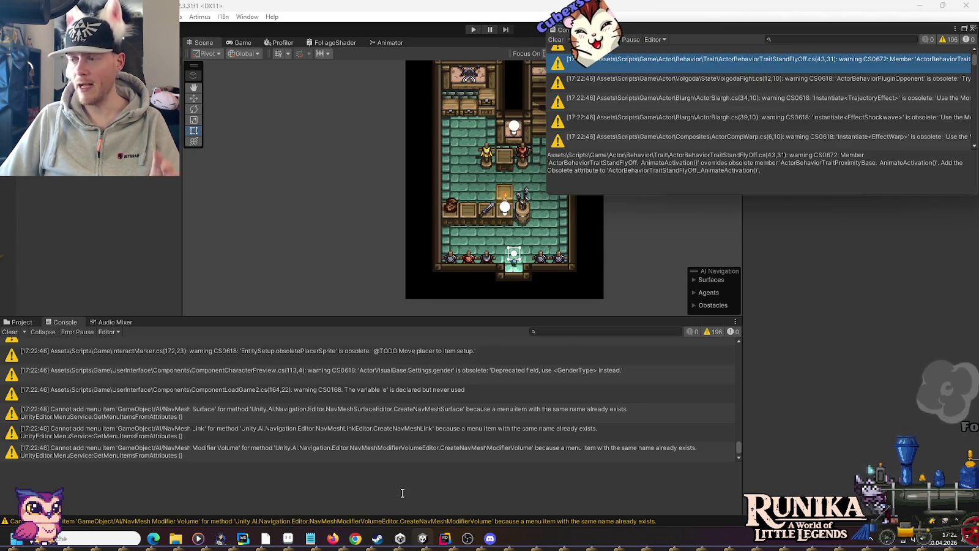
# Enter Play mode and load the first save.
pyautogui.click(473, 29)
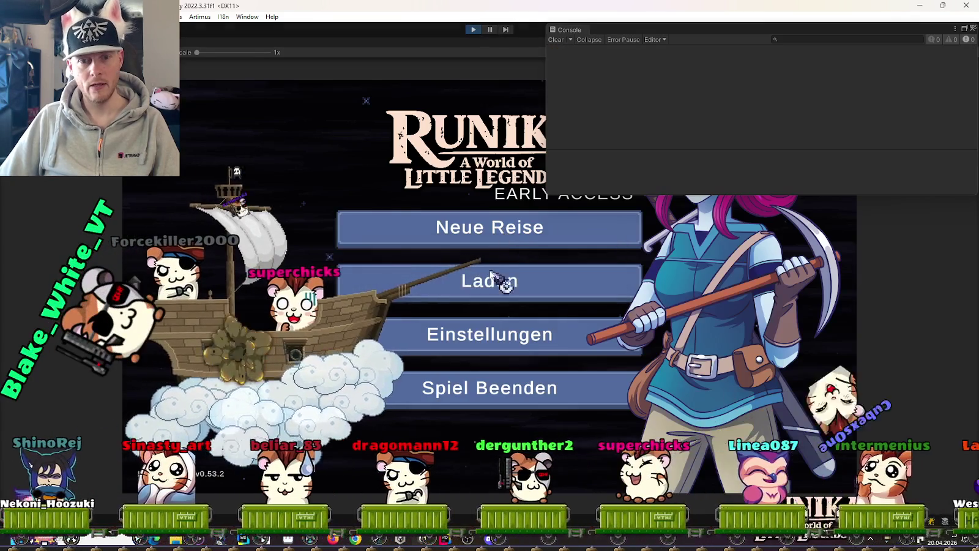
pyautogui.click(502, 279)
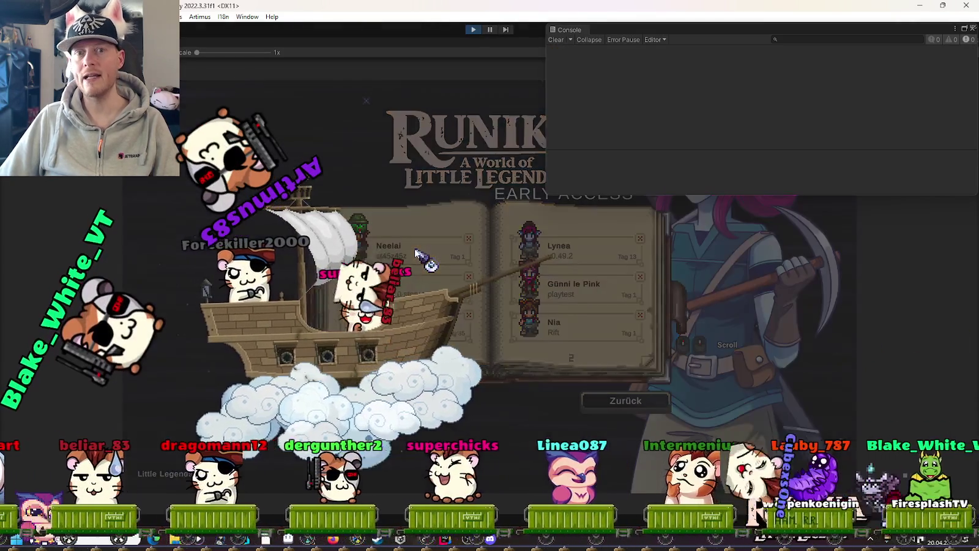
pyautogui.click(414, 251)
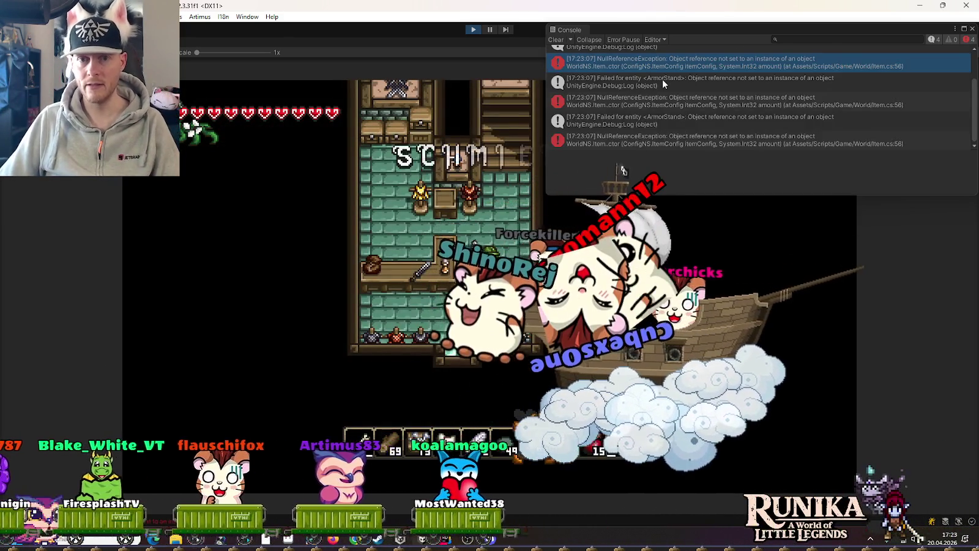
# Check the ArmorStand failure and open the NullReferenceException at Item.cs line 56.
pyautogui.scroll(2, 662, 79)
pyautogui.click(655, 59)
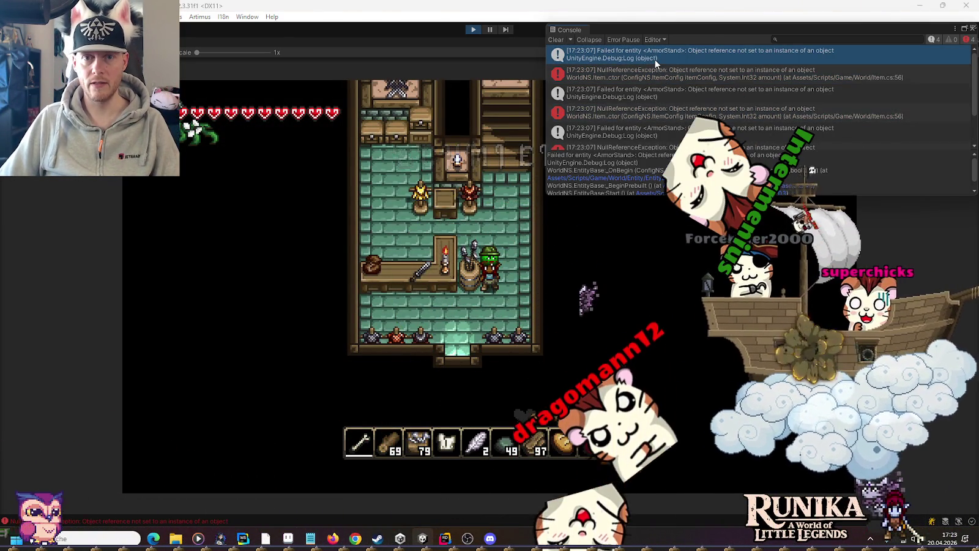
pyautogui.click(644, 75)
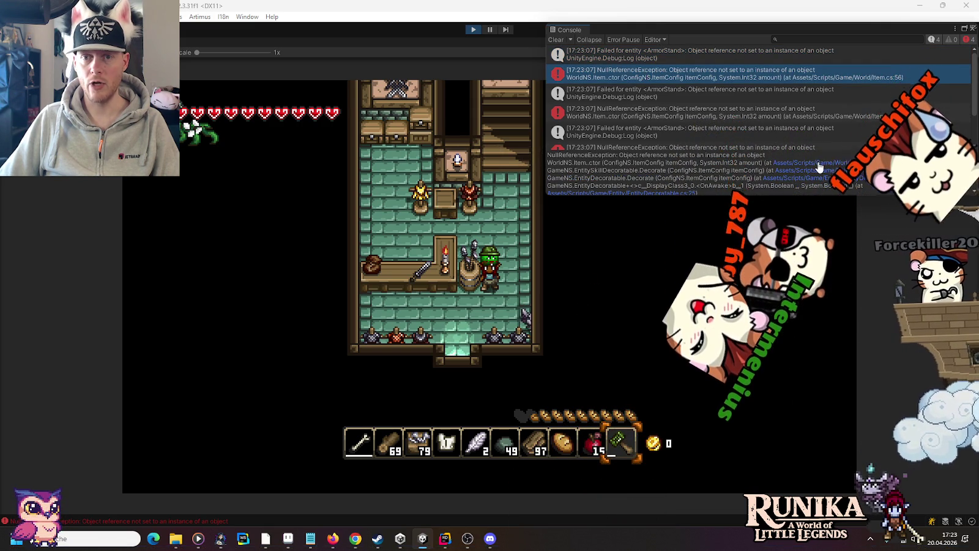
pyautogui.click(819, 166)
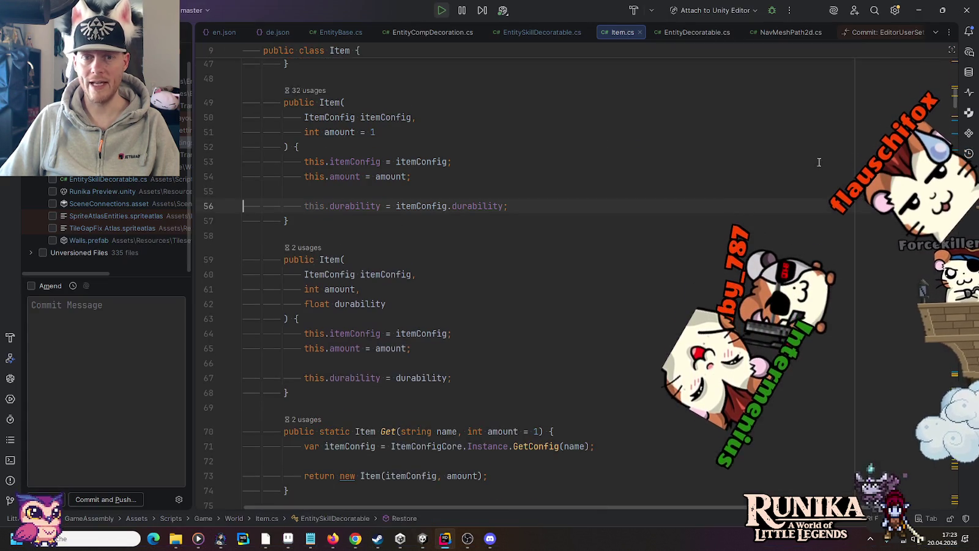
pyautogui.click(400, 206)
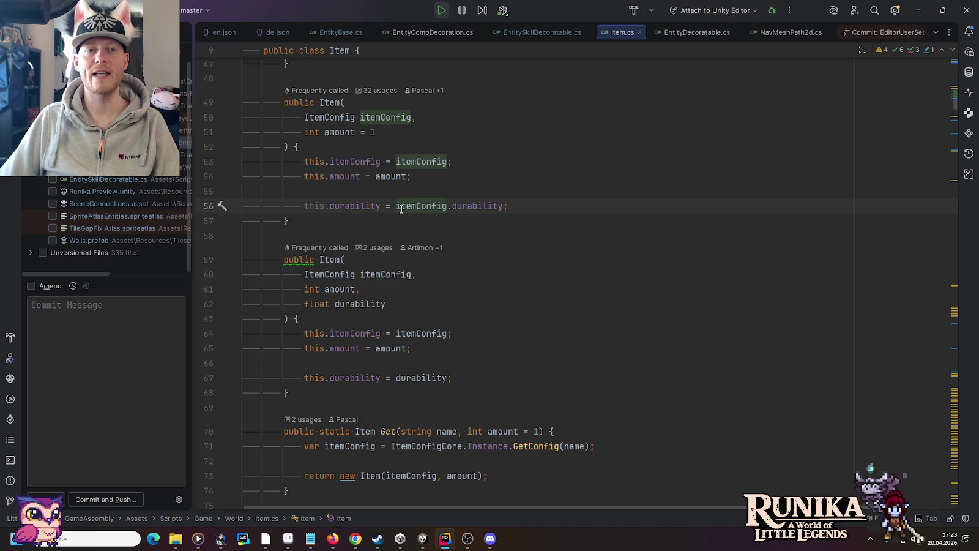
pyautogui.hotkey('alt', 'Tab')
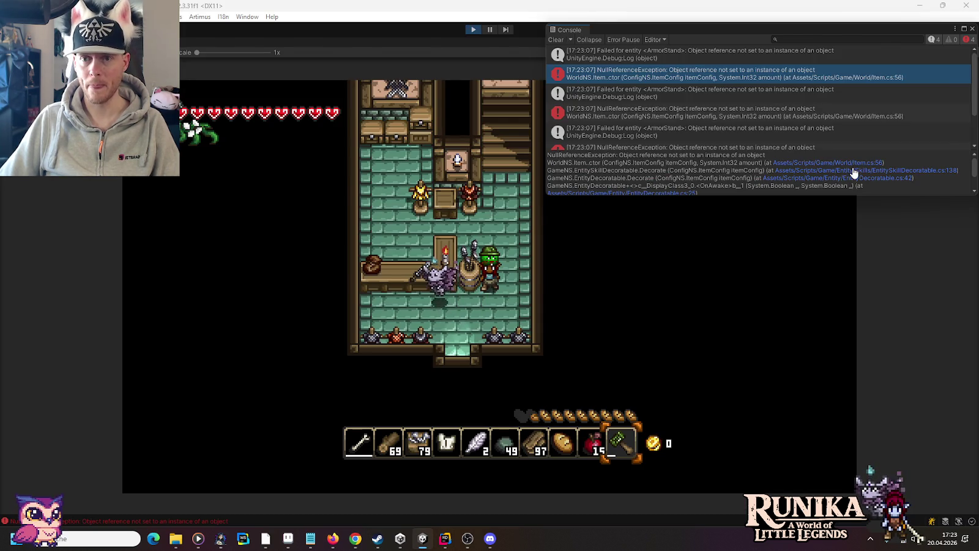
pyautogui.click(854, 168)
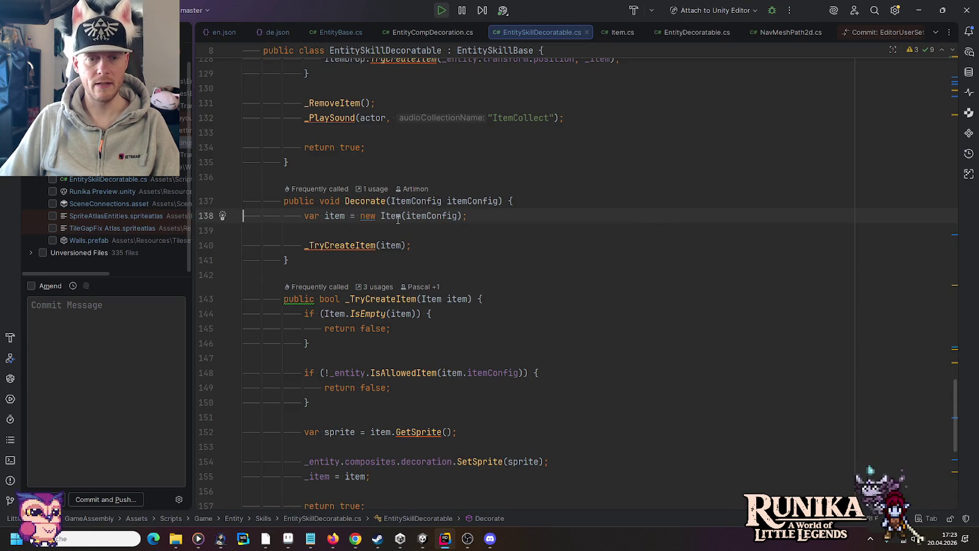
pyautogui.moveTo(398, 219)
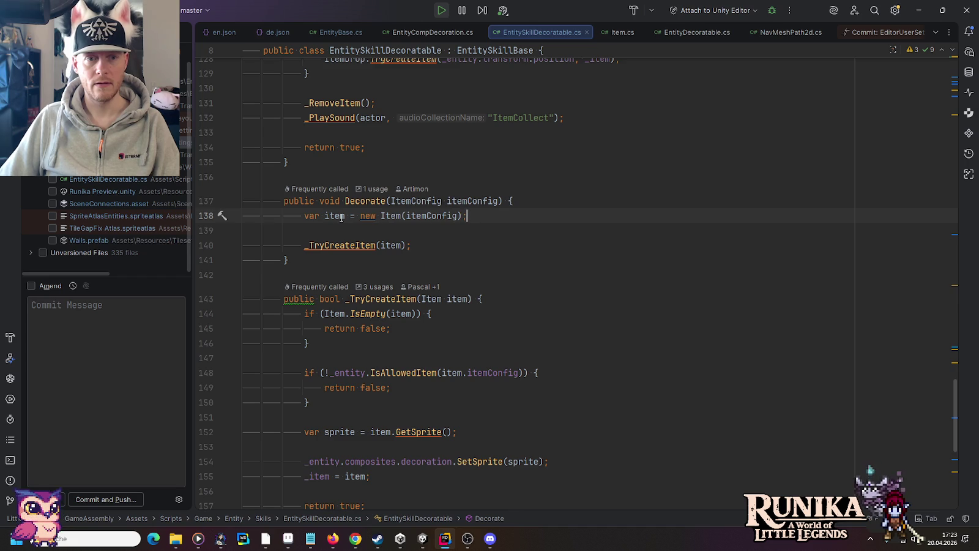
pyautogui.moveTo(342, 217)
pyautogui.hotkey('alt', 'Tab')
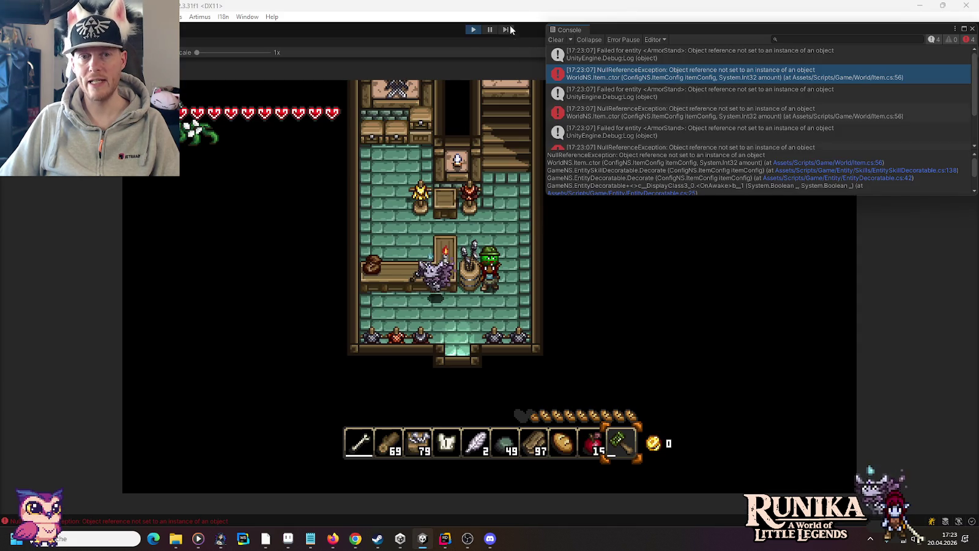
pyautogui.hotkey('alt', 'Tab')
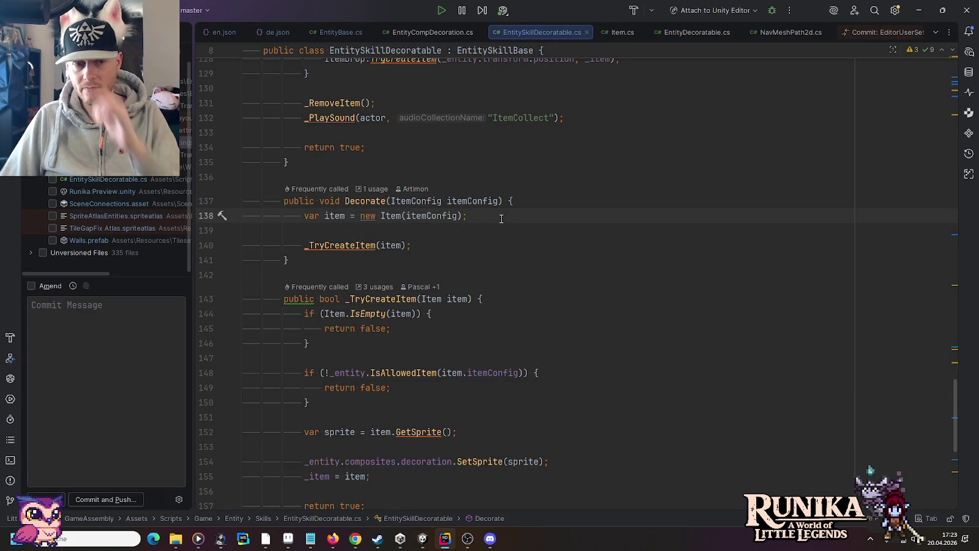
pyautogui.keyDown('ctrl'); pyautogui.click(395, 216); pyautogui.keyUp('ctrl')
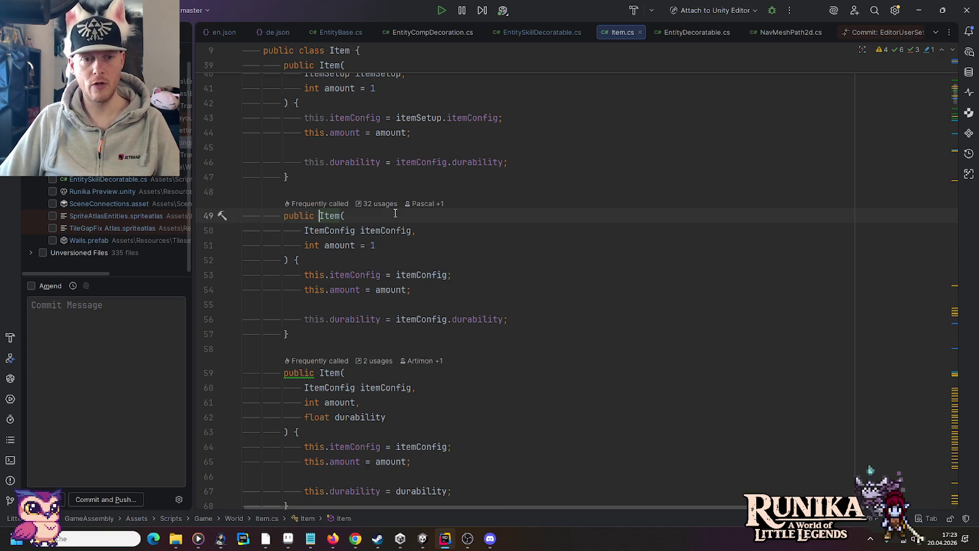
pyautogui.hotkey('ctrl', 'alt', 'Left')
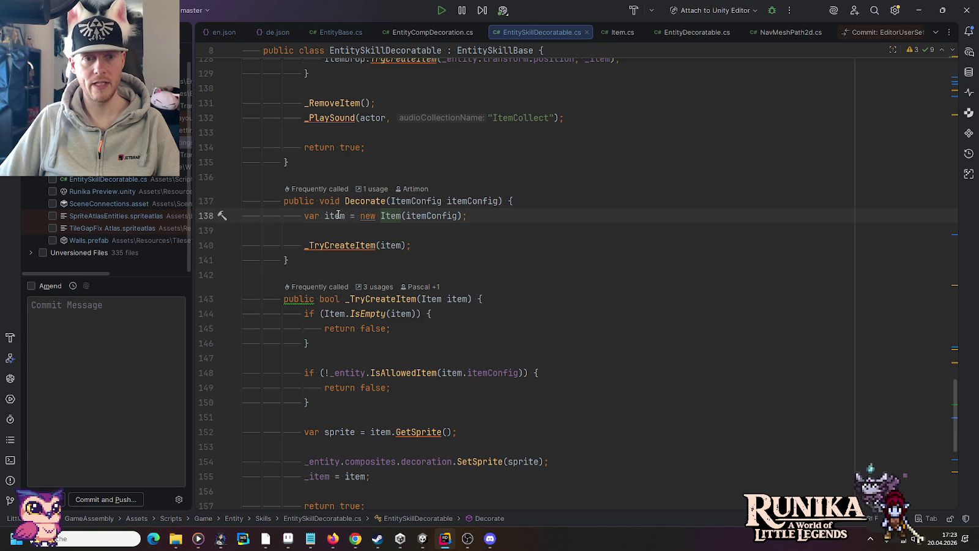
pyautogui.keyDown('ctrl'); pyautogui.click(391, 216); pyautogui.keyUp('ctrl')
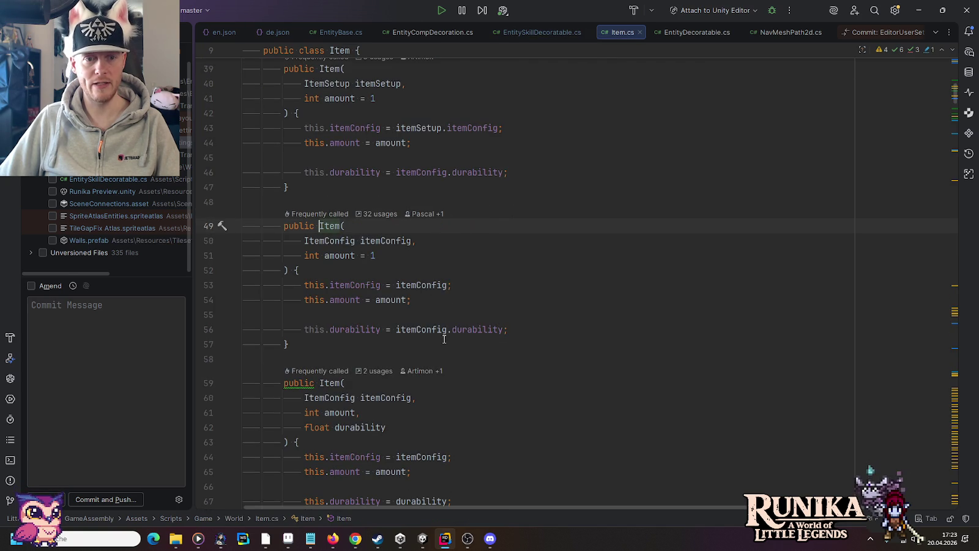
# Add an if (itemConfig == null) check at the start of Decorate.
pyautogui.hotkey('ctrl', 'alt', 'Left')
pyautogui.click(516, 200)
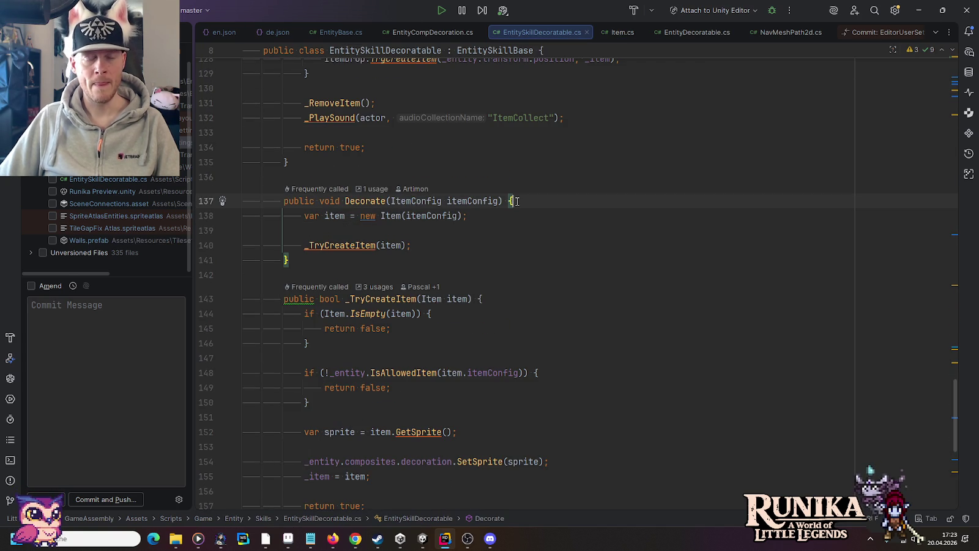
pyautogui.press('Return')
pyautogui.write('if (item')
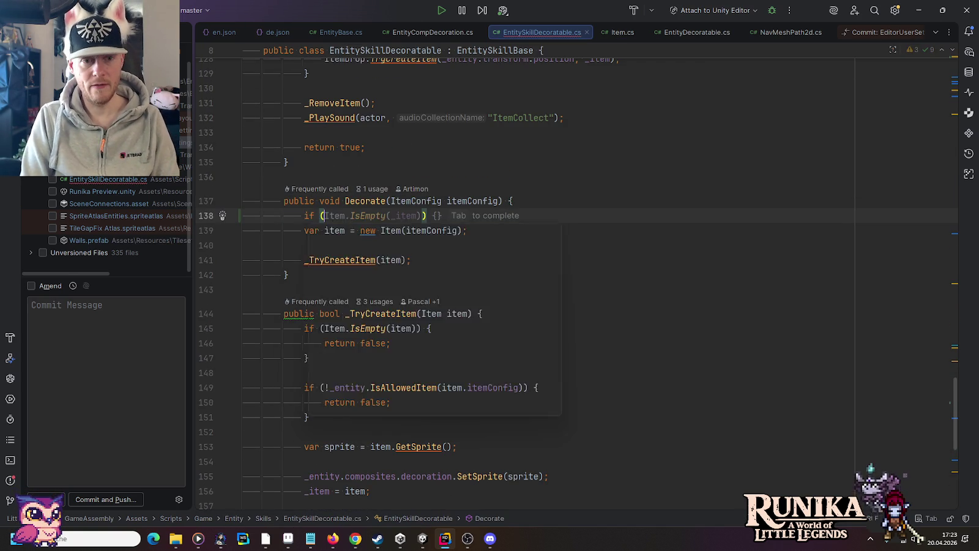
pyautogui.write('C')
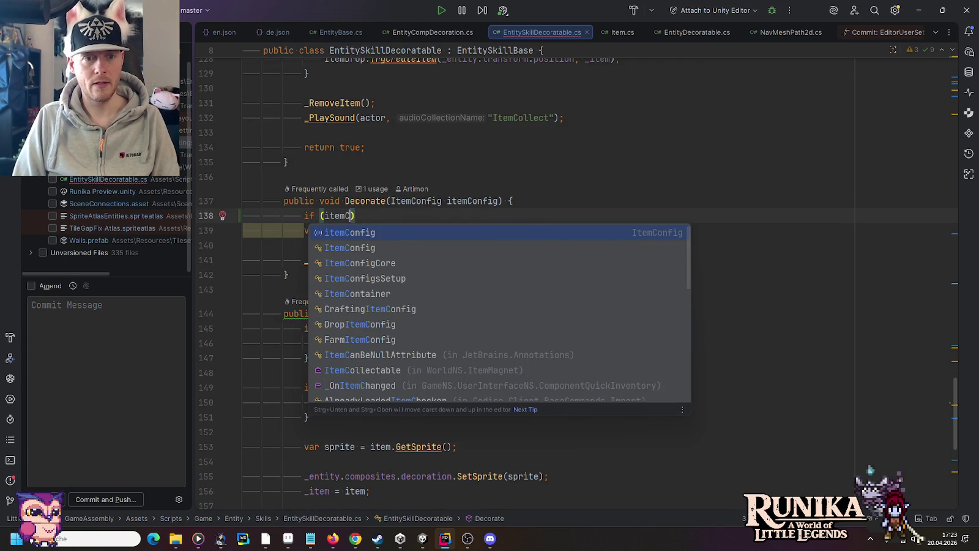
pyautogui.press('Return')
pyautogui.write('== null')
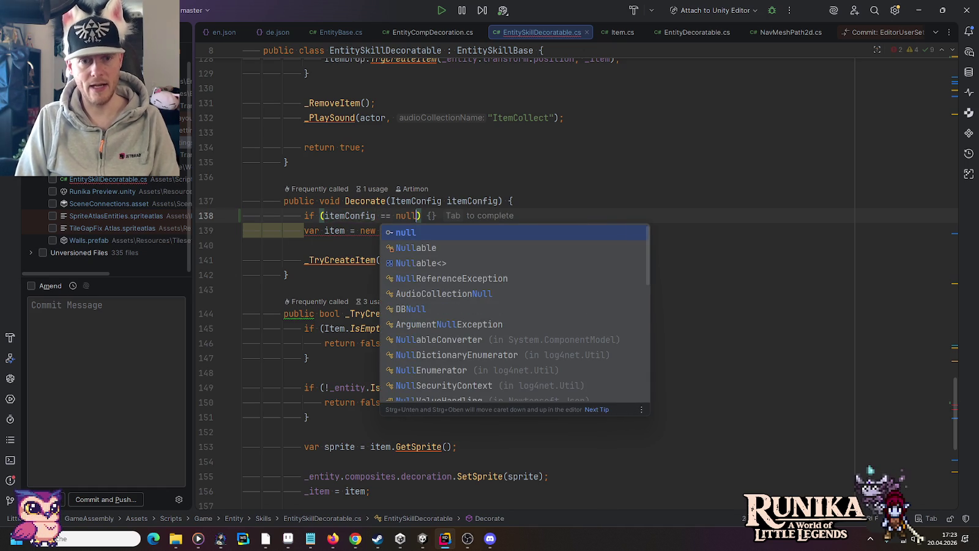
pyautogui.press('Tab')
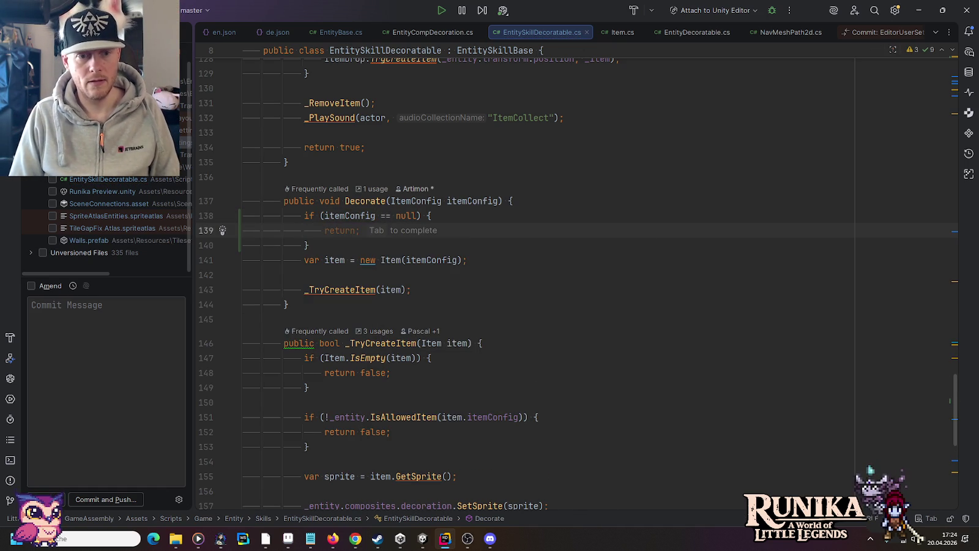
# Inside the check, start a Debug.Log message with {_entity.name}.
pyautogui.write('log')
pyautogui.press('Return')
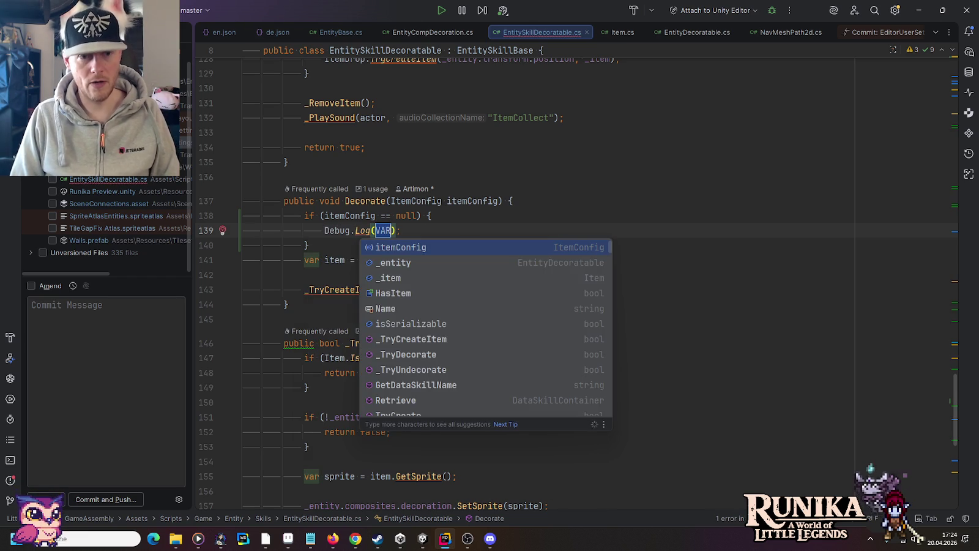
pyautogui.write('$"')
pyautogui.press('BackSpace')
pyautogui.press('BackSpace')
pyautogui.press('BackSpace')
pyautogui.write('{en')
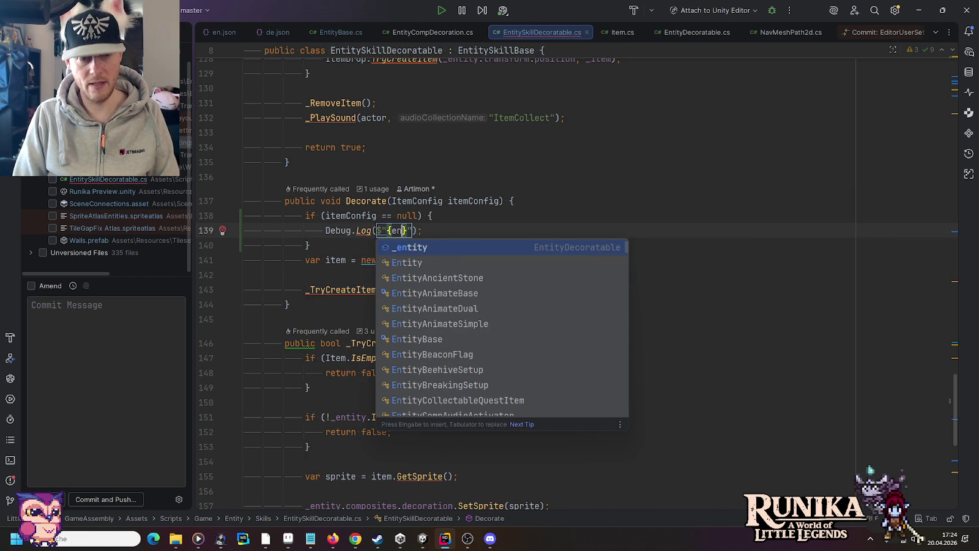
pyautogui.press('Return')
pyautogui.write('.nae')
pyautogui.write('me')
pyautogui.press('BackSpace')
# Finish the message with the entity's position and remove the {GetType().Name} part.
pyautogui.write('} ar ')
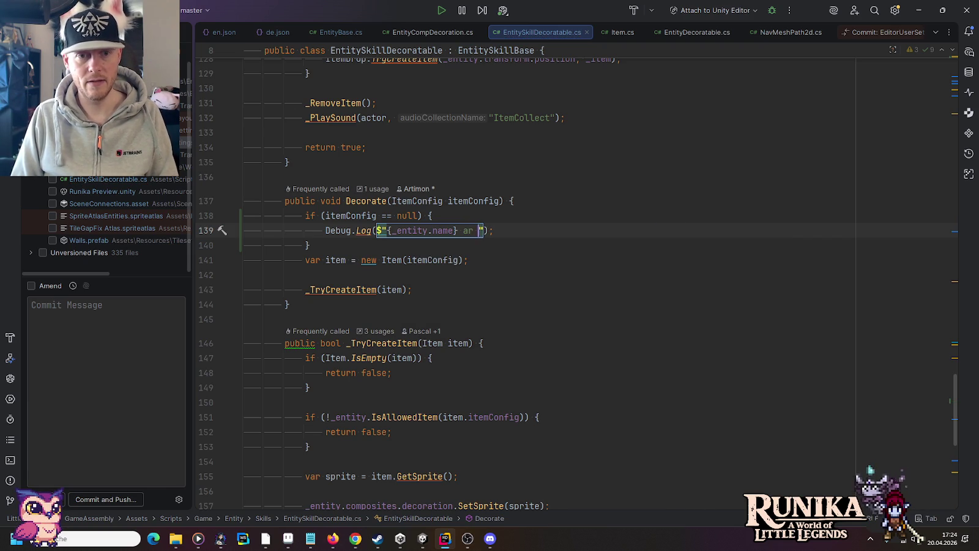
pyautogui.write('{_e')
pyautogui.press('Tab')
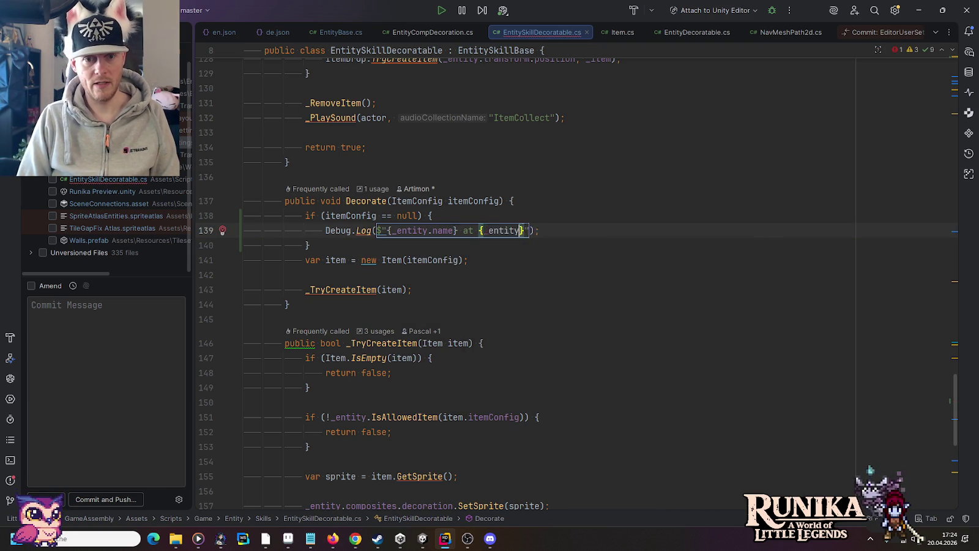
pyautogui.press('Tab')
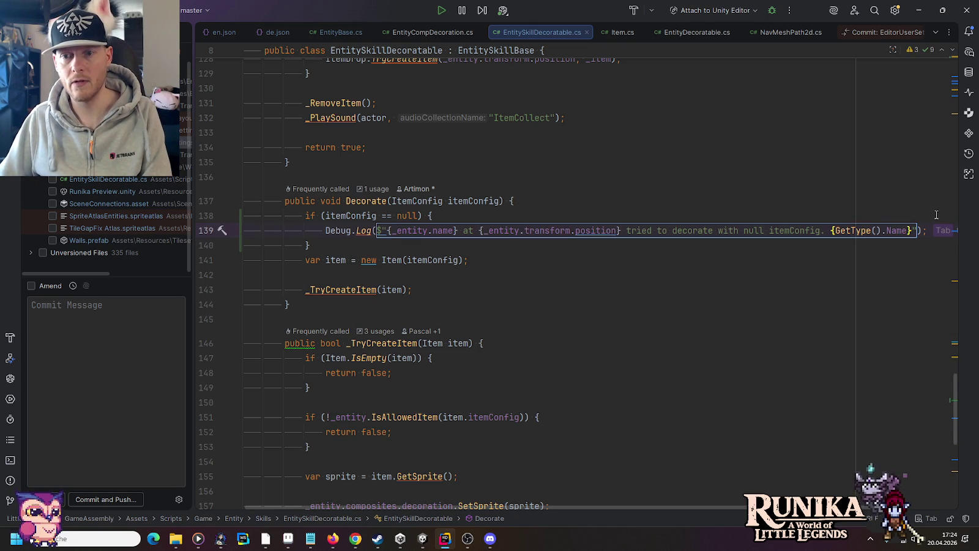
pyautogui.moveTo(911, 230); pyautogui.dragTo(826, 231)
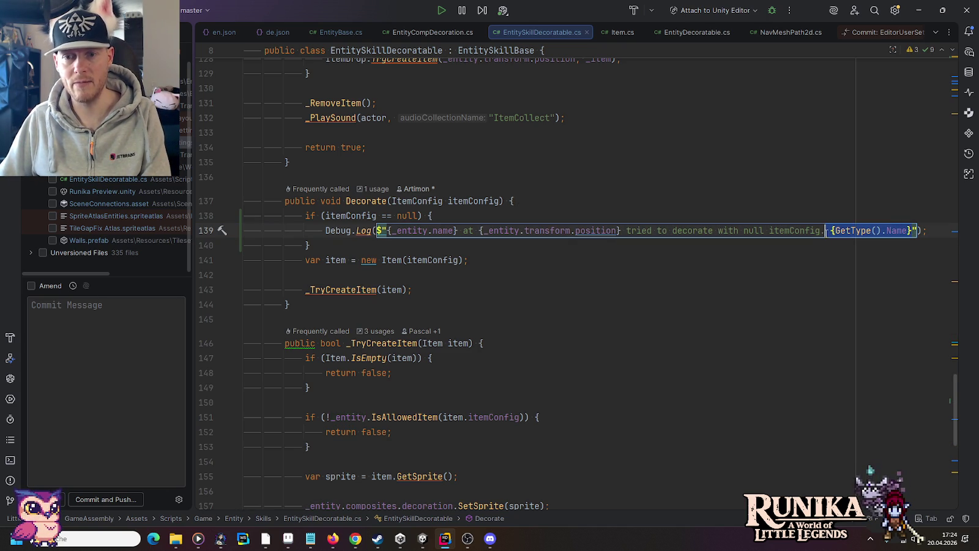
pyautogui.press('BackSpace')
pyautogui.click(747, 213)
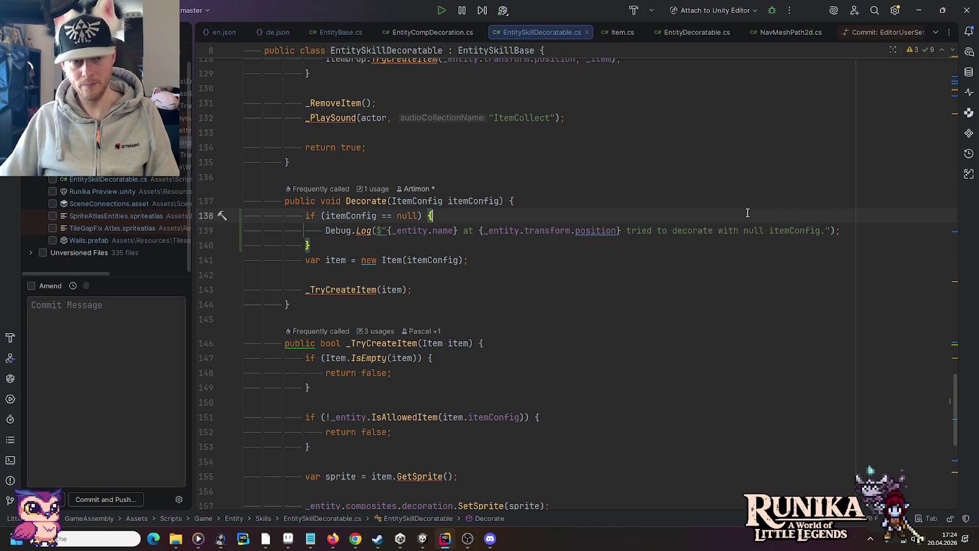
pyautogui.click(337, 29)
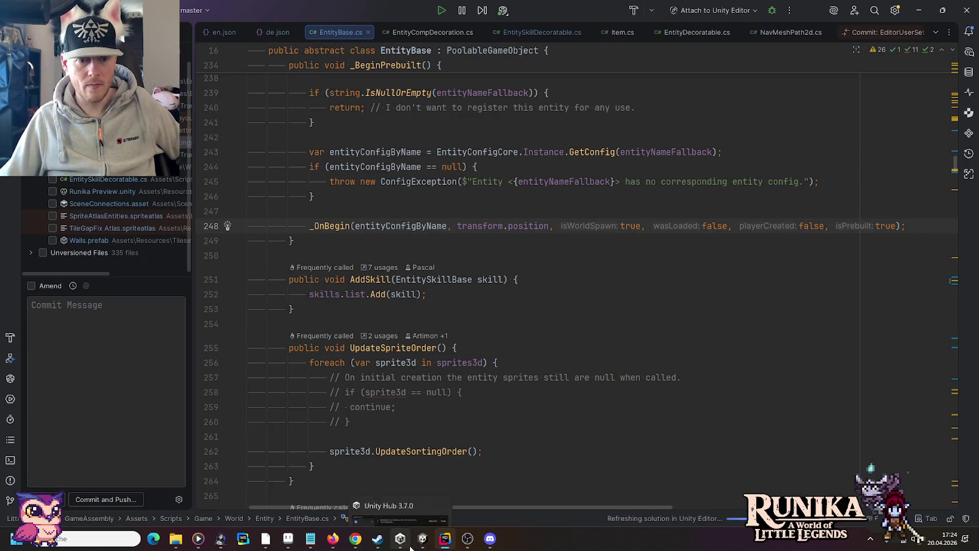
# In Unity, load the first save slot and inspect the ArmorStand null-itemConfig console errors.
pyautogui.moveTo(420, 544)
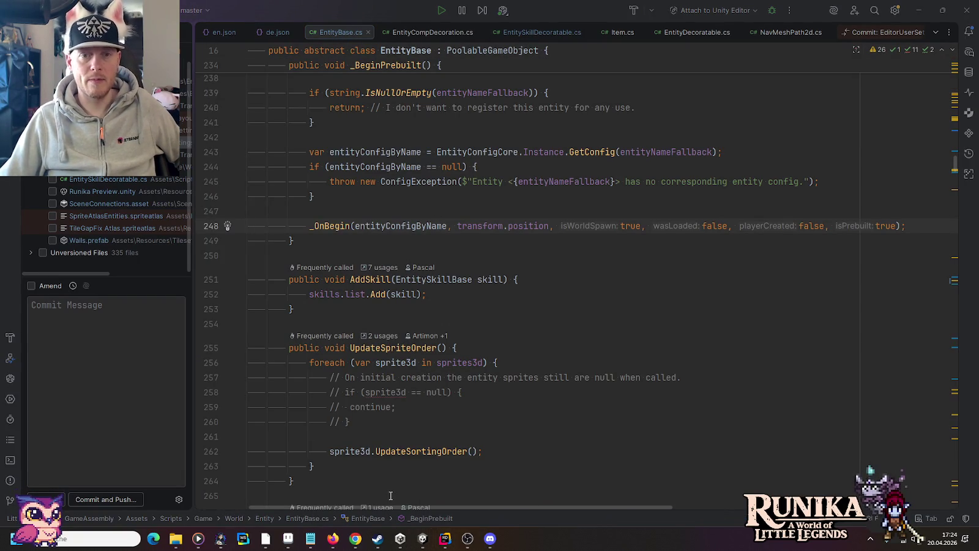
pyautogui.hotkey('alt', 'Tab')
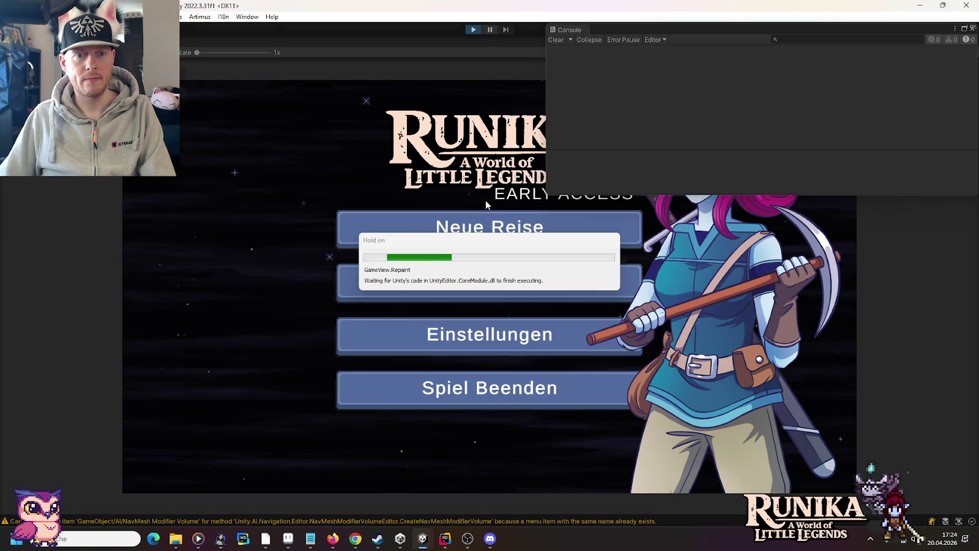
pyautogui.click(427, 291)
pyautogui.click(422, 257)
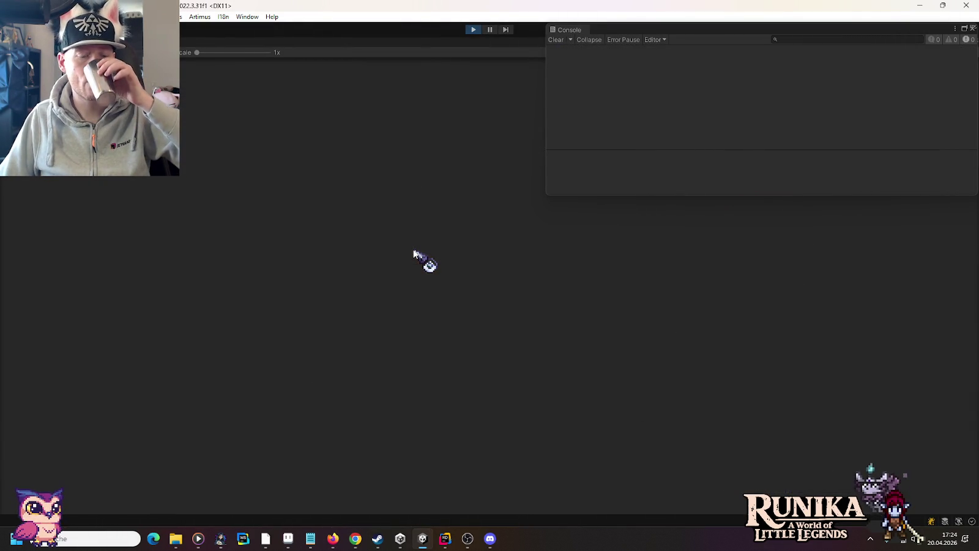
pyautogui.click(489, 401)
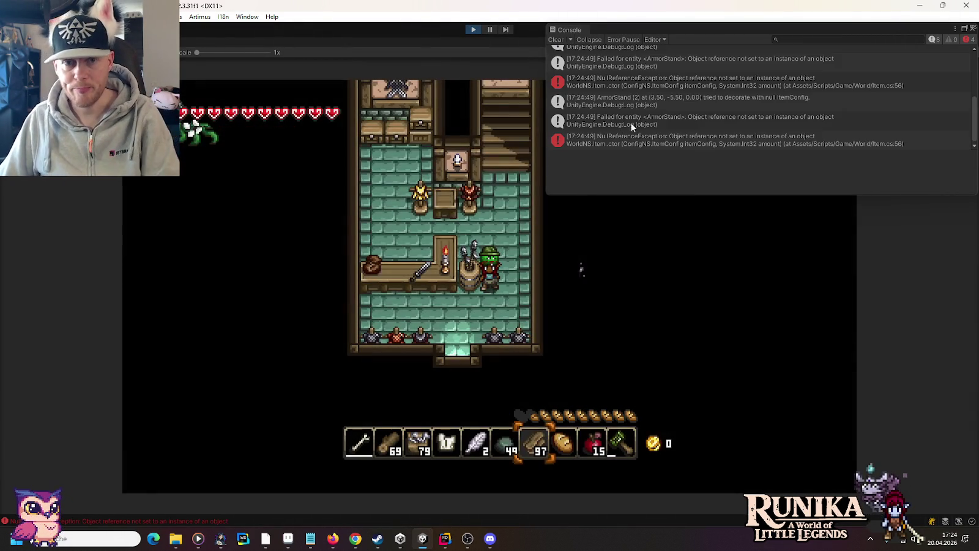
pyautogui.click(633, 123)
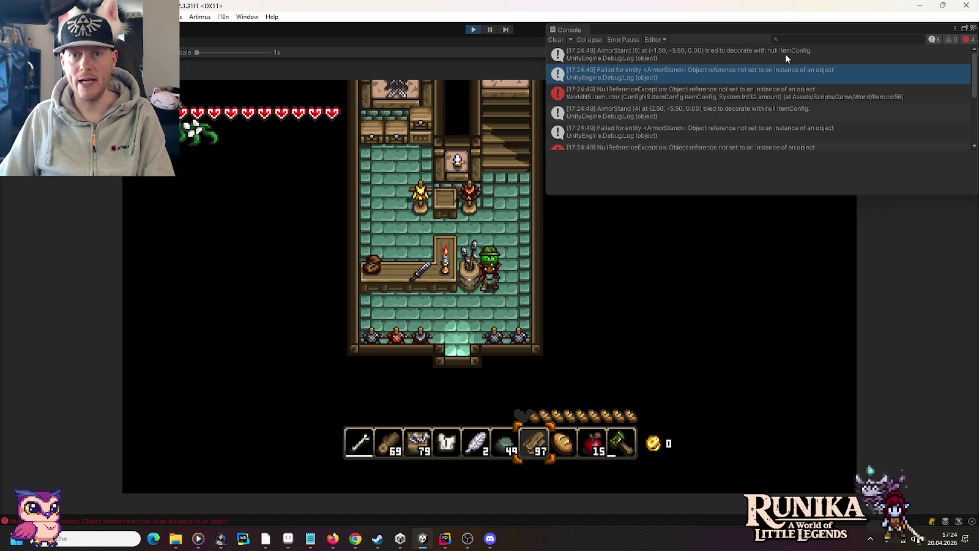
# Exit play mode and expand ArmorStand (5) to see its CopperChainmail decoration and child sprites.
pyautogui.click(473, 30)
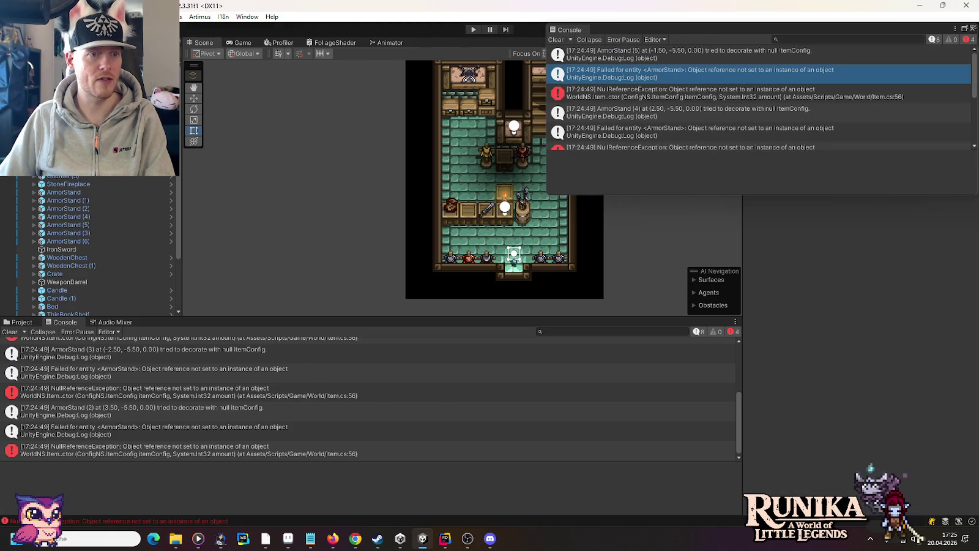
pyautogui.click(77, 226)
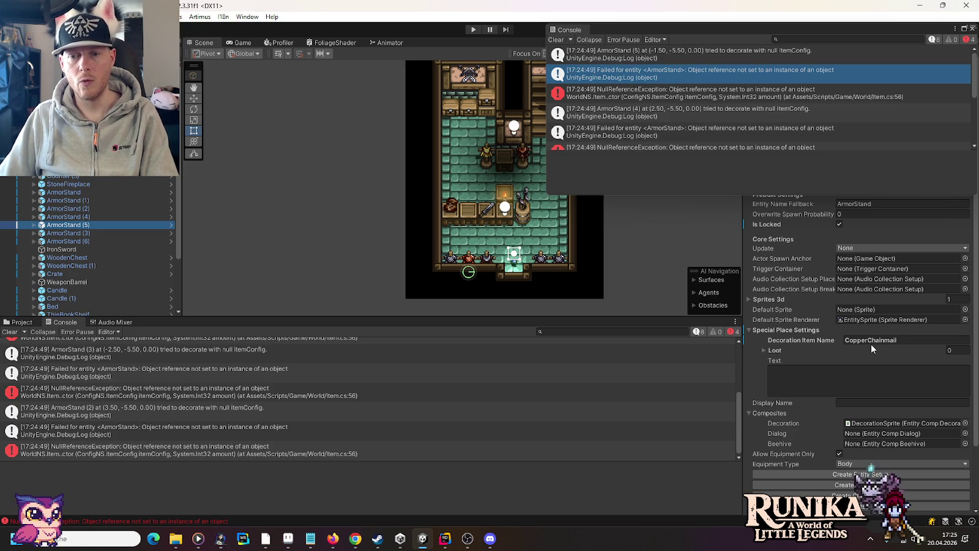
pyautogui.click(34, 225)
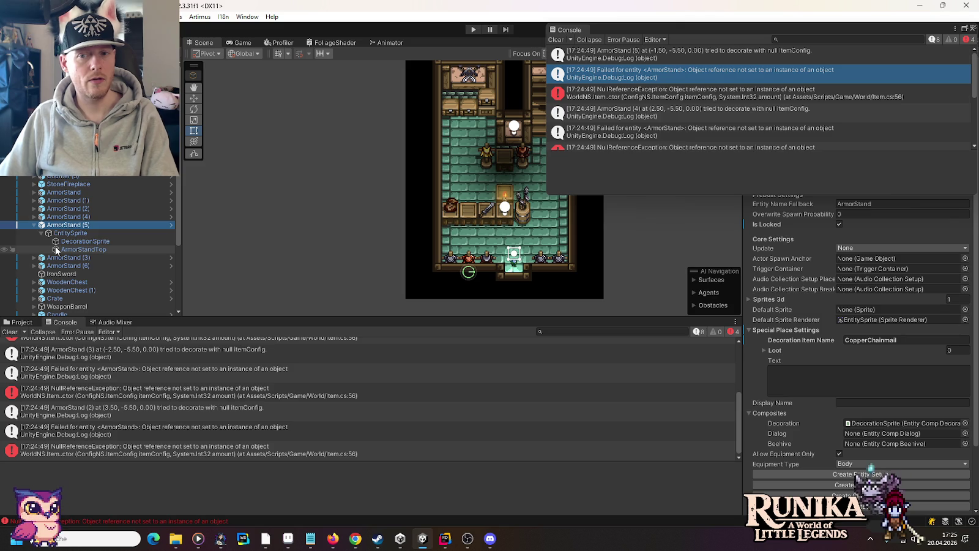
# Search the Console for CopperChainmail, then clear the search.
pyautogui.click(565, 332)
pyautogui.write('Copperchainmail')
pyautogui.click(565, 332)
pyautogui.press('BackSpace')
pyautogui.write('C')
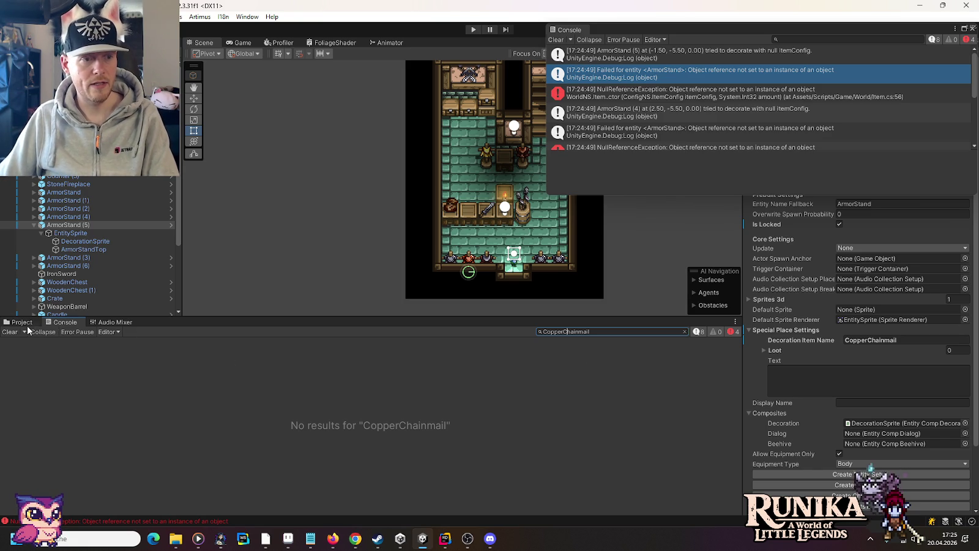
pyautogui.click(685, 332)
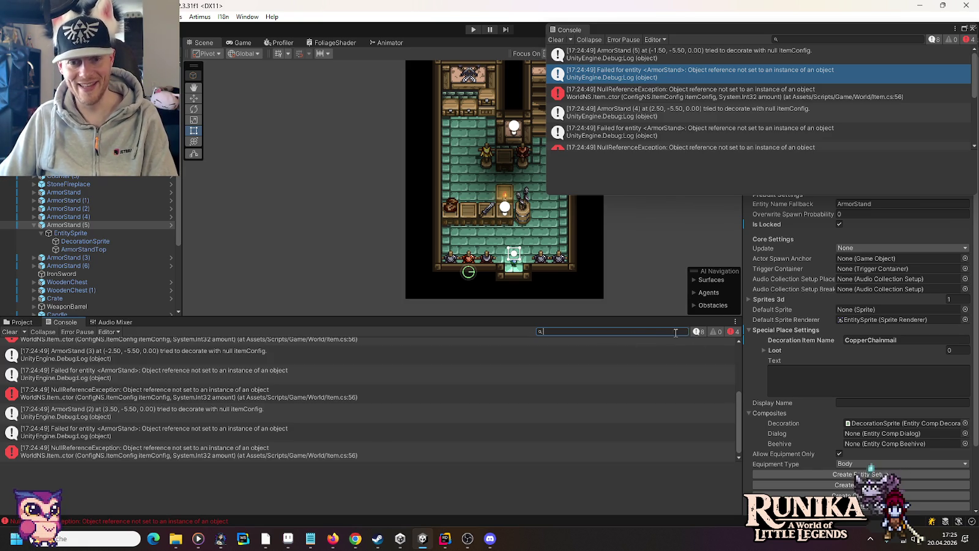
# Search the Project assets for CopperChainmail and then IronChainmail.
pyautogui.click(21, 319)
pyautogui.click(610, 334)
pyautogui.write('CopperChainmail')
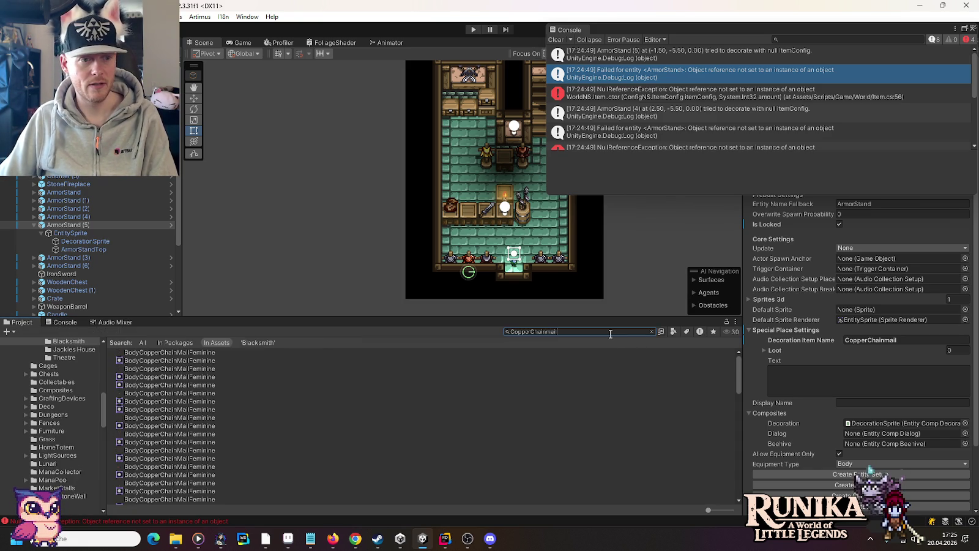
pyautogui.scroll(-9, 271, 407)
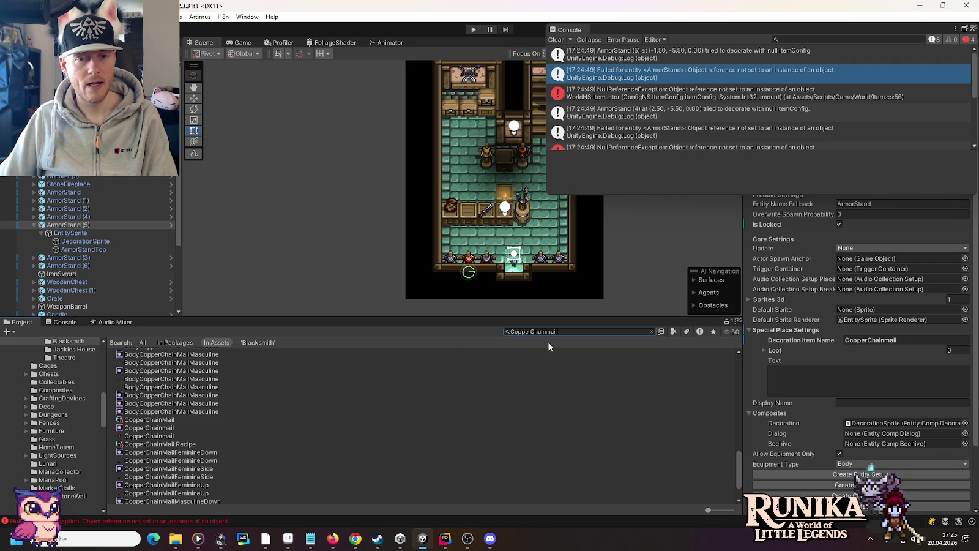
pyautogui.write('Ir')
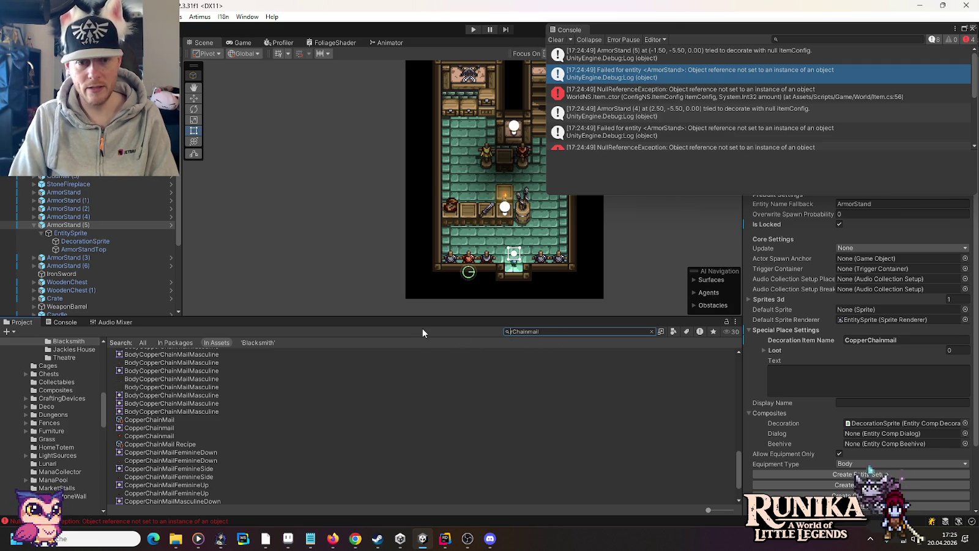
pyautogui.write('on')
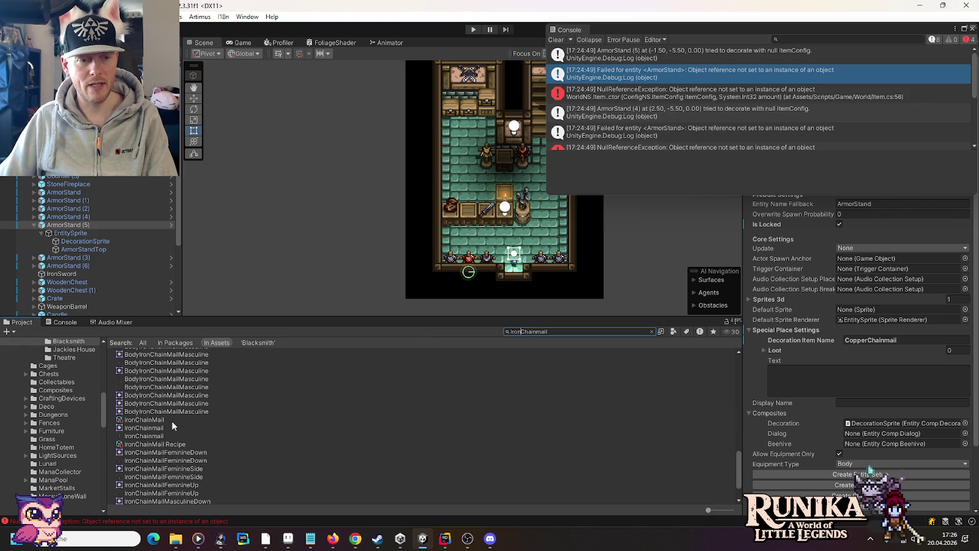
pyautogui.scroll(-2, 172, 422)
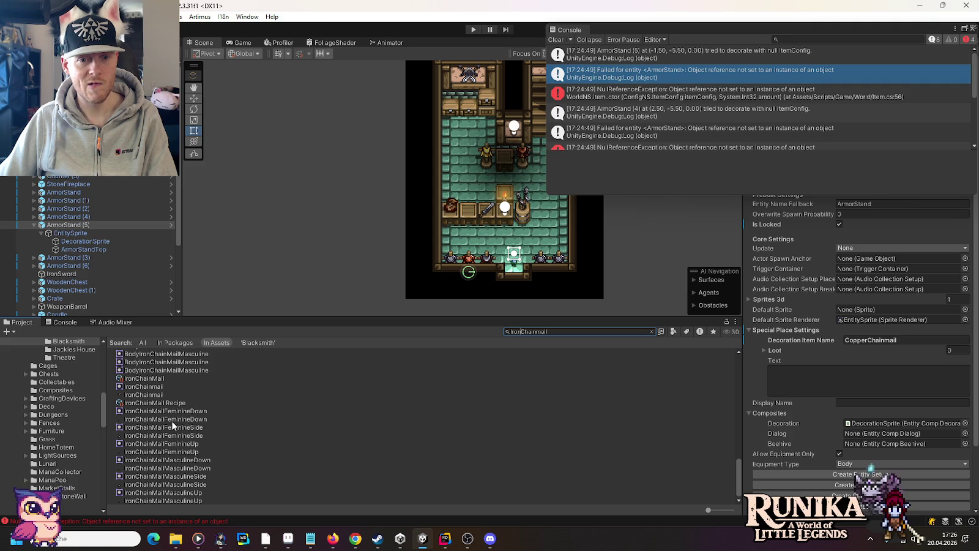
pyautogui.click(444, 539)
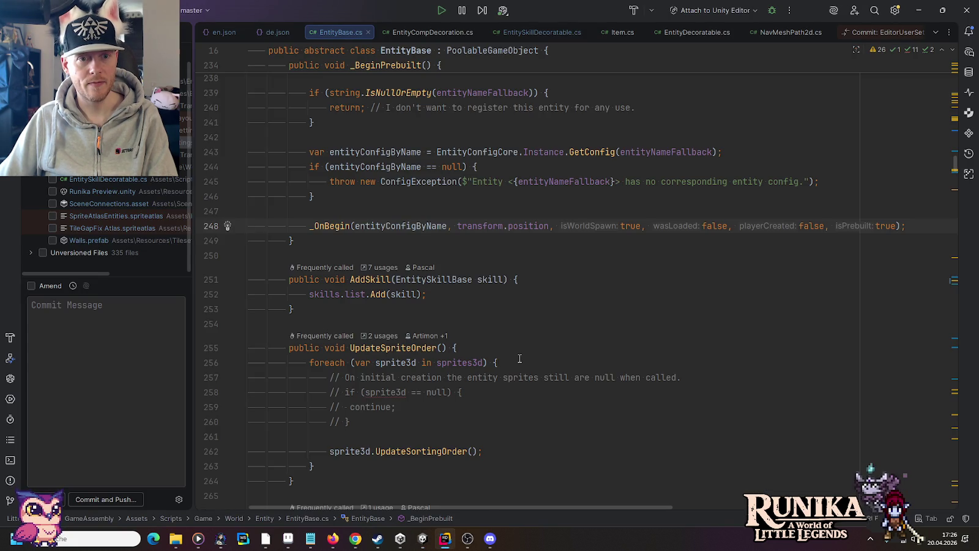
# Trace Decorate's callers from EntitySkillDecoratable.cs to the call in EntityDecoratable's OnAwake.
pyautogui.click(545, 33)
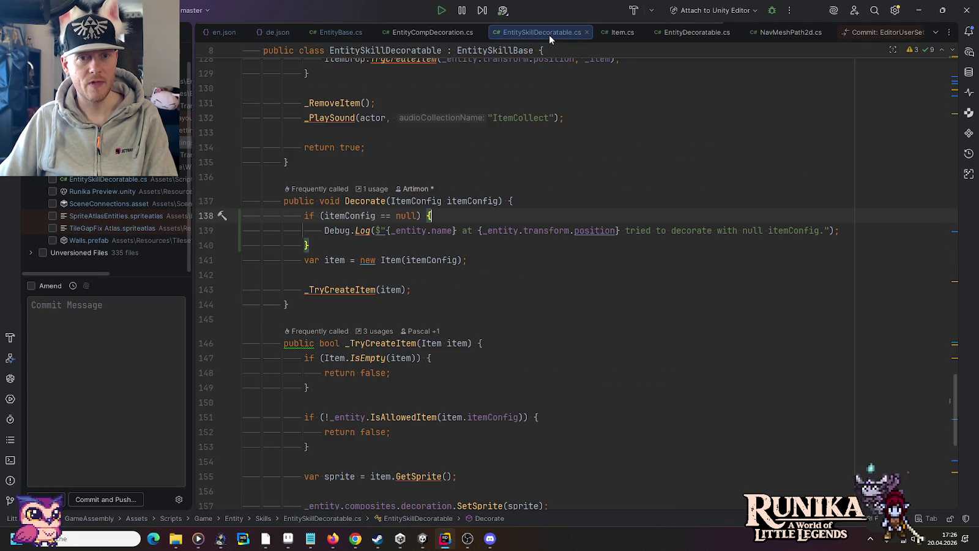
pyautogui.click(463, 202)
pyautogui.click(371, 189)
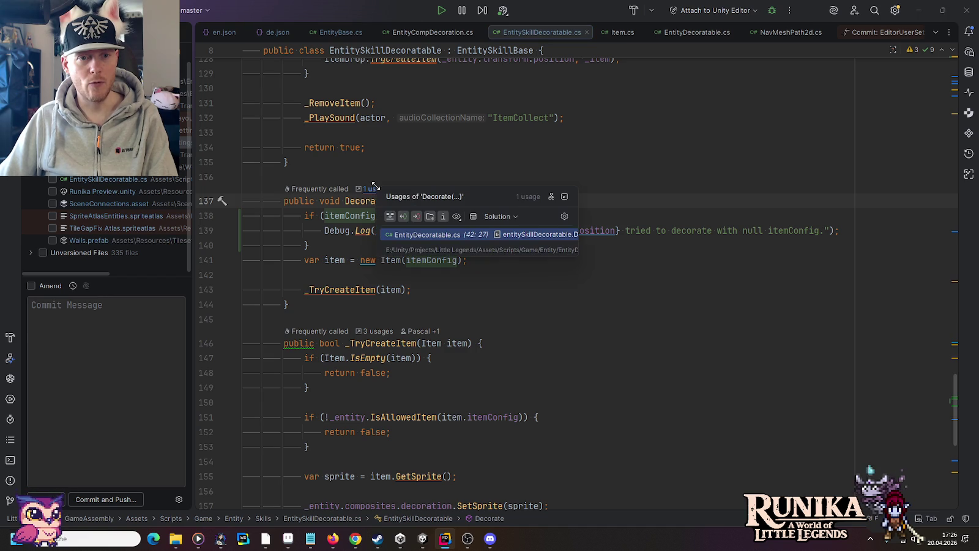
pyautogui.click(414, 235)
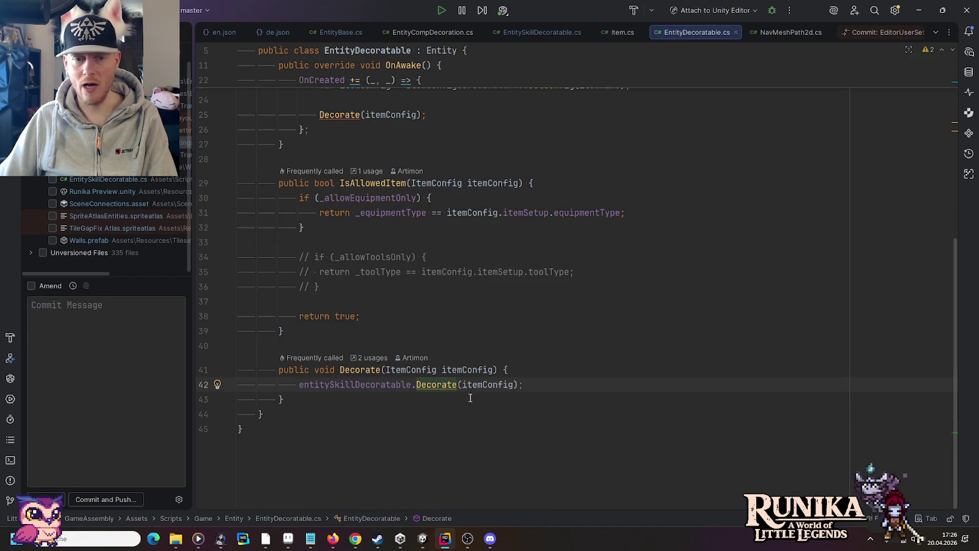
pyautogui.click(375, 358)
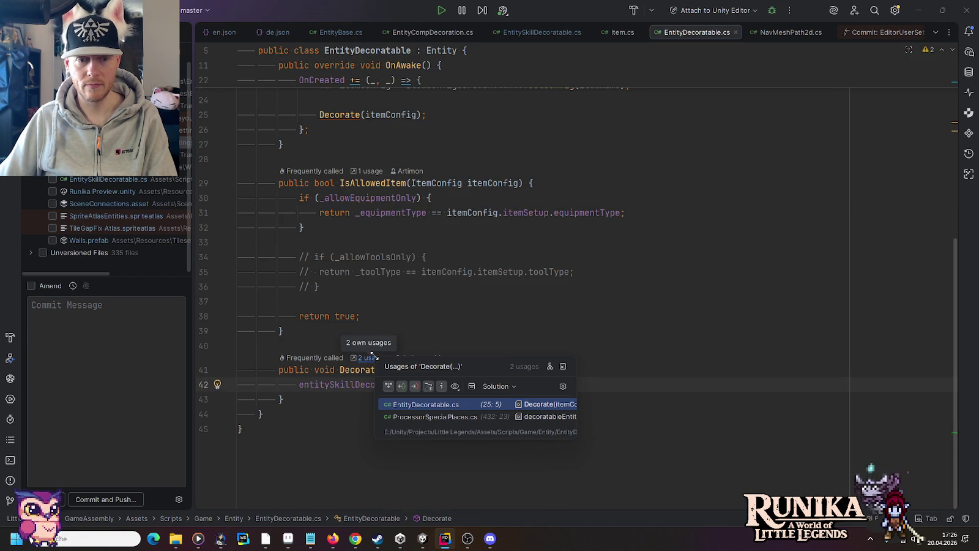
pyautogui.click(416, 405)
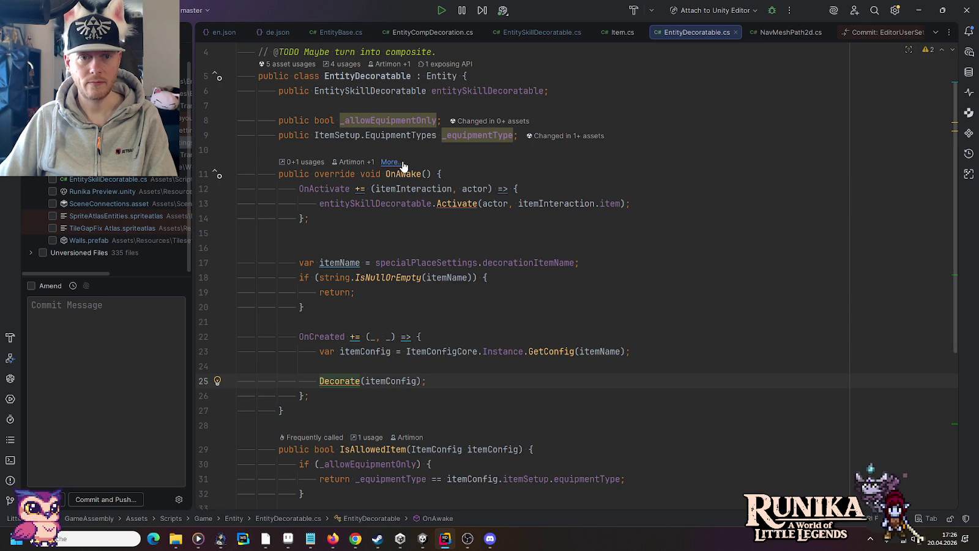
# Add an itemConfig == null check logging a no-item-config Debug.Log after the GetConfig call.
pyautogui.click(600, 352)
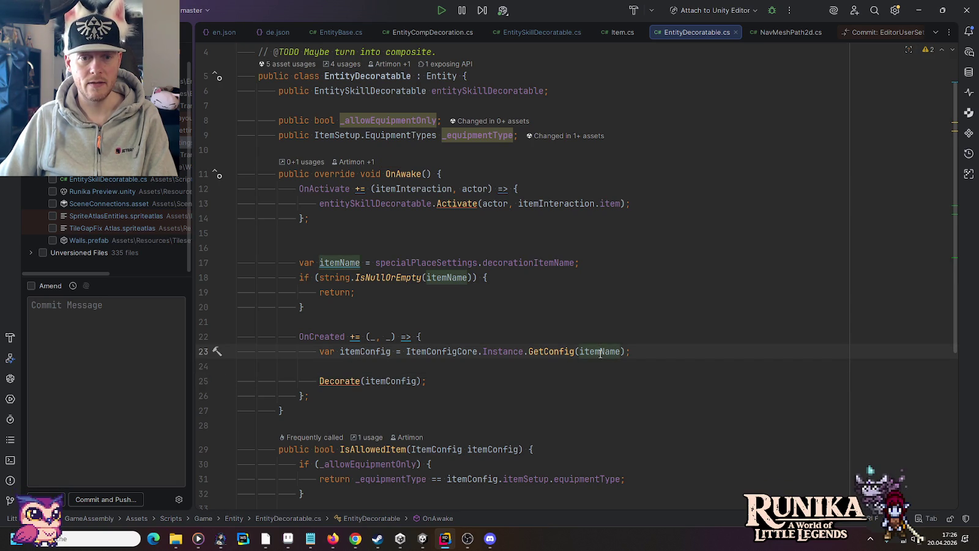
pyautogui.doubleClick(600, 352)
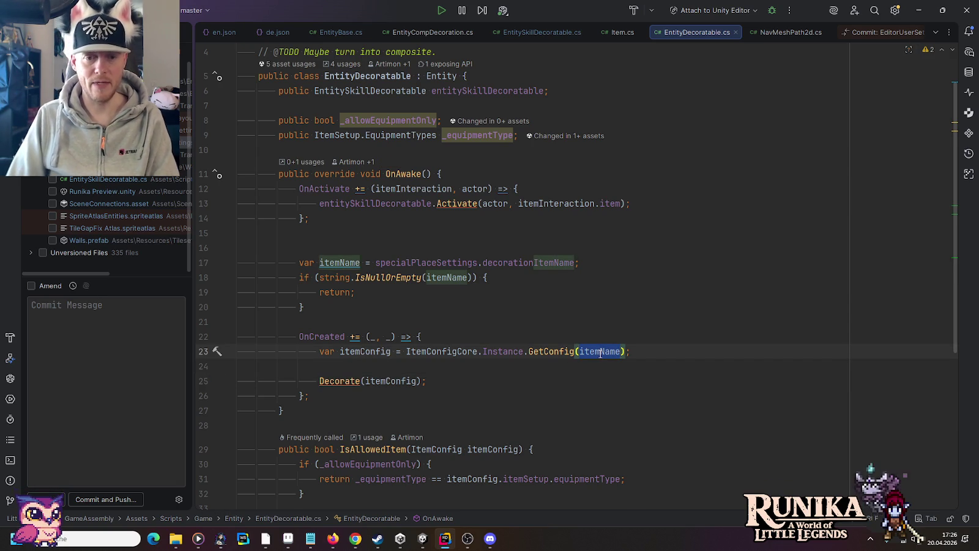
pyautogui.press('End')
pyautogui.press('Return')
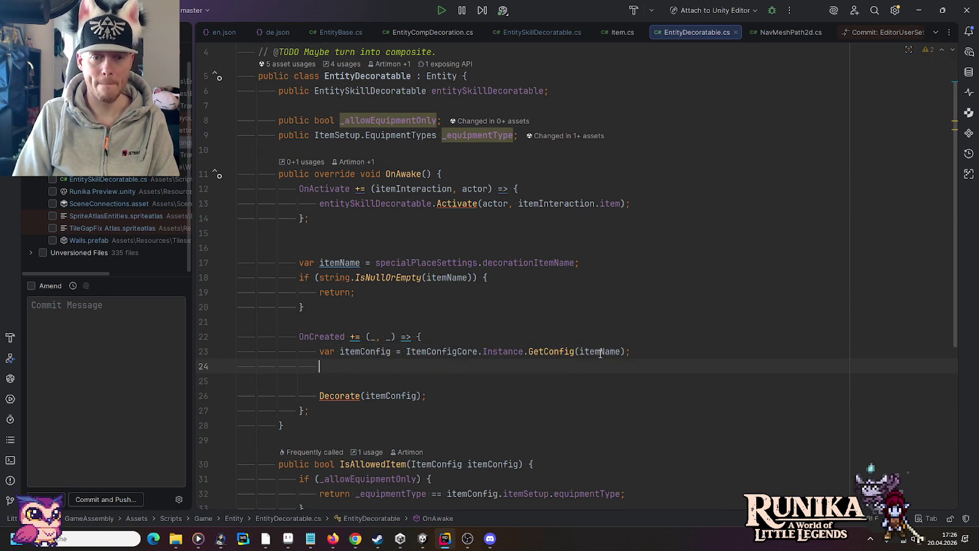
pyautogui.write('if (ite')
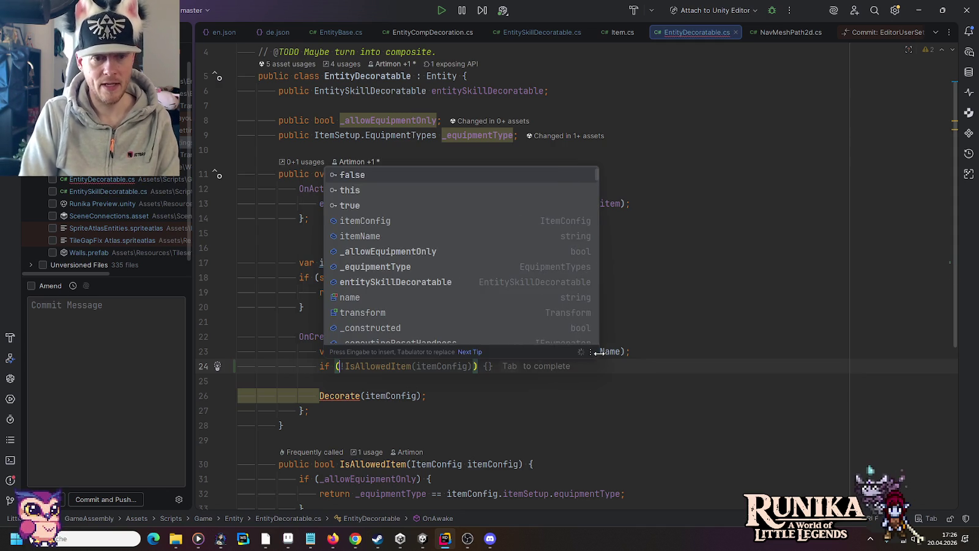
pyautogui.press('Return')
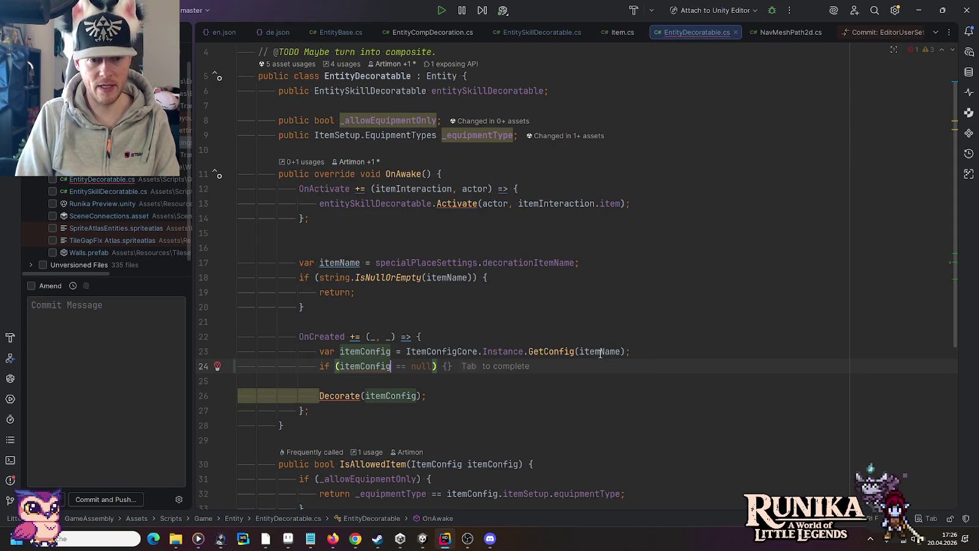
pyautogui.press('Tab')
pyautogui.press('Return')
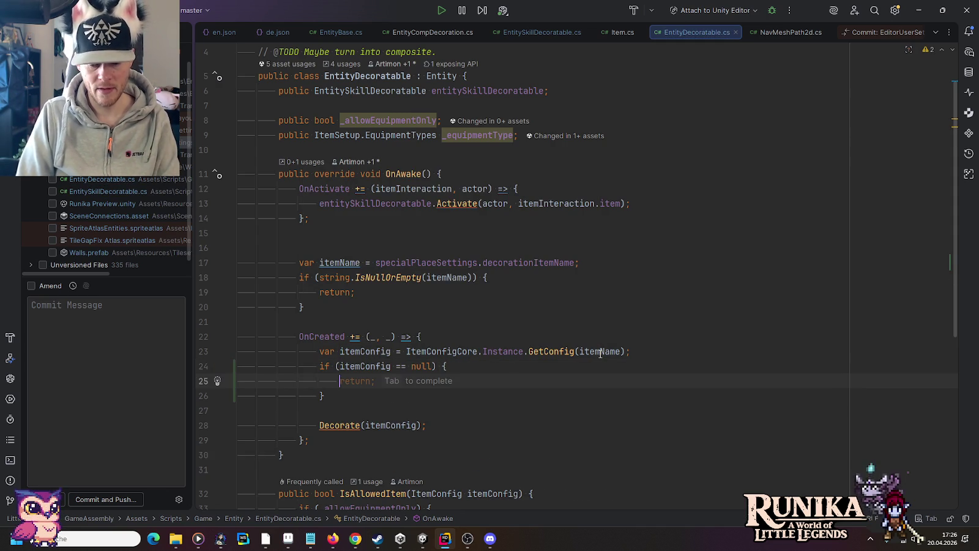
pyautogui.write('Debug.Log($"N");')
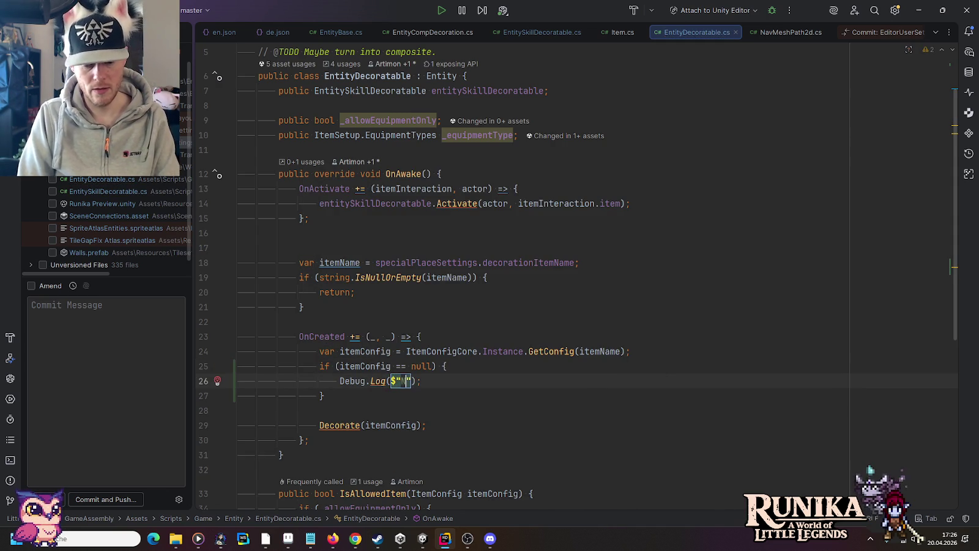
pyautogui.press('Tab')
pyautogui.press('Tab')
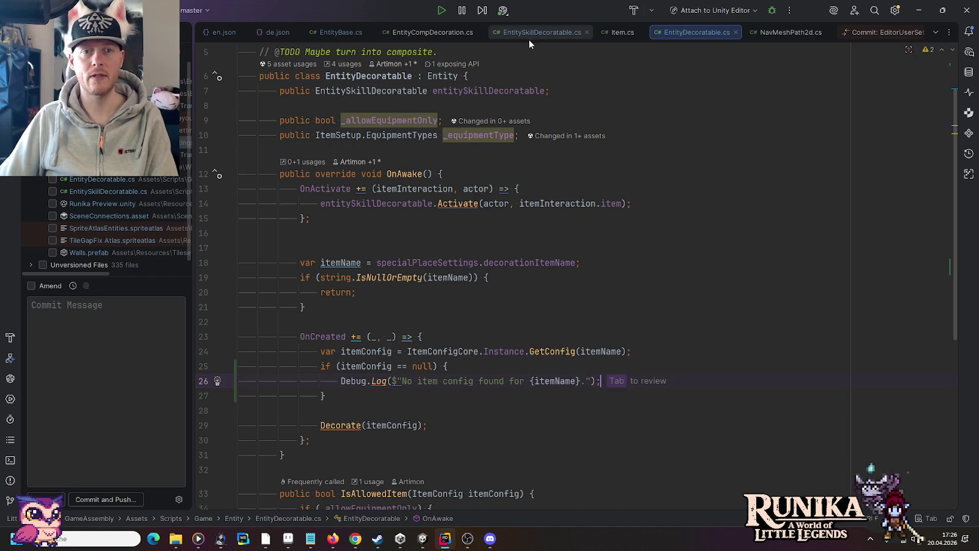
# Revert the temporary null check in Decorate and the try/catch in EntityBase._OnBegin.
pyautogui.click(529, 35)
pyautogui.click(239, 233)
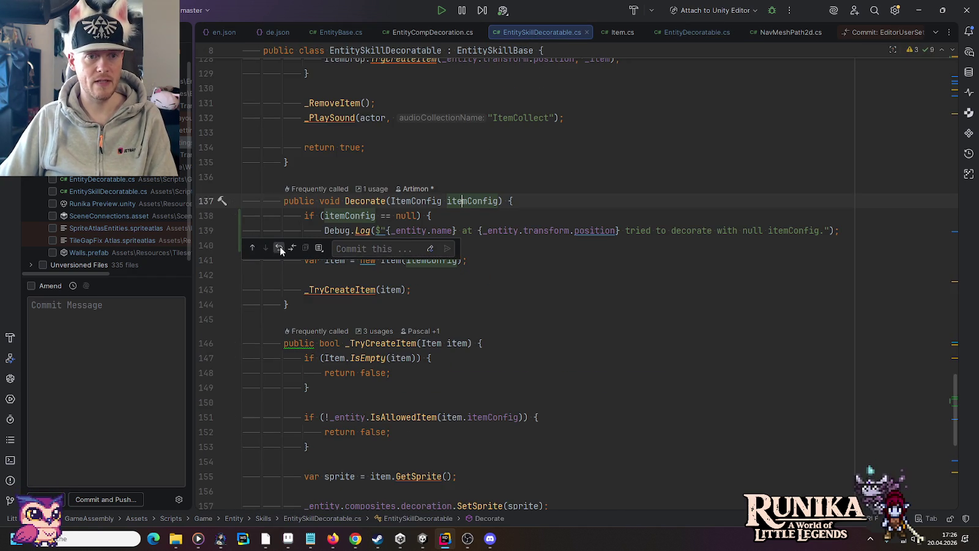
pyautogui.click(280, 247)
pyautogui.click(336, 30)
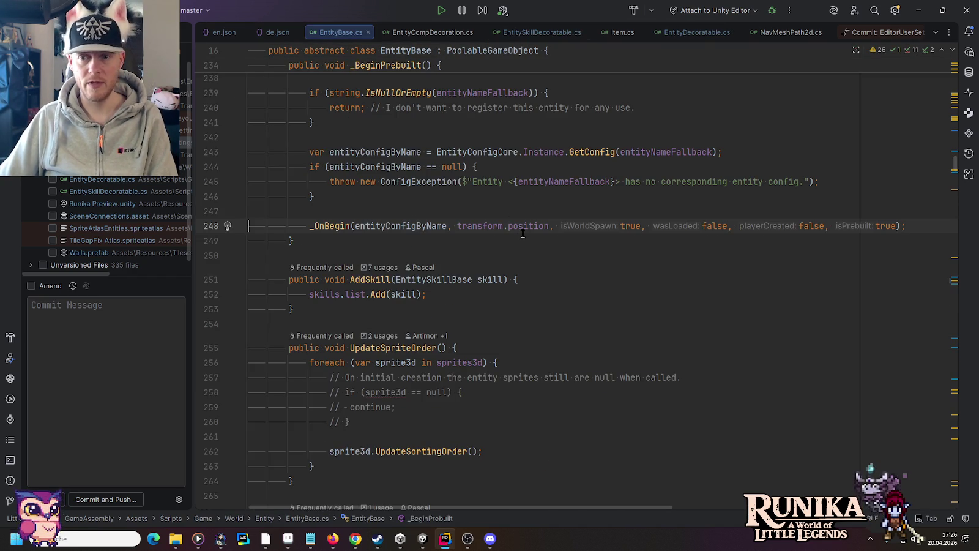
pyautogui.scroll(-6, 521, 231)
pyautogui.click(953, 282)
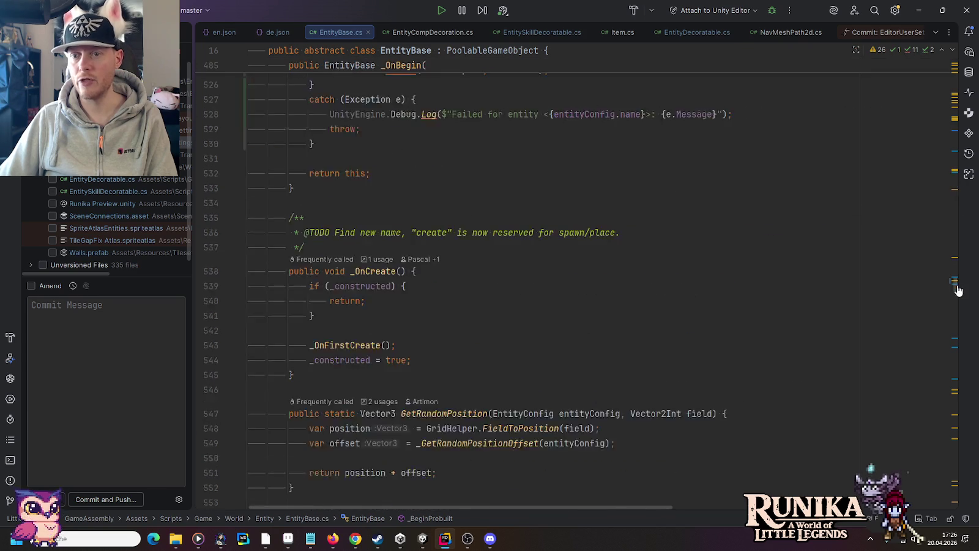
pyautogui.click(246, 228)
pyautogui.click(269, 247)
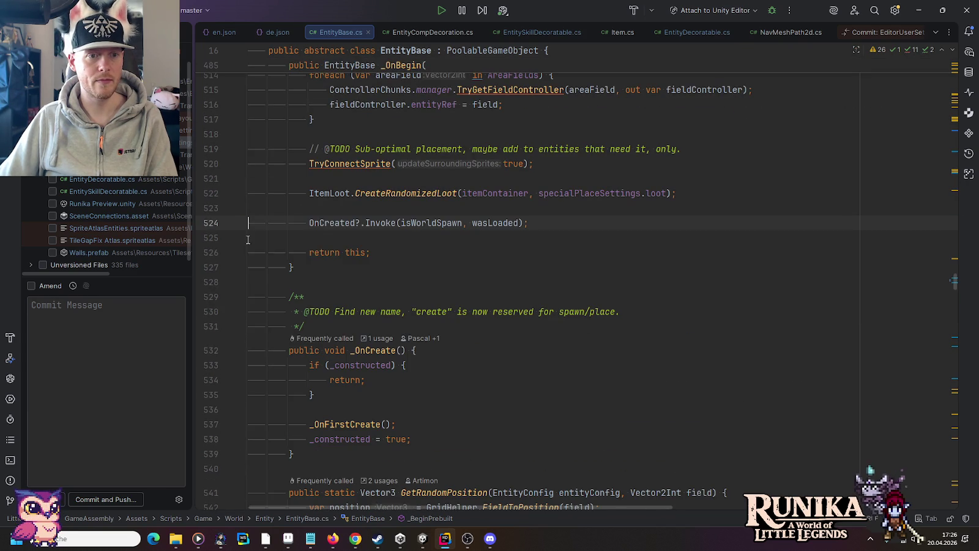
pyautogui.click(727, 190)
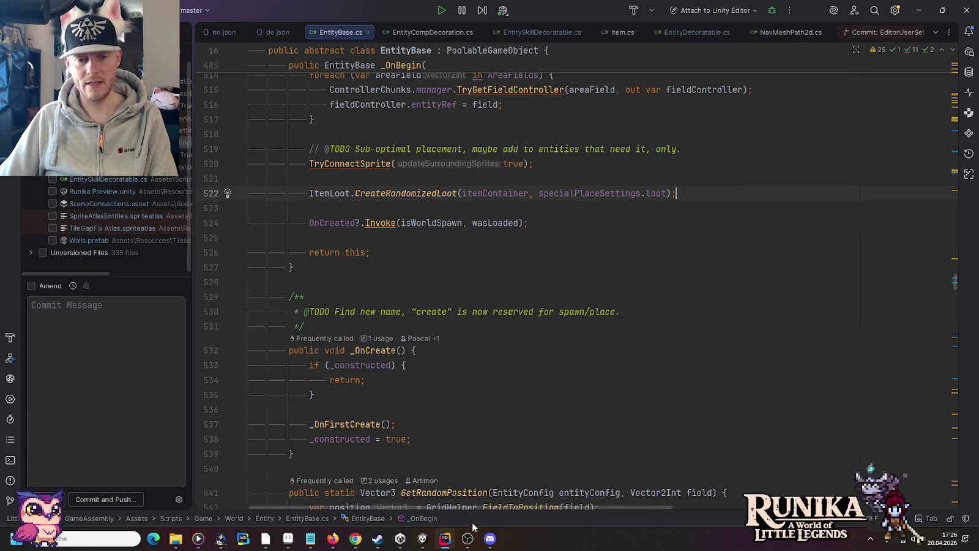
pyautogui.click(422, 539)
pyautogui.moveTo(443, 527)
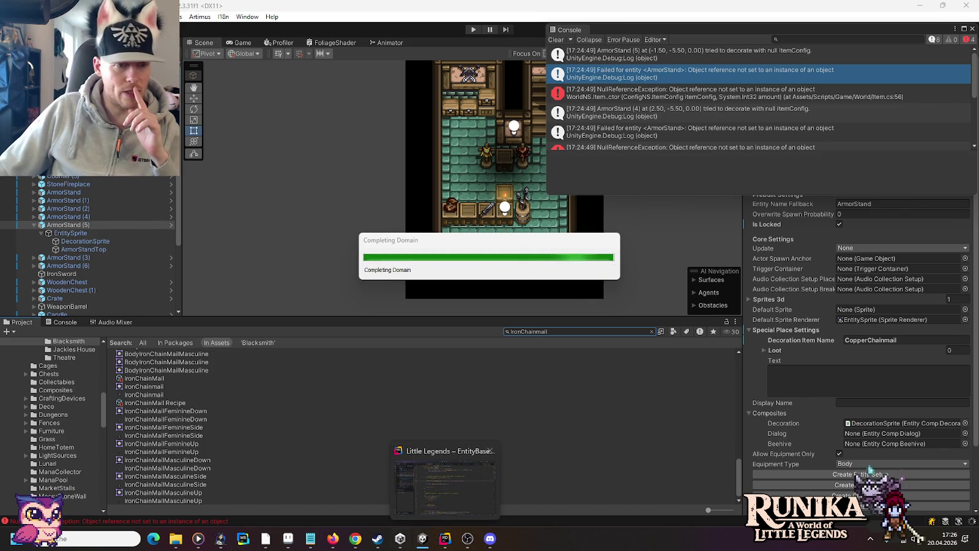
# Review the IronChainMail item asset, close the floating Console, and enter play mode.
pyautogui.click(158, 379)
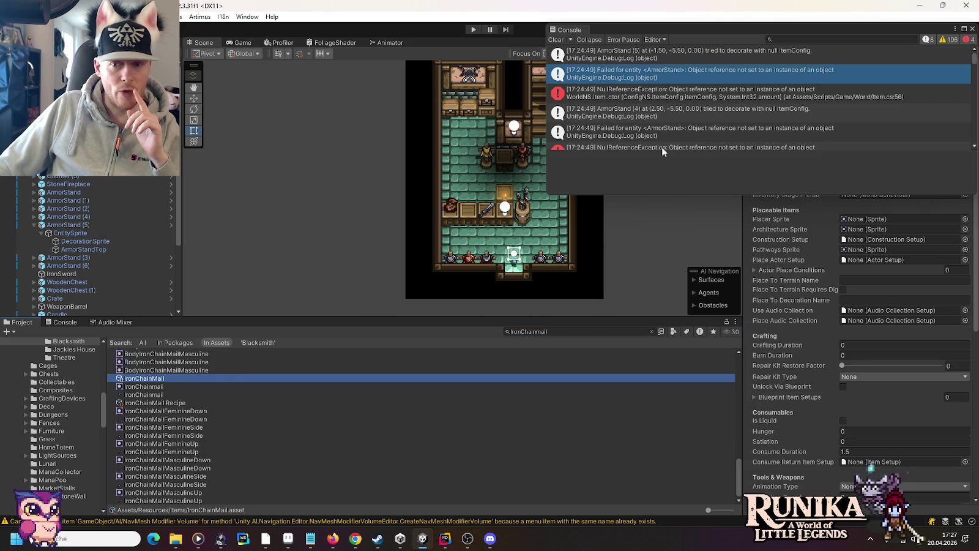
pyautogui.click(972, 28)
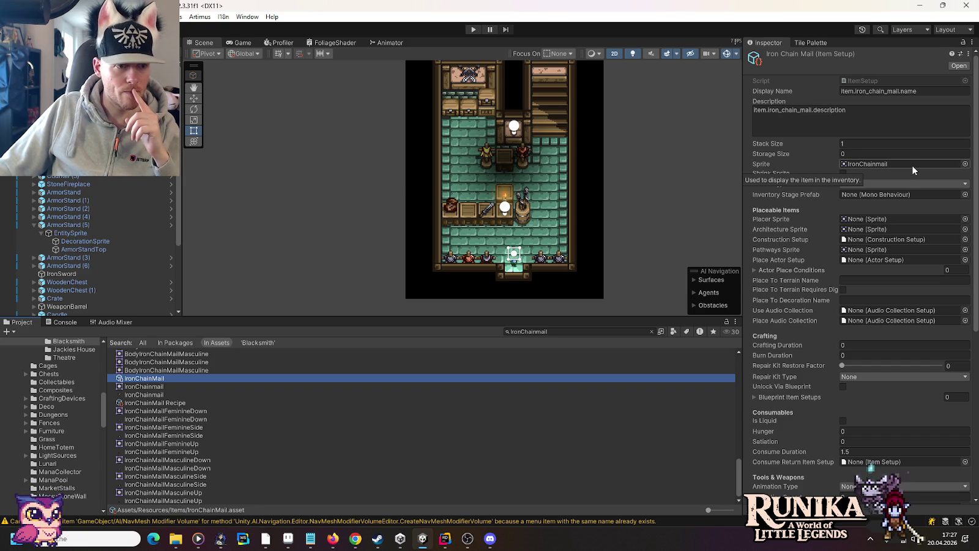
pyautogui.click(474, 29)
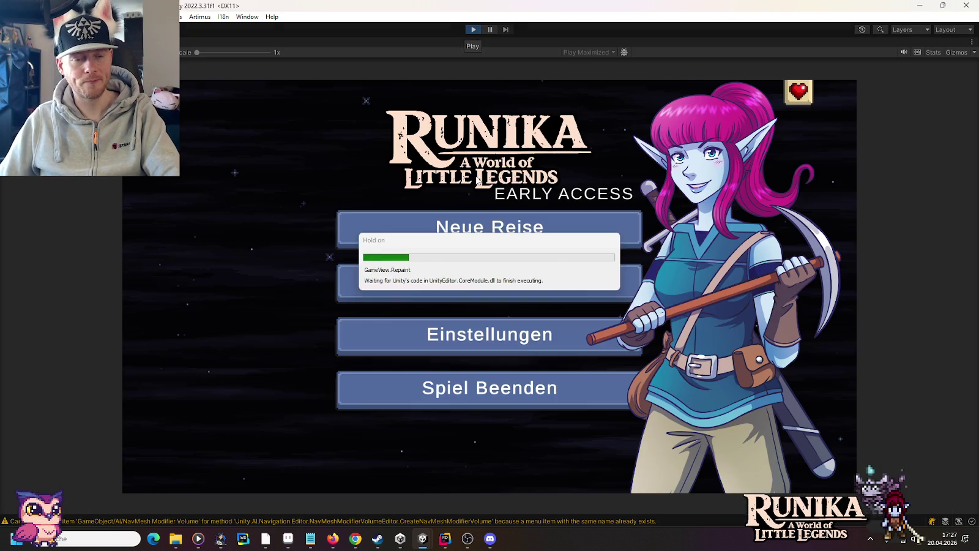
# Load the first save, review the IronChainmail and CopperChainmail no-config warnings, then stop play mode.
pyautogui.click(477, 284)
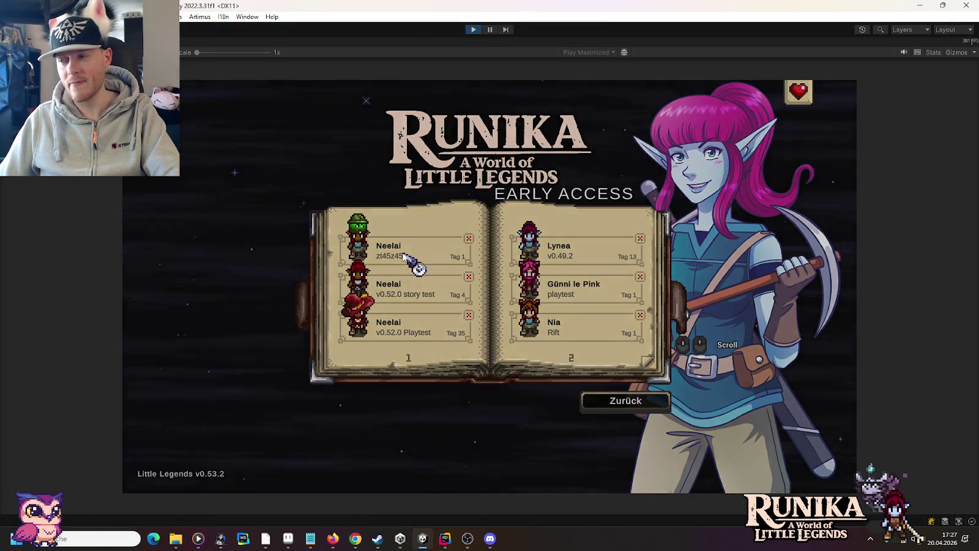
pyautogui.click(403, 255)
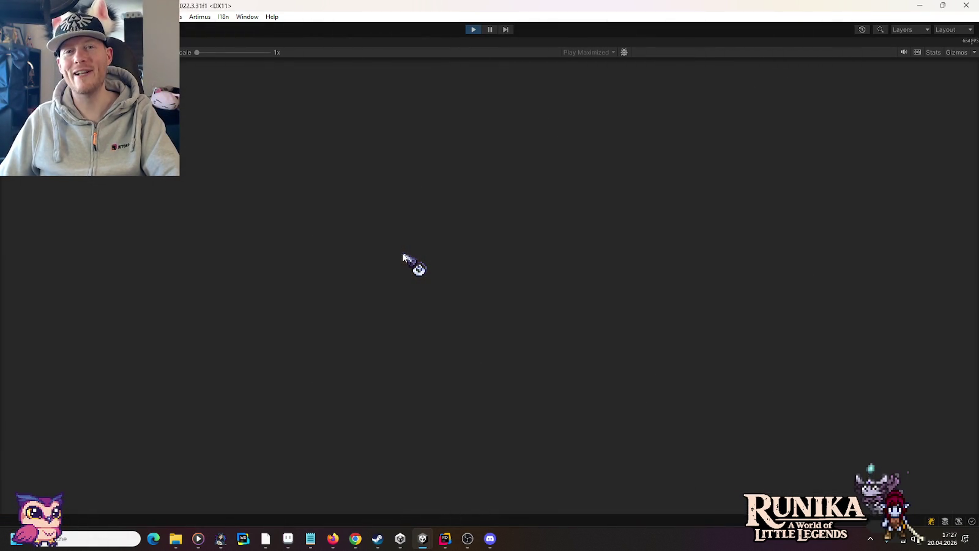
pyautogui.click(507, 395)
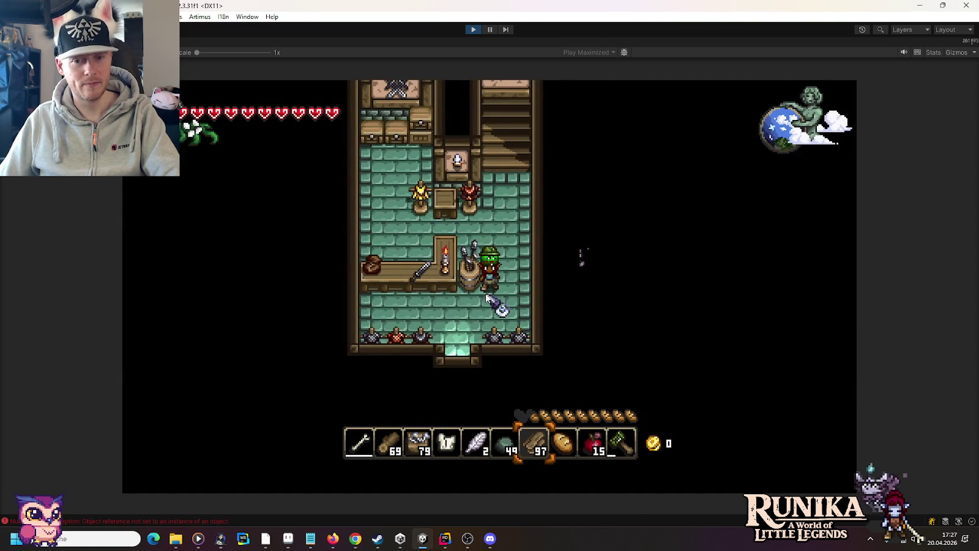
pyautogui.click(67, 520)
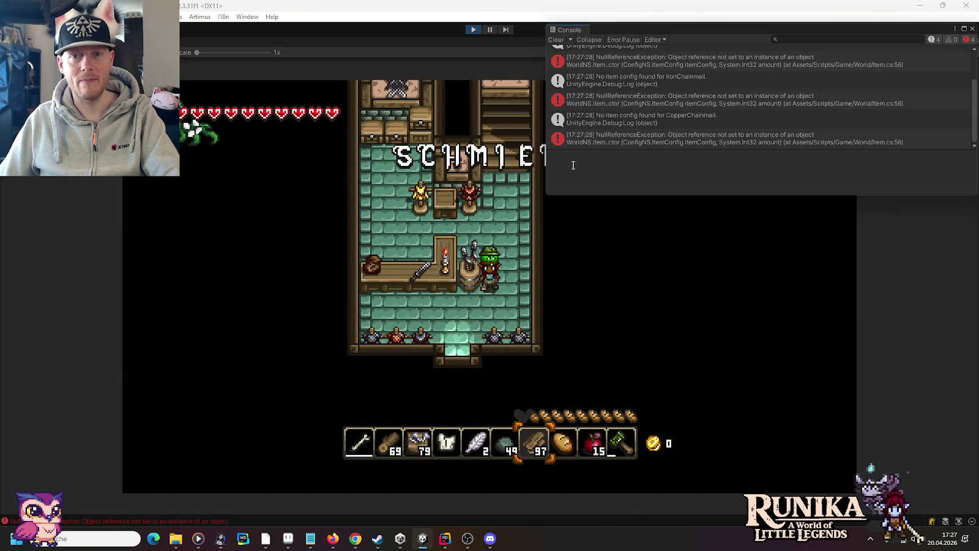
pyautogui.click(686, 120)
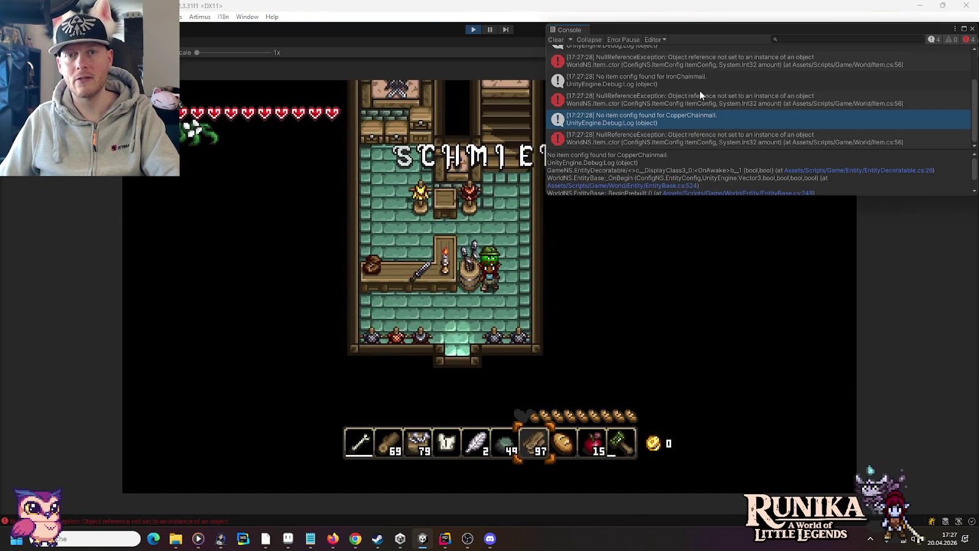
pyautogui.click(702, 100)
pyautogui.scroll(2, 705, 107)
pyautogui.click(703, 98)
pyautogui.click(693, 53)
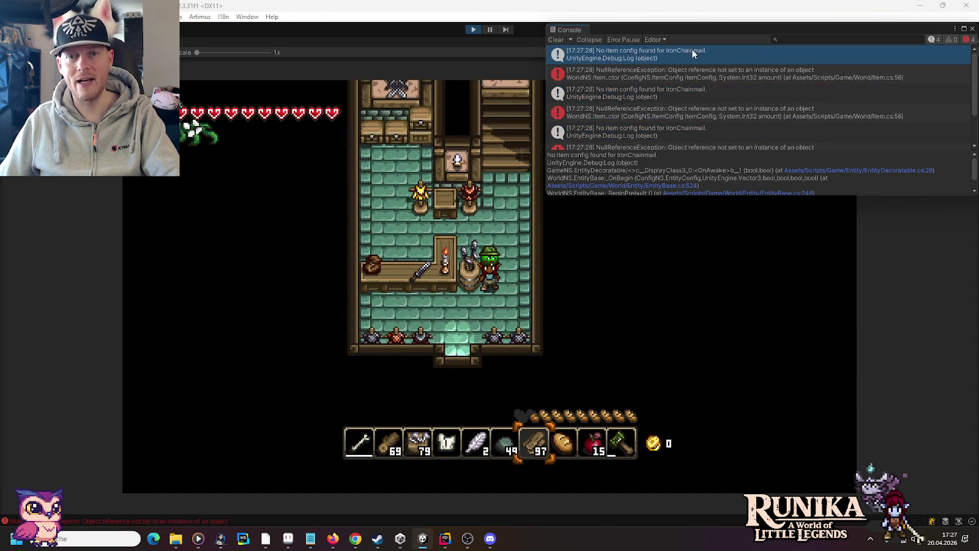
pyautogui.click(467, 27)
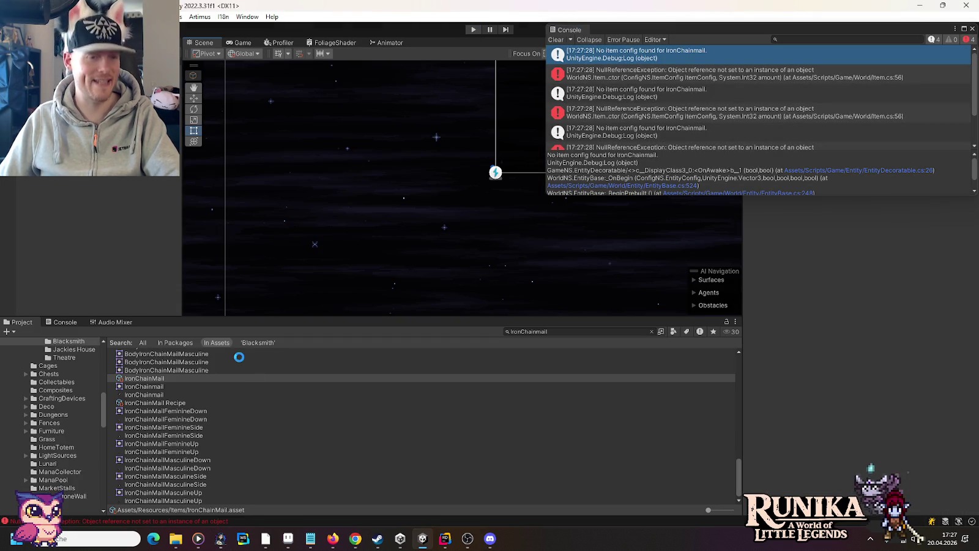
pyautogui.click(972, 29)
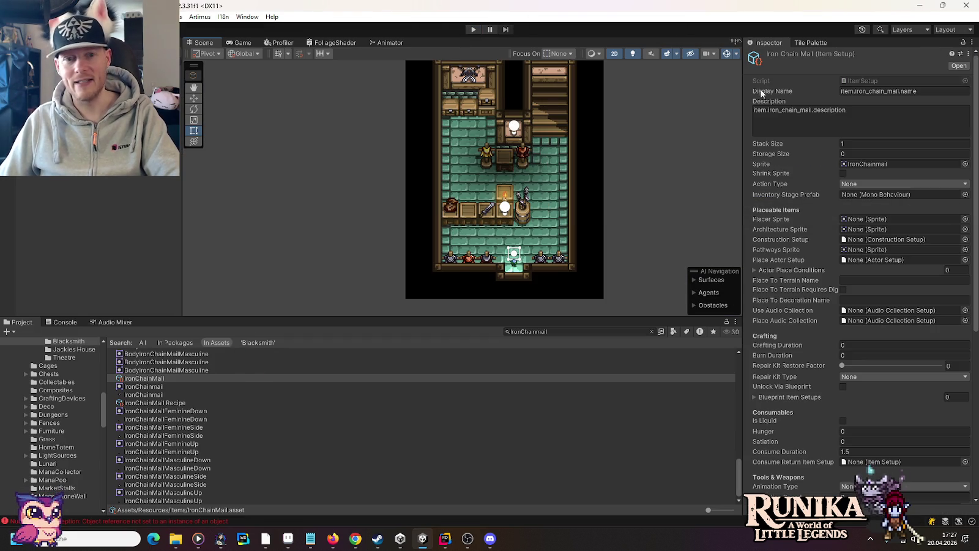
# Rename ArmorStand (5)'s decoration item to CopperChainMail and ArmorStand (3)'s to IronChainMail.
pyautogui.click(453, 257)
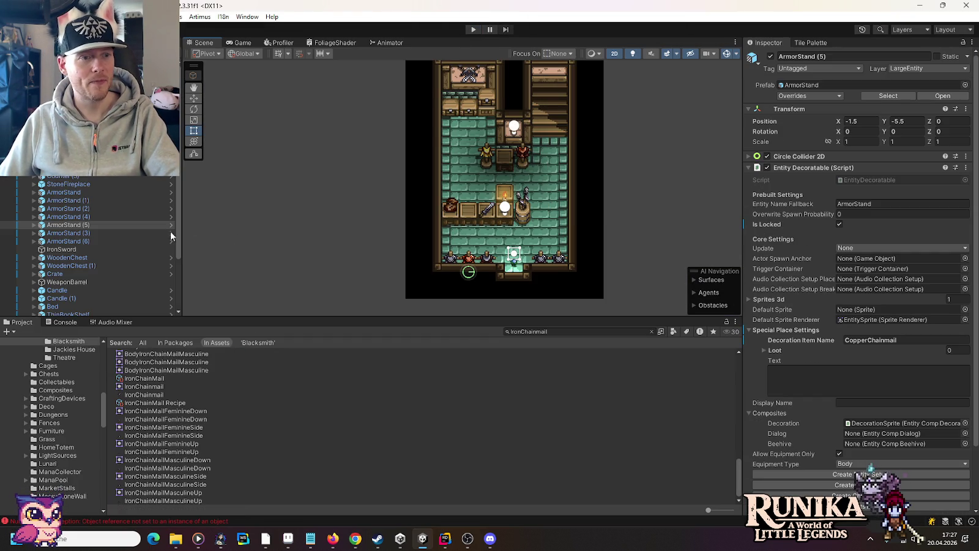
pyautogui.click(892, 340)
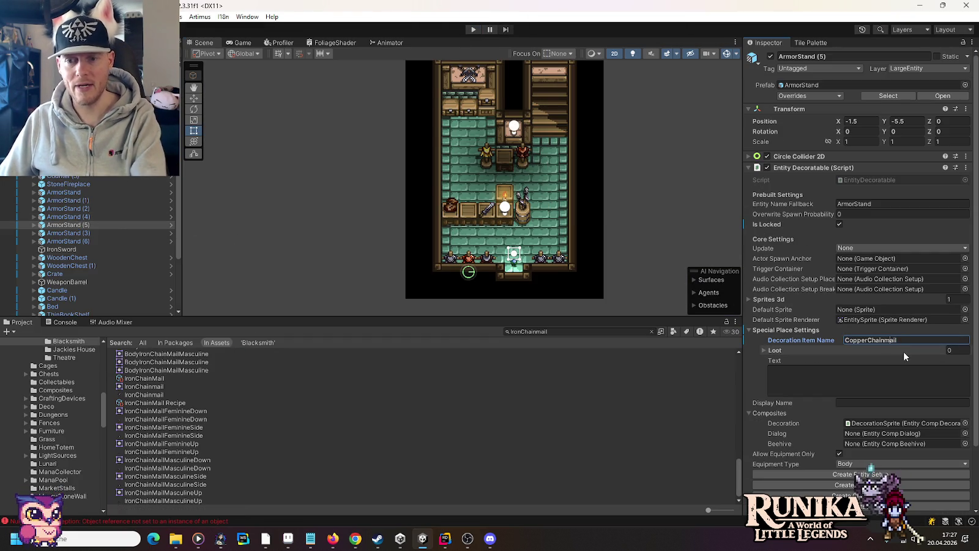
pyautogui.press('BackSpace')
pyautogui.write('M')
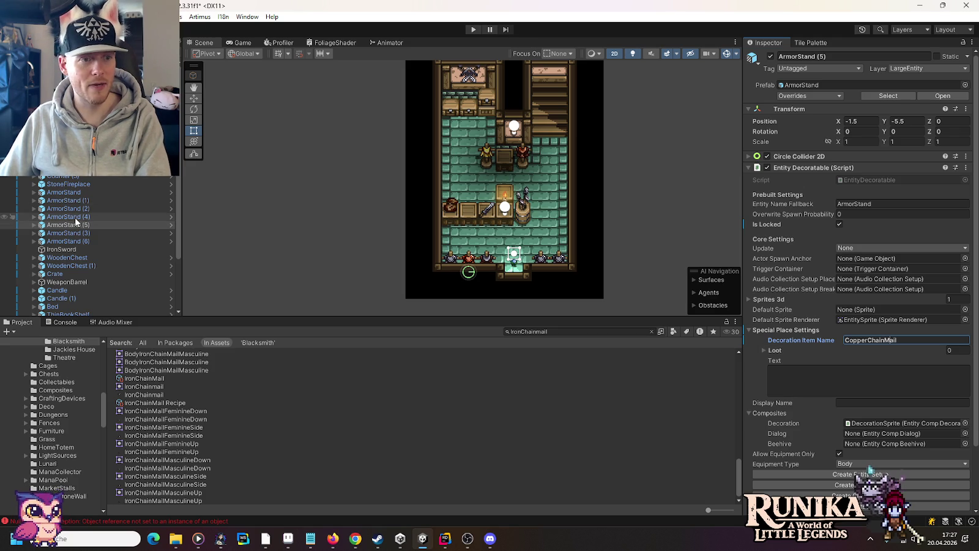
pyautogui.click(449, 259)
pyautogui.click(193, 99)
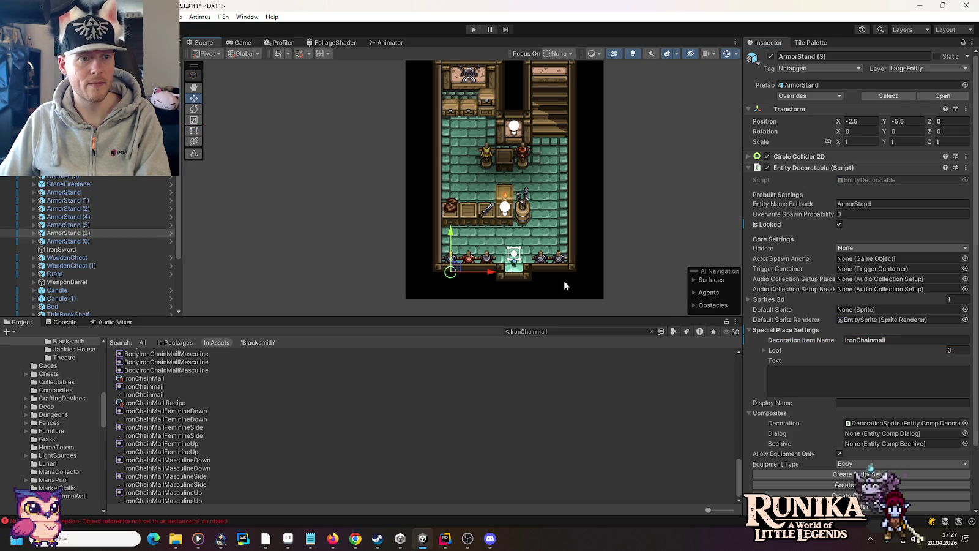
pyautogui.click(879, 341)
pyautogui.click(880, 341)
pyautogui.press('BackSpace')
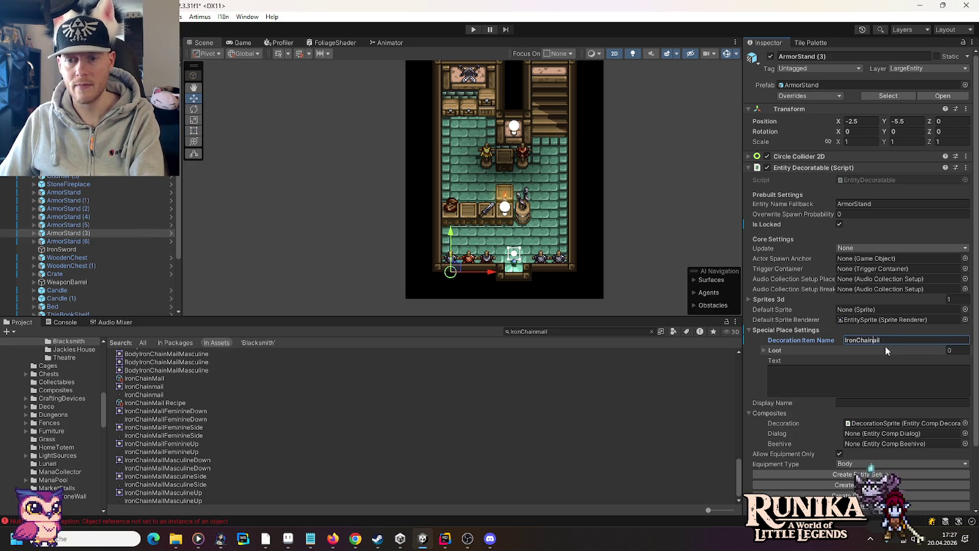
pyautogui.write('M')
# Correct ArmorStand (4) and (2) decoration item names to IronChainMail, then start play mode.
pyautogui.click(542, 258)
pyautogui.click(877, 340)
pyautogui.click(878, 340)
pyautogui.press('BackSpace')
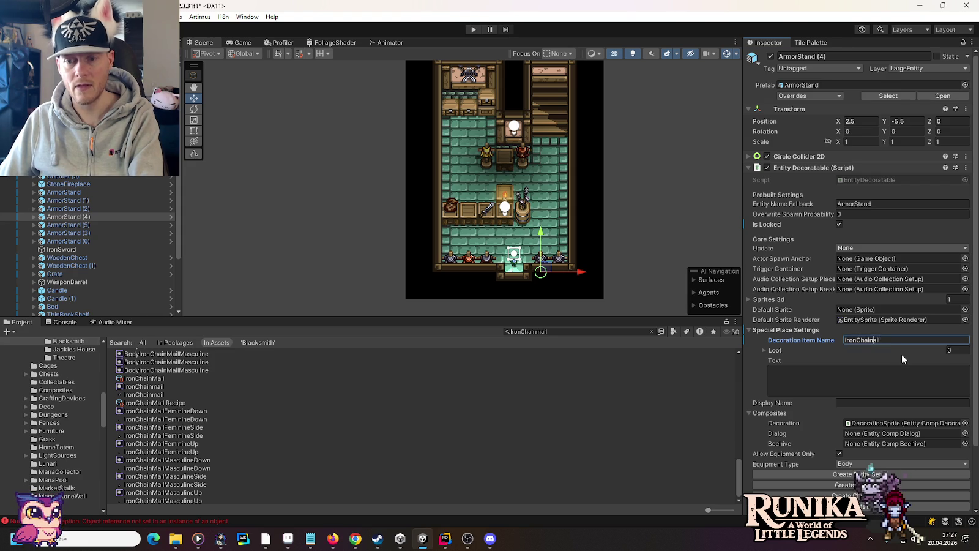
pyautogui.click(561, 257)
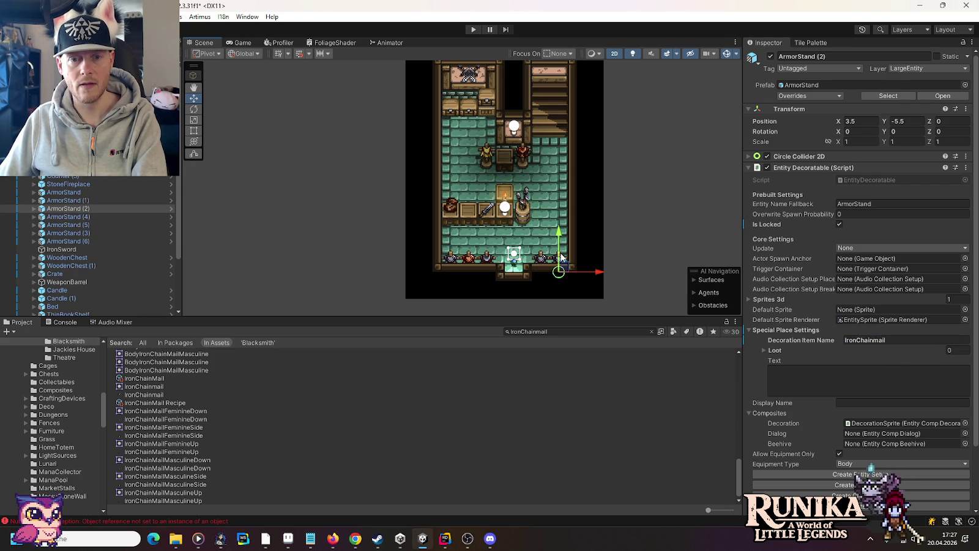
pyautogui.click(869, 341)
pyautogui.click(872, 340)
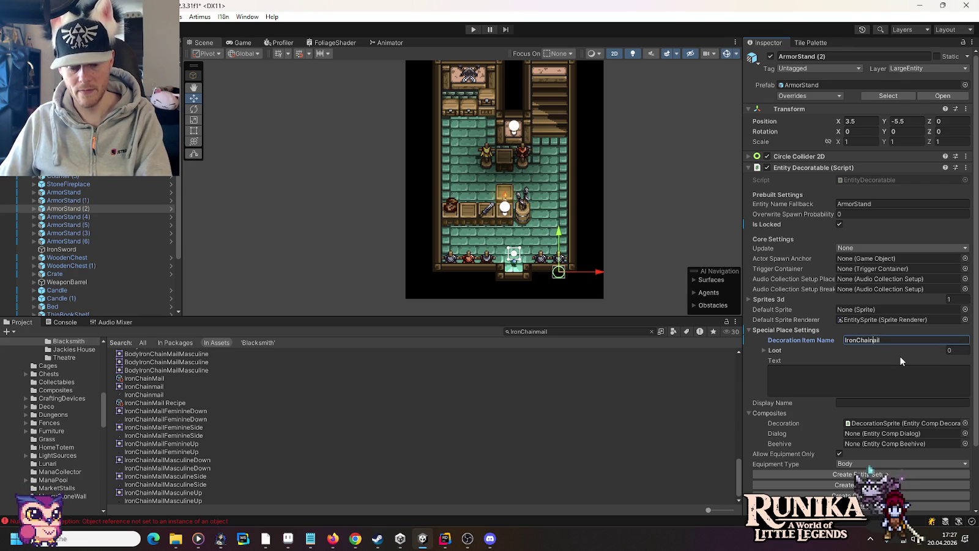
pyautogui.write('M')
pyautogui.click(473, 29)
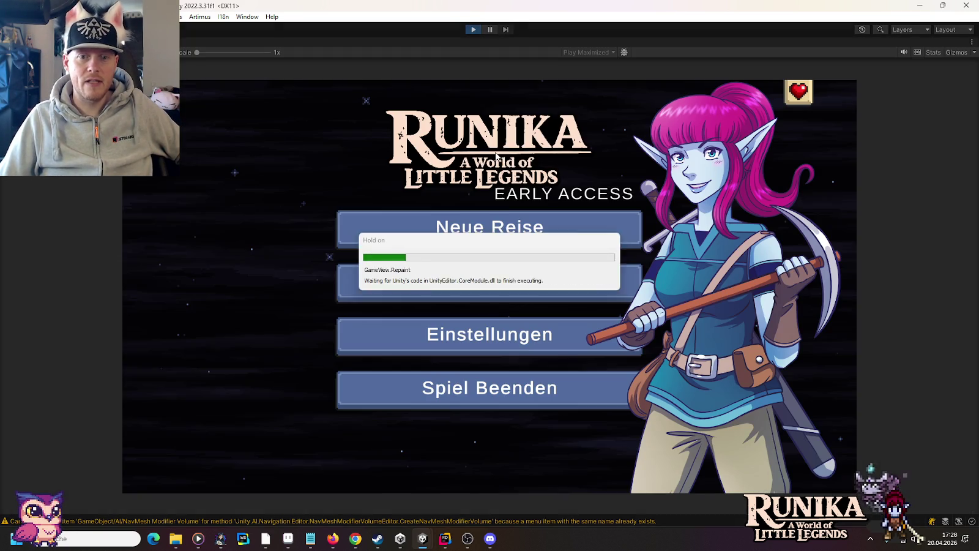
# Load the first save into the Schmiede, stop play mode, and return to Rider.
pyautogui.click(505, 284)
pyautogui.click(374, 248)
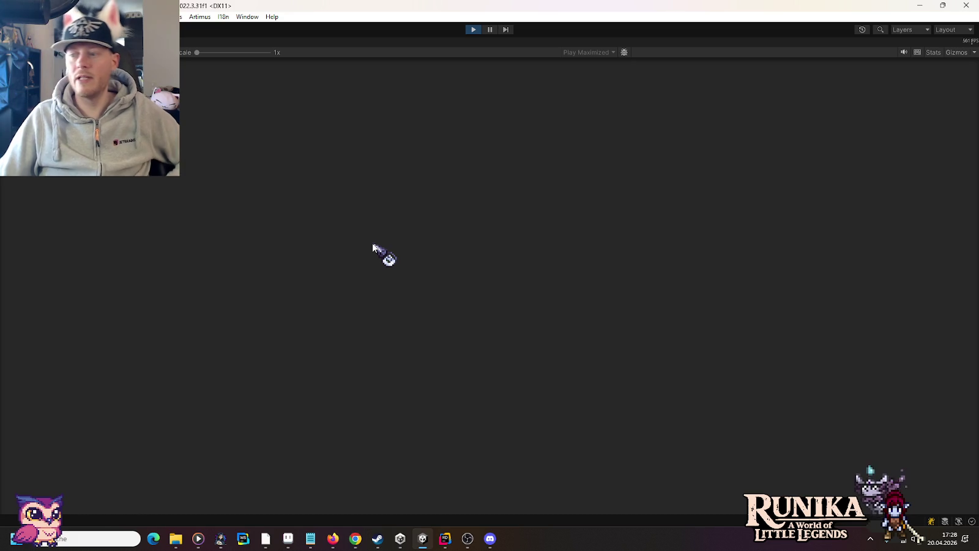
pyautogui.click(445, 409)
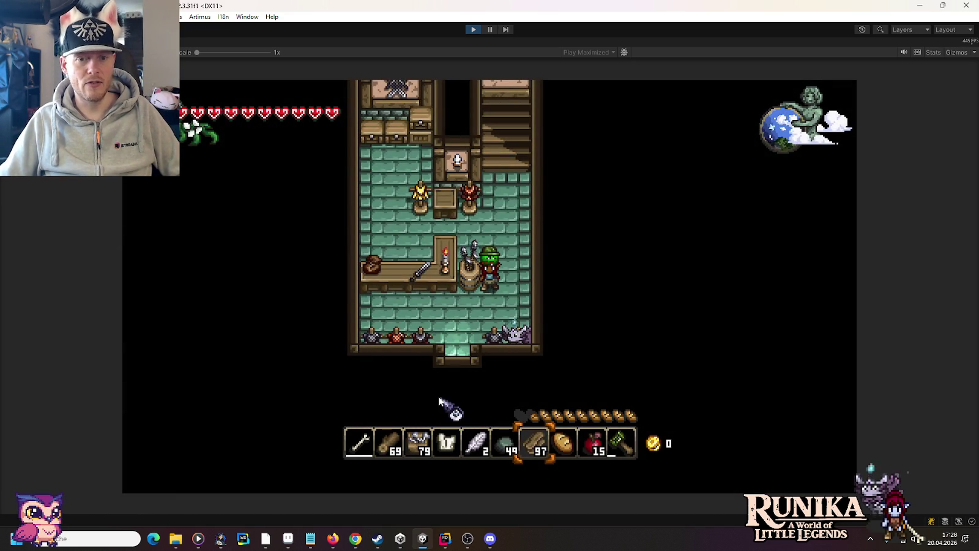
pyautogui.click(474, 30)
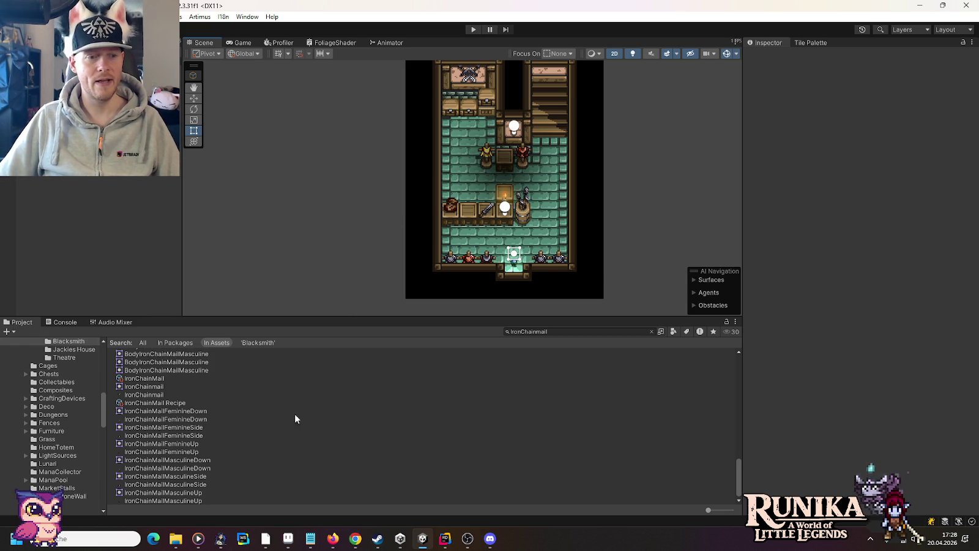
pyautogui.click(450, 540)
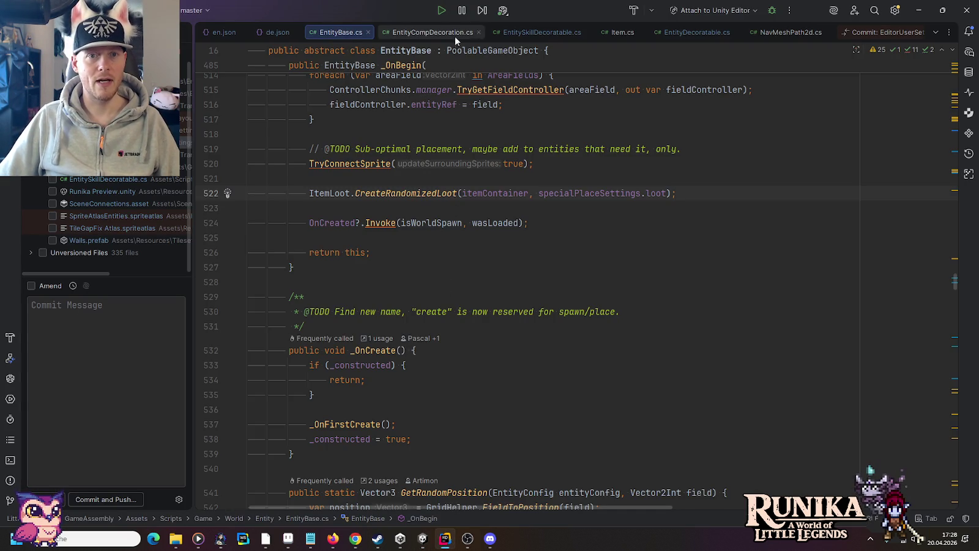
# Revert the duplicated 'using System;' line at the top of EntitySkillDecoratable.cs.
pyautogui.click(529, 32)
pyautogui.click(694, 35)
pyautogui.click(555, 32)
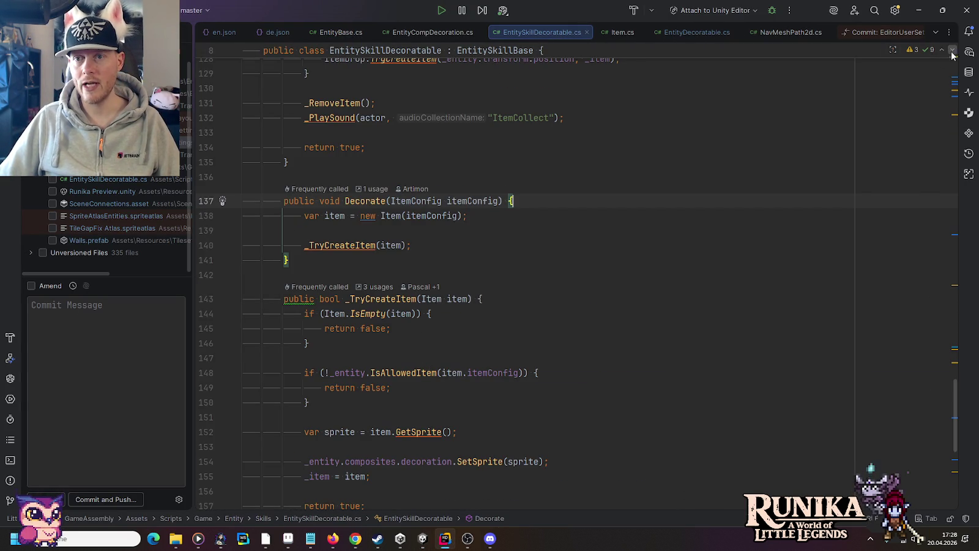
pyautogui.hotkey('ctrl', 'Home')
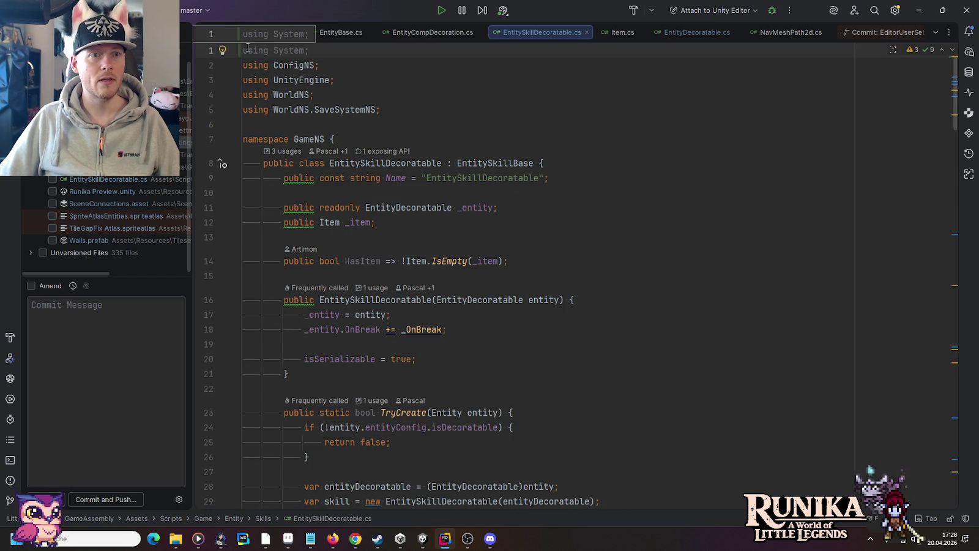
pyautogui.click(246, 51)
pyautogui.click(280, 68)
# In EntityDecoratable.cs, surround the null-config check with #if UNITY_EDITOR and #endif.
pyautogui.click(722, 33)
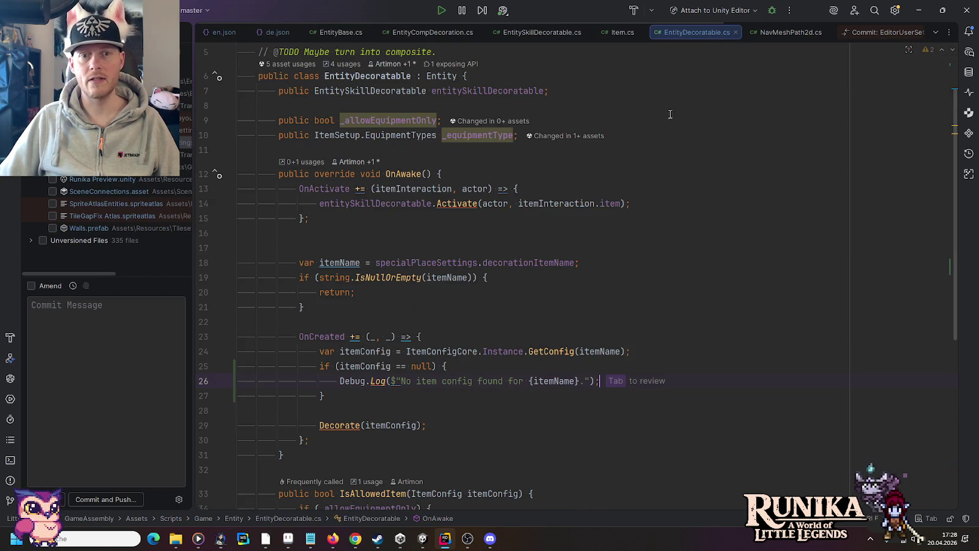
pyautogui.scroll(-2, 551, 213)
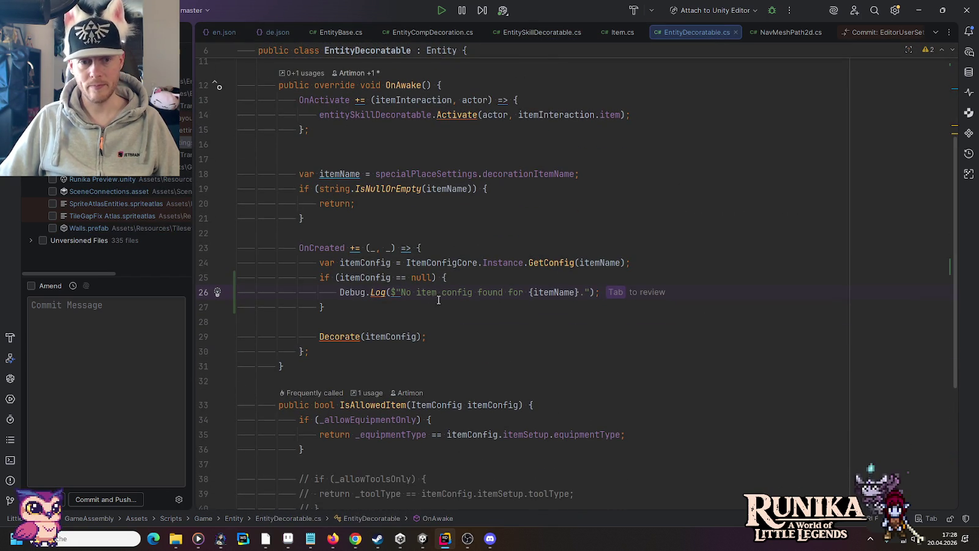
pyautogui.click(688, 264)
pyautogui.press('Return')
pyautogui.write('#if')
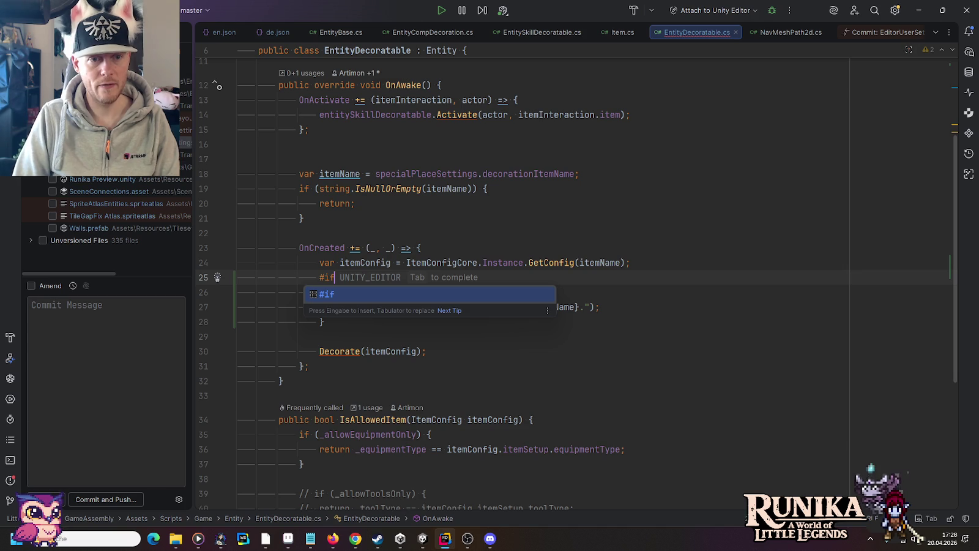
pyautogui.press('Tab')
pyautogui.press('Down')
pyautogui.press('Down')
pyautogui.press('Down')
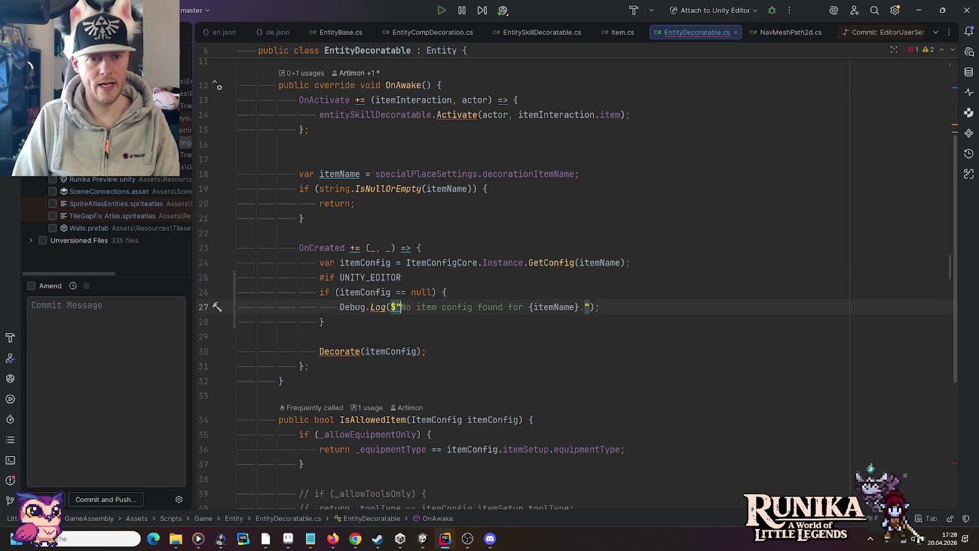
pyautogui.press('End')
pyautogui.press('Return')
pyautogui.write('#endif')
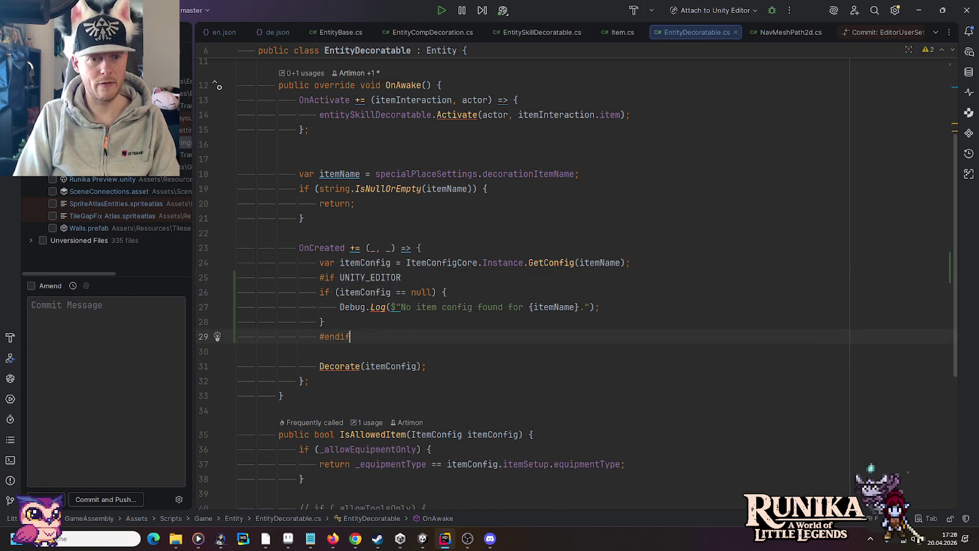
# Remove the indentation before #if and #endif and add a blank line above #if.
pyautogui.hotkey('shift', 'Home')
pyautogui.press('BackSpace')
pyautogui.press('Up')
pyautogui.press('Up')
pyautogui.press('Up')
pyautogui.press('Up')
pyautogui.press('Home')
pyautogui.hotkey('shift', 'Right')
pyautogui.hotkey('shift', 'Right')
pyautogui.hotkey('shift', 'Right')
pyautogui.press('BackSpace')
pyautogui.press('Up')
pyautogui.press('End')
pyautogui.press('Return')
pyautogui.press('Up')
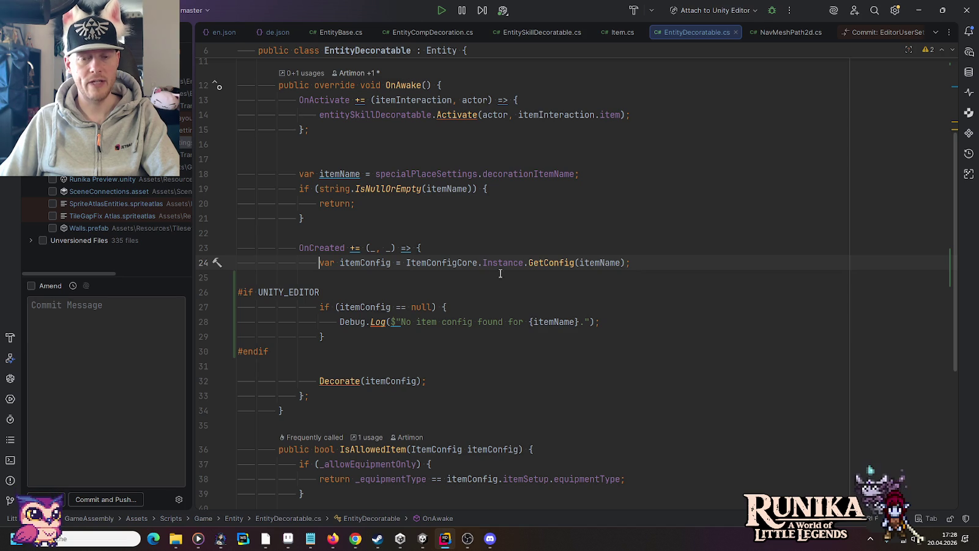
# Review itemName usage, the early return and the OnCreated handler, then close NavMeshPath2d.cs.
pyautogui.click(594, 262)
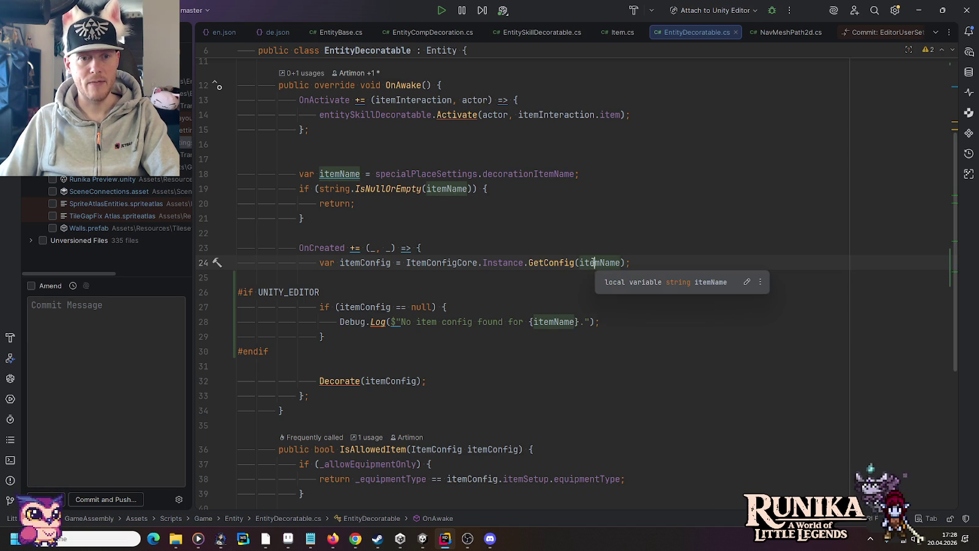
pyautogui.scroll(2, 538, 253)
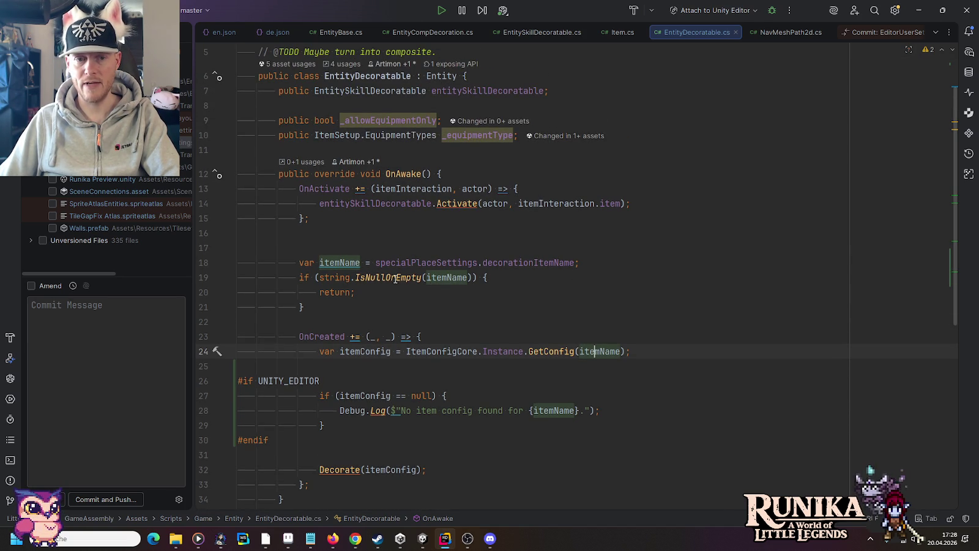
pyautogui.click(334, 292)
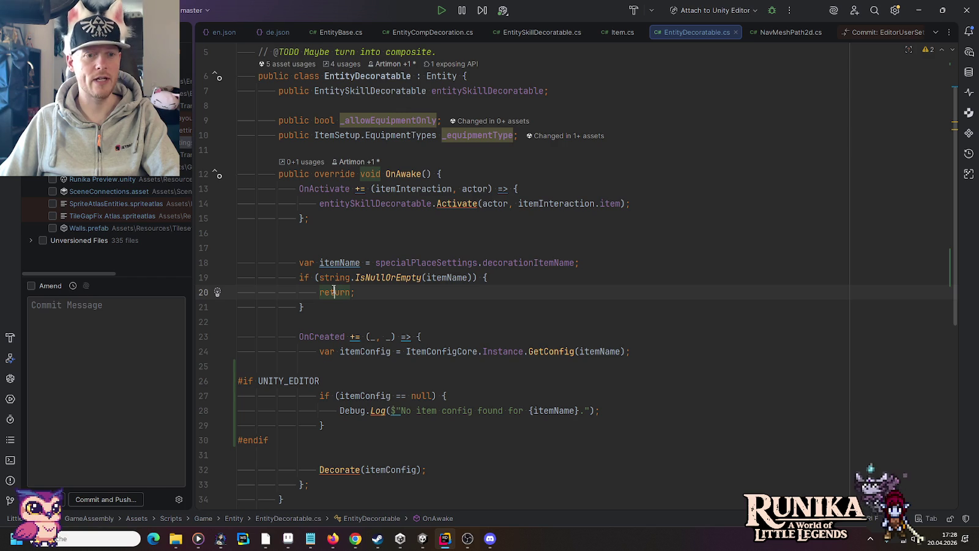
pyautogui.scroll(-2, 334, 292)
pyautogui.click(318, 247)
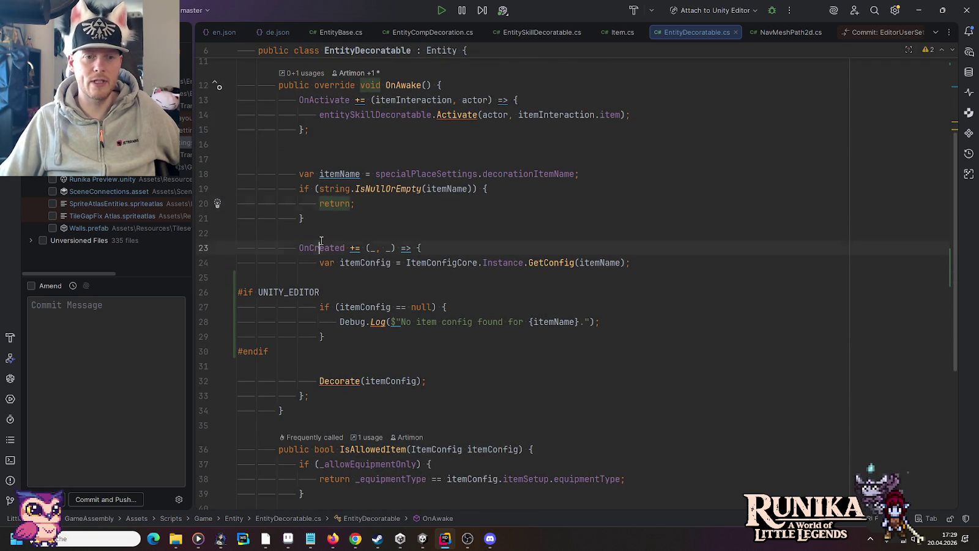
pyautogui.click(328, 395)
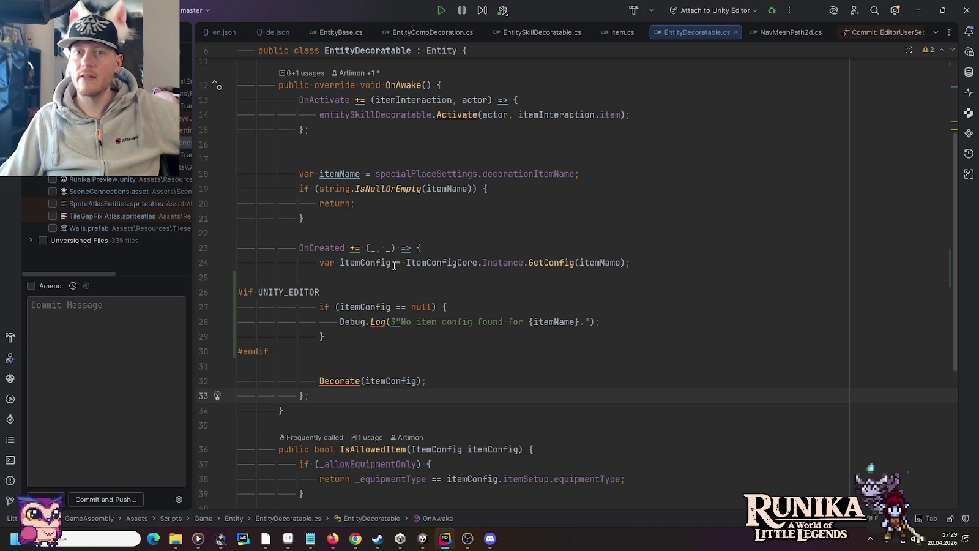
pyautogui.middleClick(783, 34)
# Close the diff view, Sprite3d, Item, EntityBase and other extra tabs, briefly checking Unity.
pyautogui.middleClick(785, 33)
pyautogui.middleClick(786, 33)
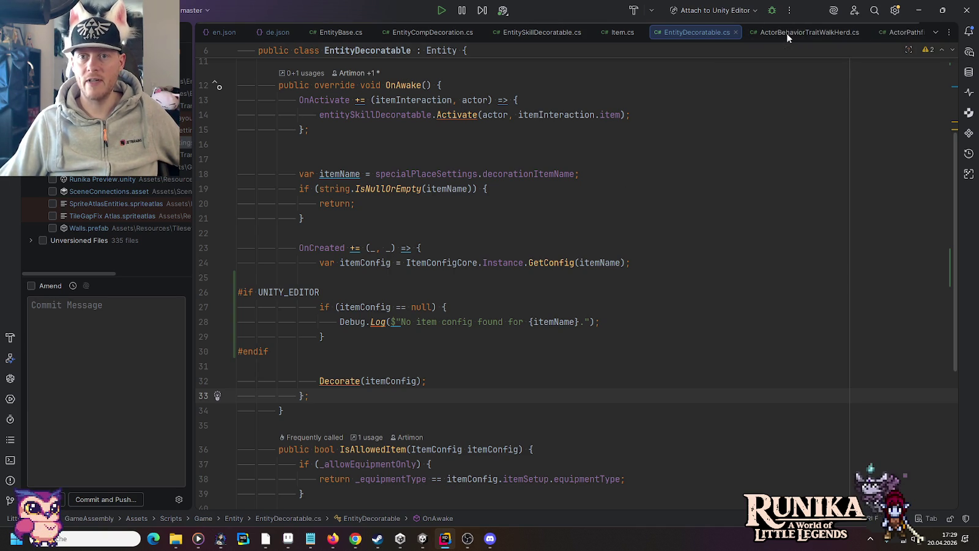
pyautogui.middleClick(785, 33)
pyautogui.click(639, 32)
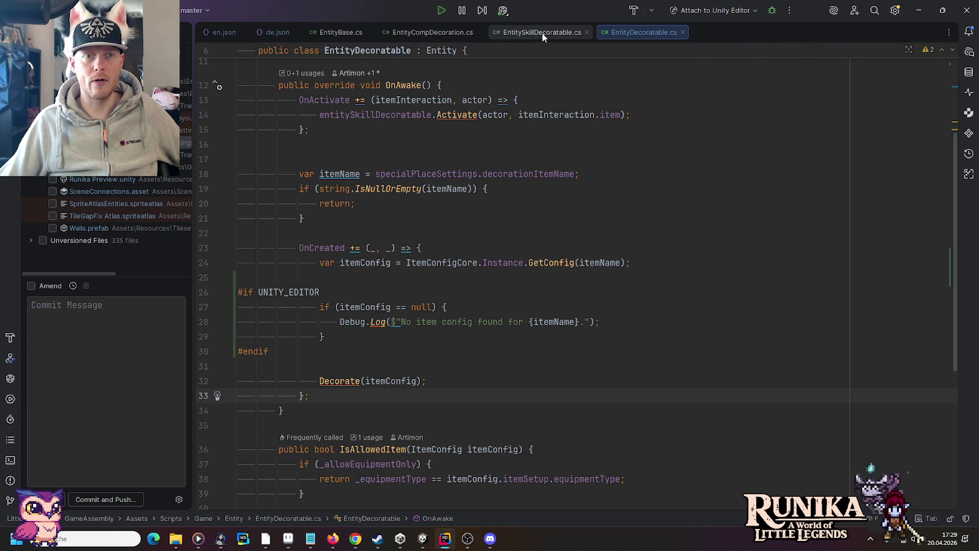
pyautogui.click(589, 32)
pyautogui.click(480, 32)
pyautogui.click(370, 32)
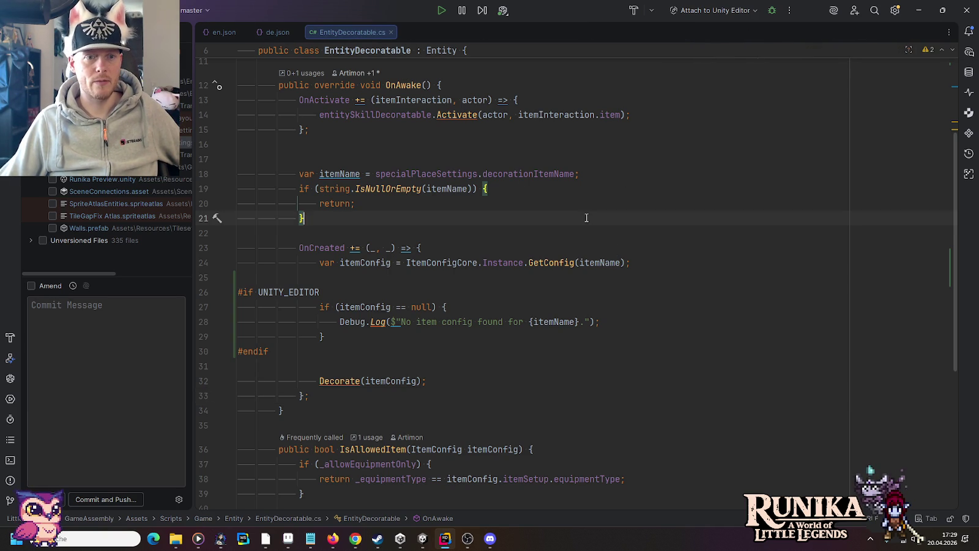
pyautogui.click(423, 539)
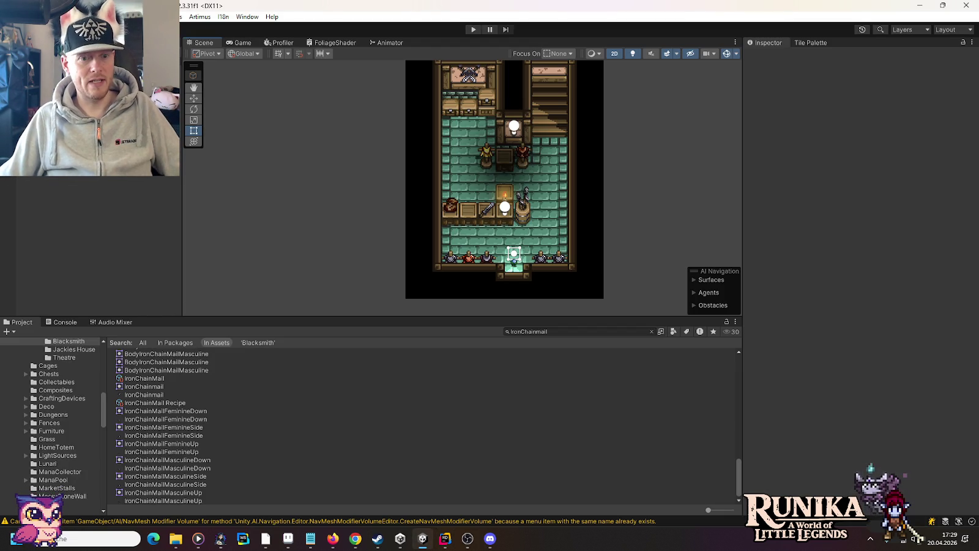
pyautogui.click(445, 538)
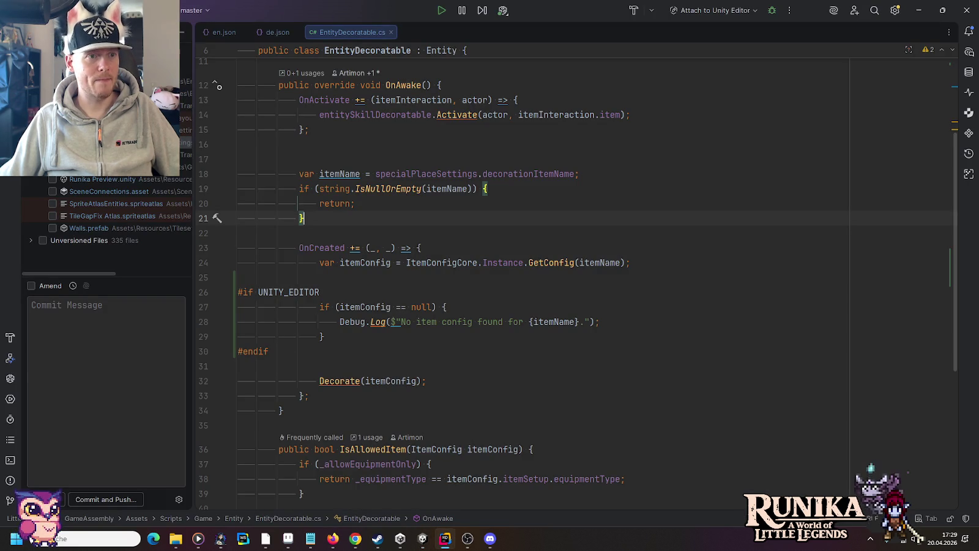
# Review the list of unversioned files, then return to the project file tree.
pyautogui.click(30, 241)
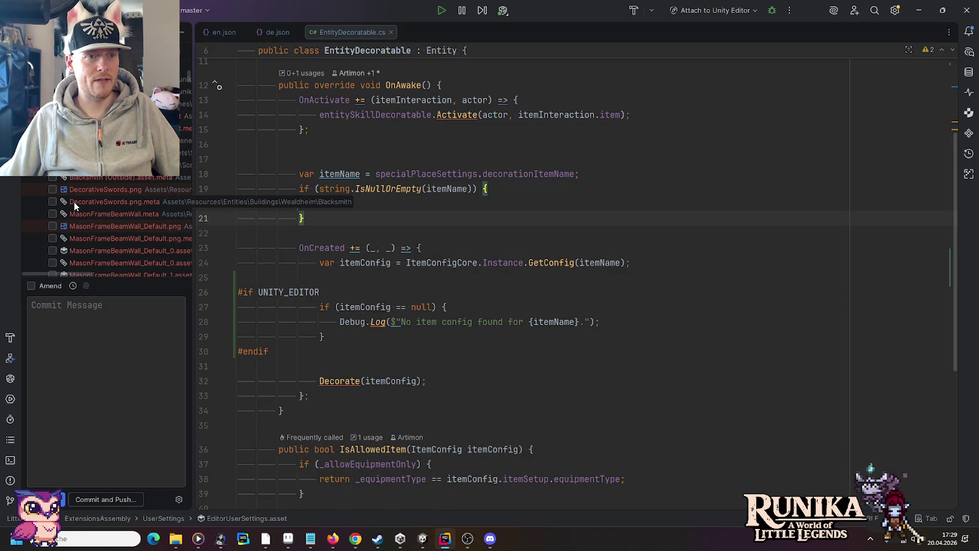
pyautogui.write('return;')
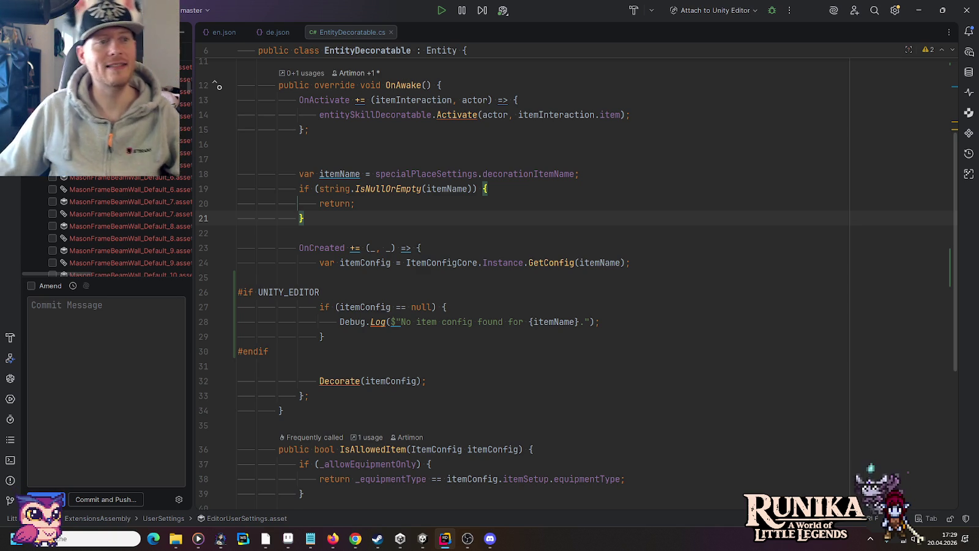
pyautogui.hotkey('alt', '1')
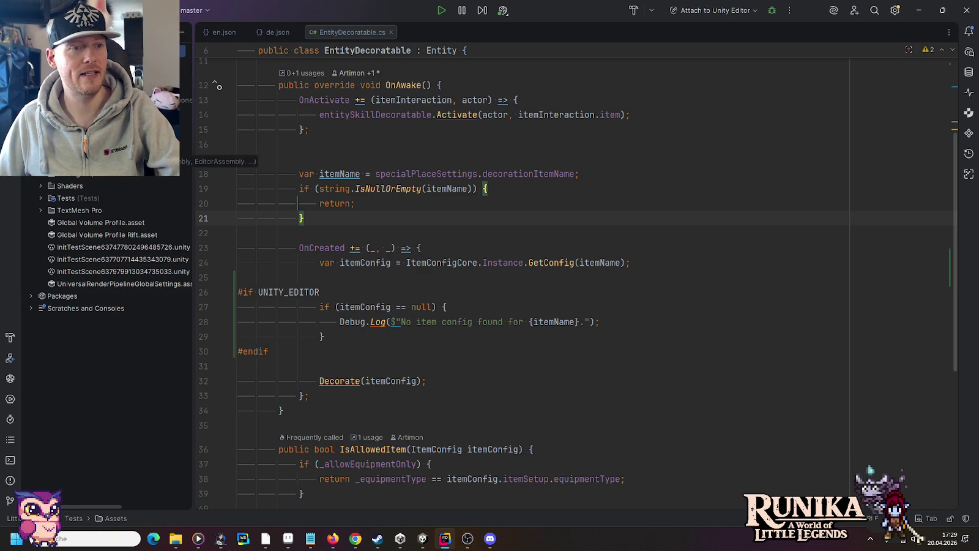
pyautogui.scroll(10, 117, 343)
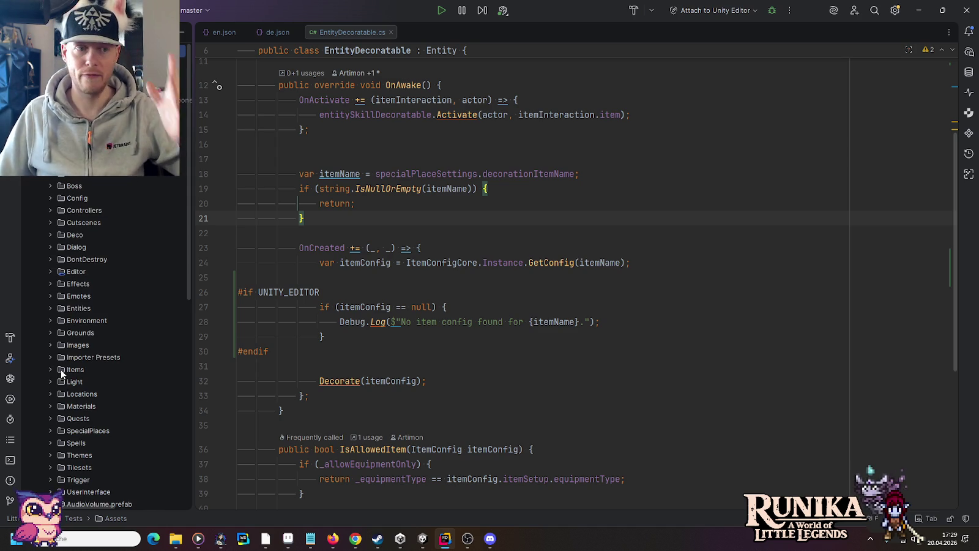
pyautogui.scroll(-2, 64, 352)
pyautogui.scroll(-5, 64, 352)
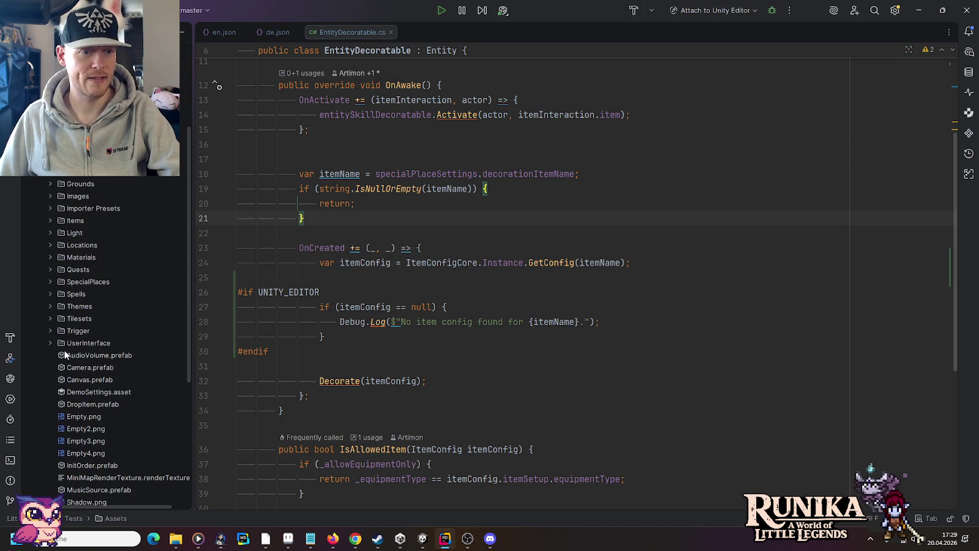
# Expand Tilesets > Walls > MasonFrameWall and bring up the Git actions for the wall tileset folder.
pyautogui.click(50, 318)
pyautogui.scroll(-5, 51, 316)
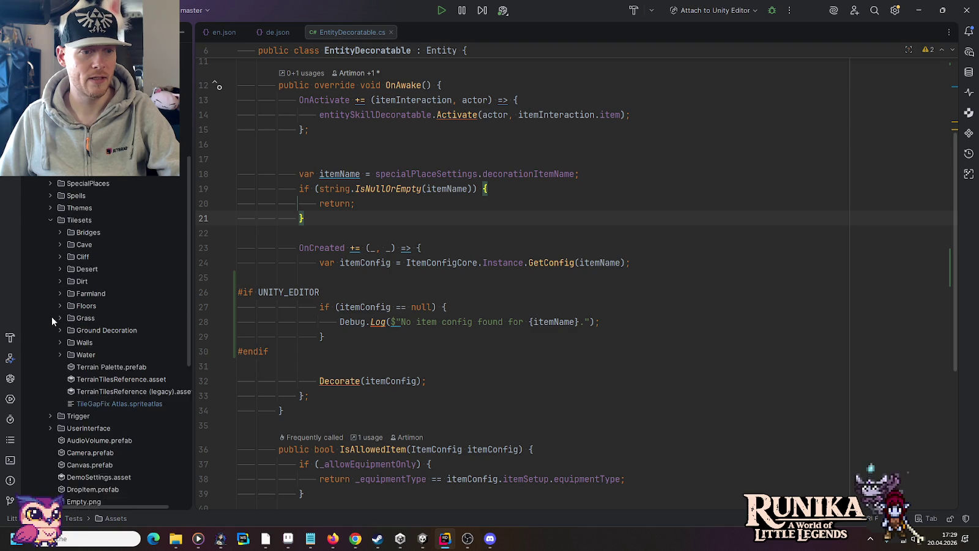
pyautogui.click(61, 330)
pyautogui.scroll(-8, 61, 328)
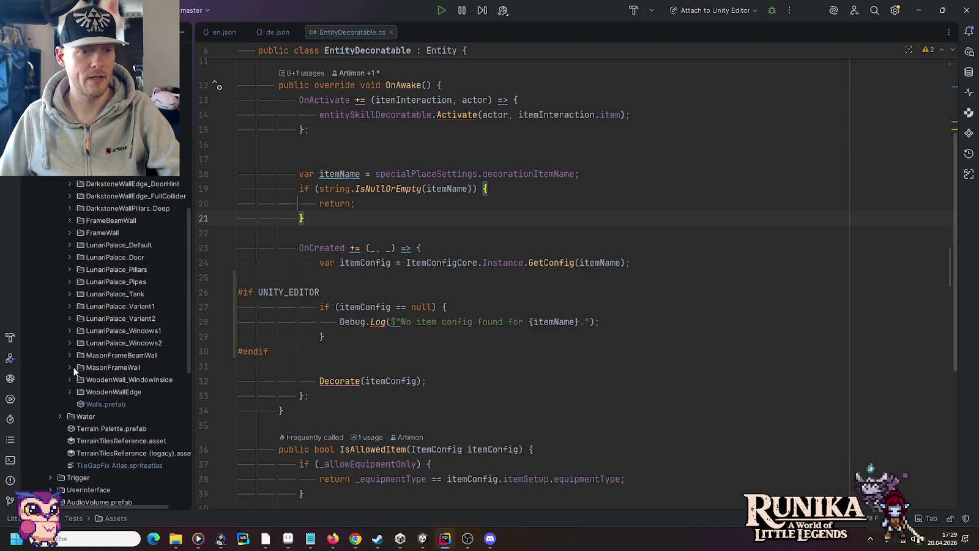
pyautogui.click(73, 371)
pyautogui.scroll(-3, 171, 225)
pyautogui.moveTo(186, 199)
pyautogui.mouseDown()
pyautogui.moveTo(178, 410)
pyautogui.moveTo(179, 162)
pyautogui.mouseUp()
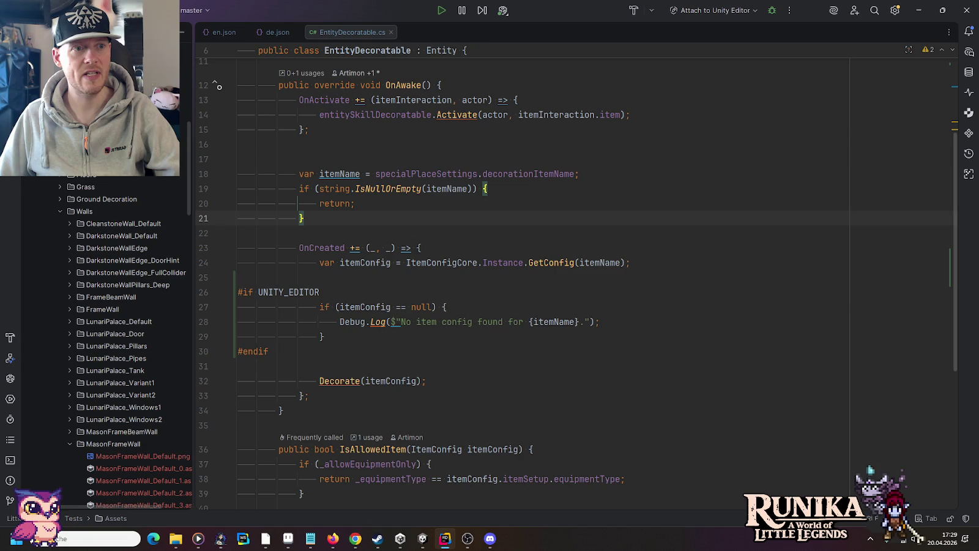
pyautogui.rightClick(74, 186)
# Add the MasonFrameWall tileset folder's new files to Git.
pyautogui.moveTo(159, 145)
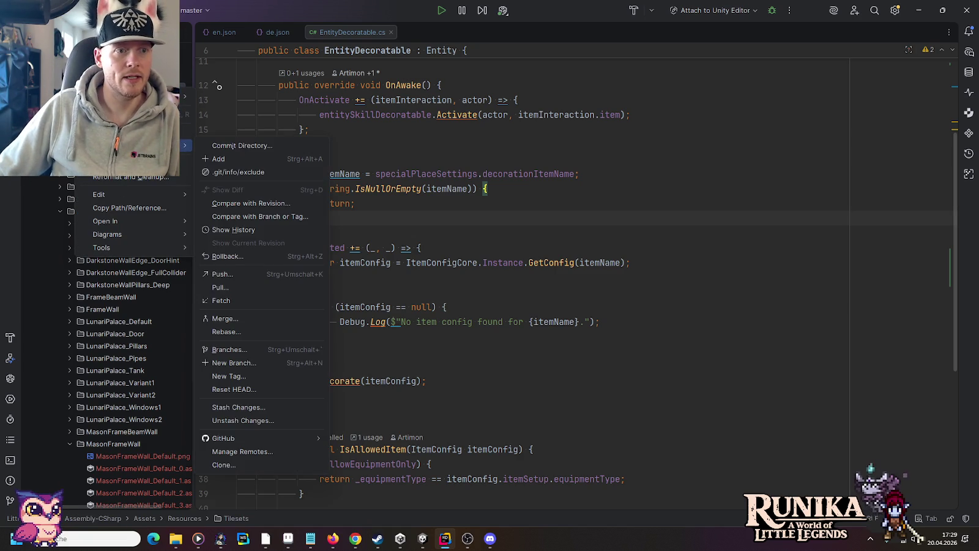
pyautogui.click(244, 144)
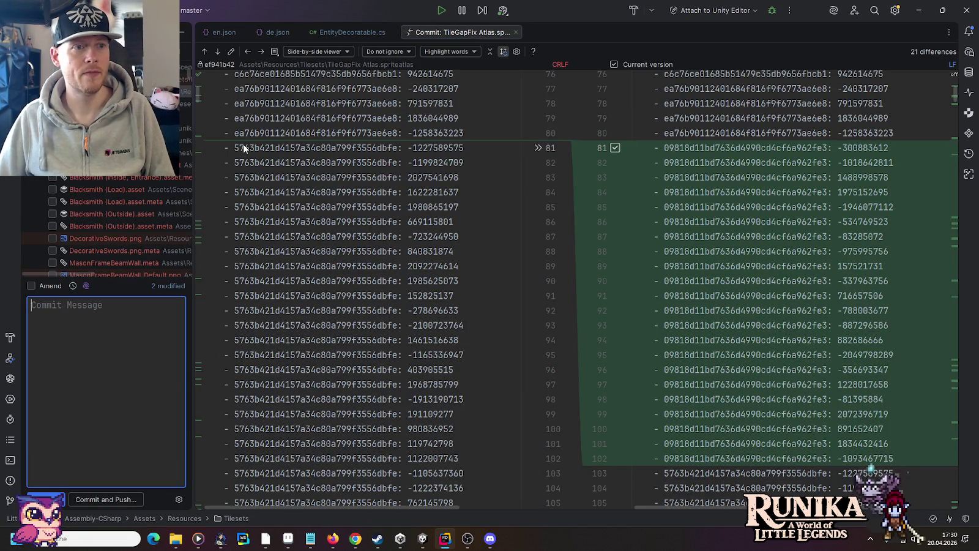
pyautogui.hotkey('alt', '1')
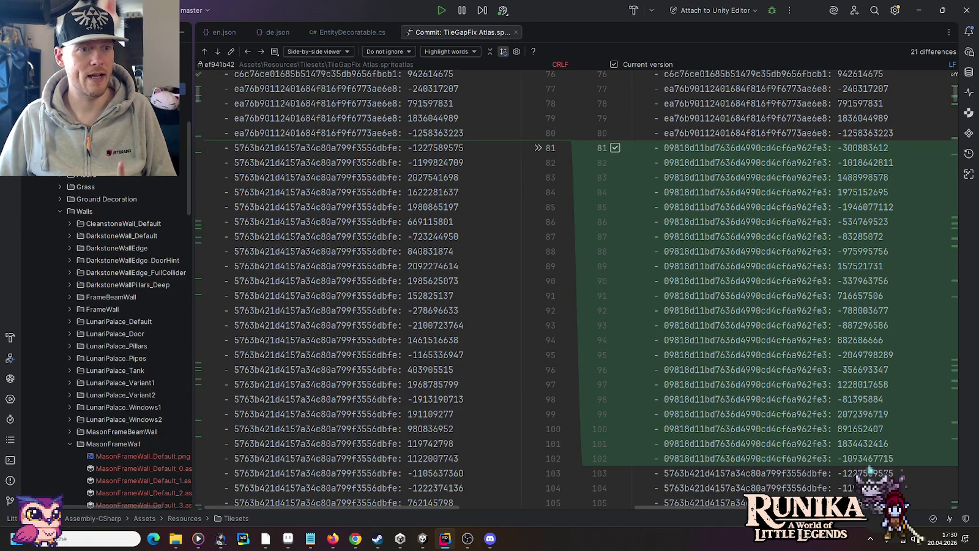
pyautogui.rightClick(75, 186)
pyautogui.moveTo(159, 145)
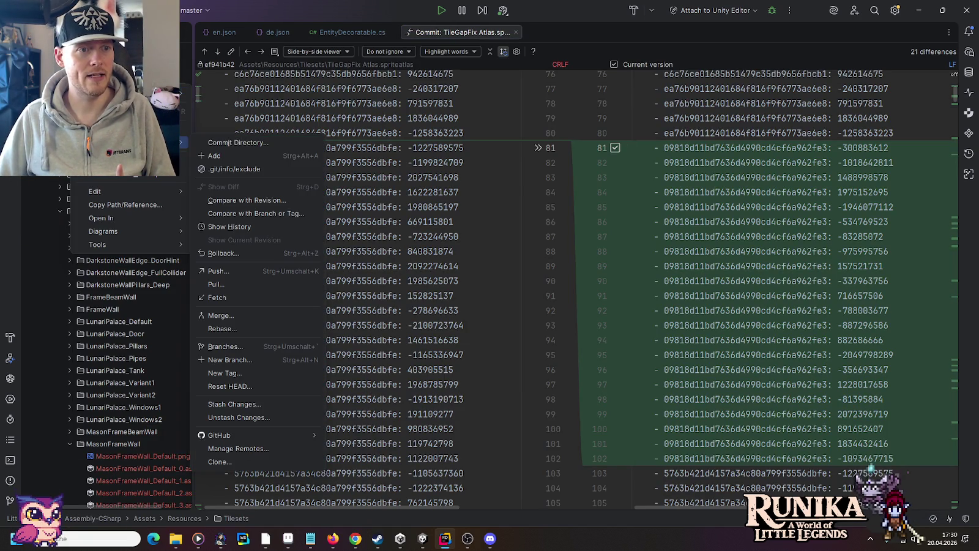
pyautogui.click(223, 155)
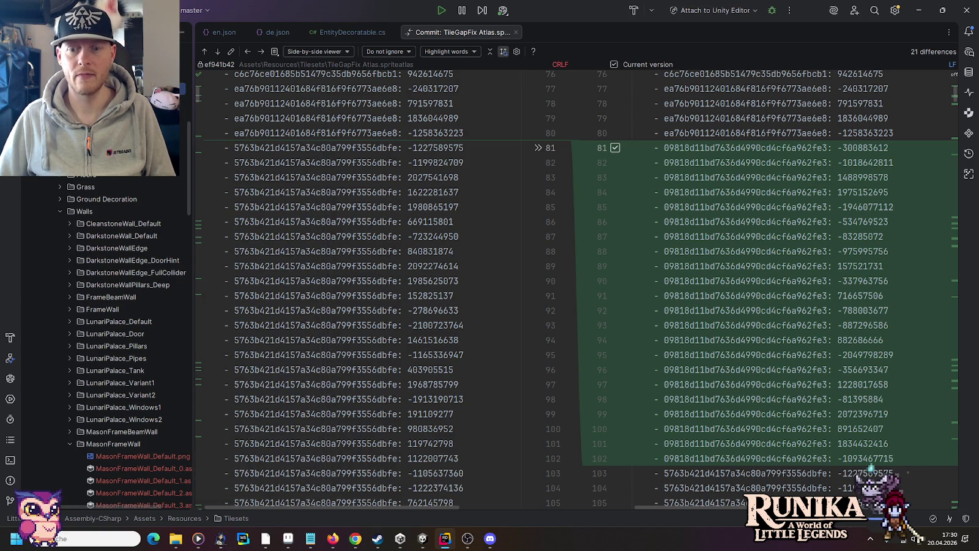
# Commit the directory as 'Adds mason frame wall tilesets.' and push it to origin/master.
pyautogui.rightClick(84, 174)
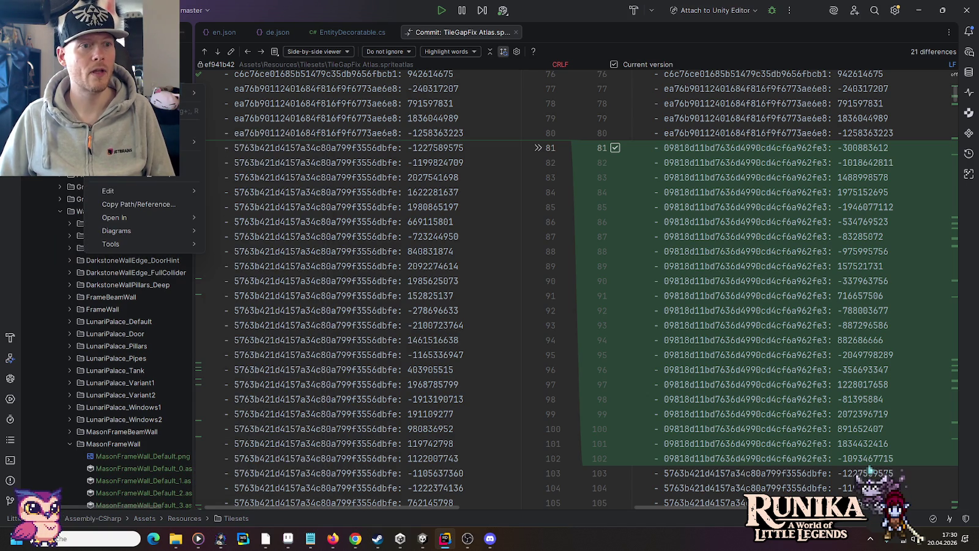
pyautogui.moveTo(189, 141)
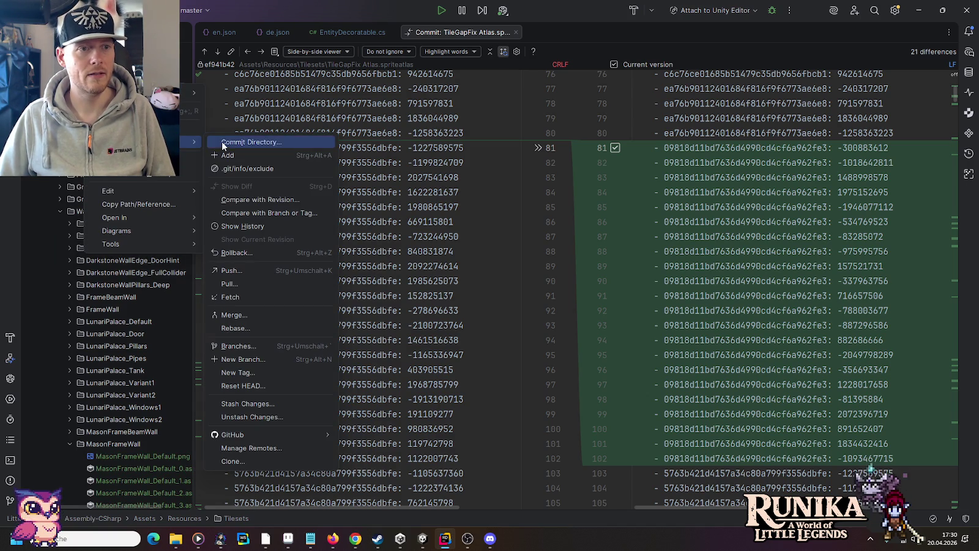
pyautogui.click(222, 142)
pyautogui.write('A')
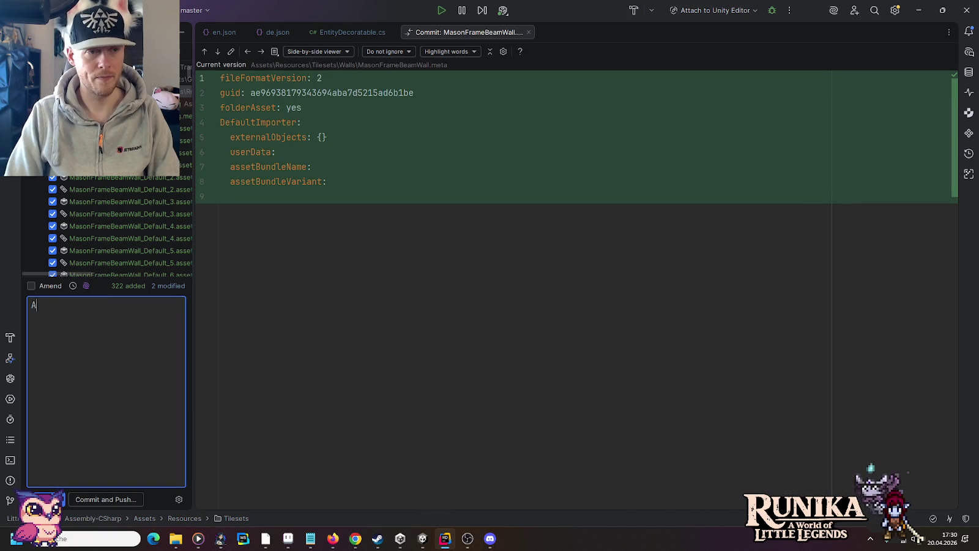
pyautogui.write('dds mason frame w')
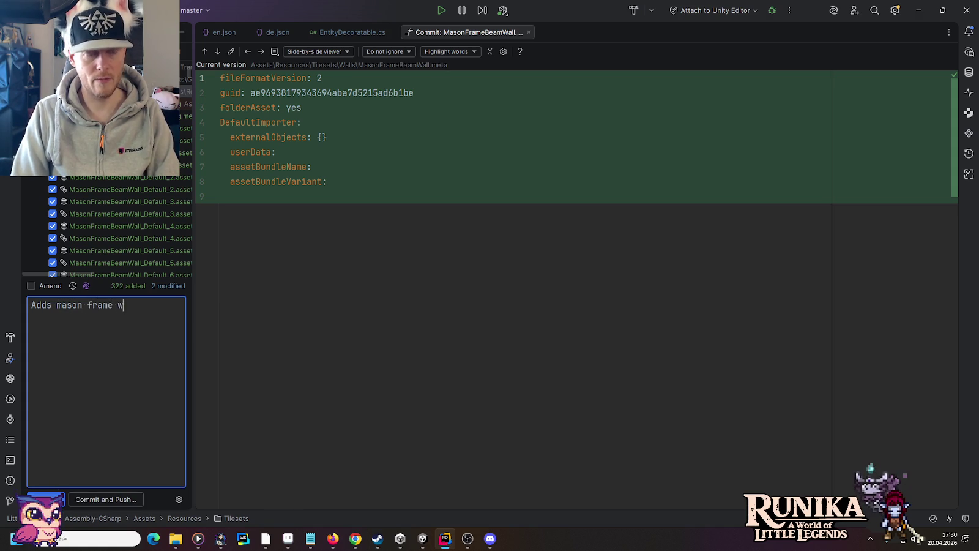
pyautogui.write('all tilesets.')
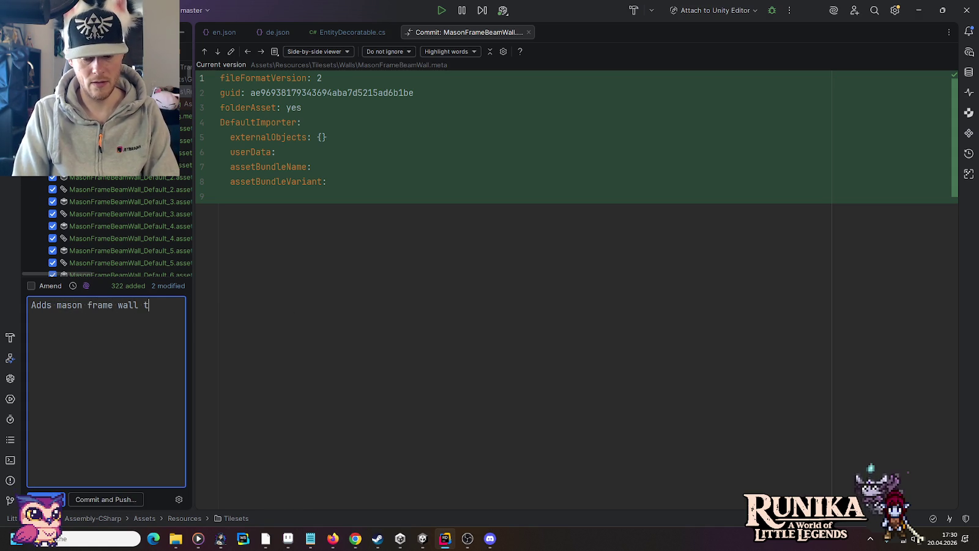
pyautogui.click(135, 504)
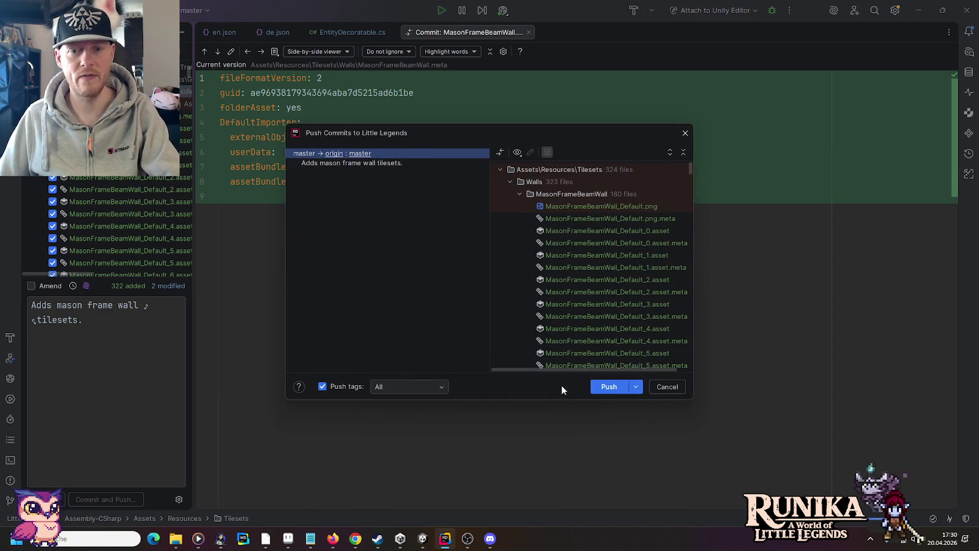
pyautogui.click(605, 385)
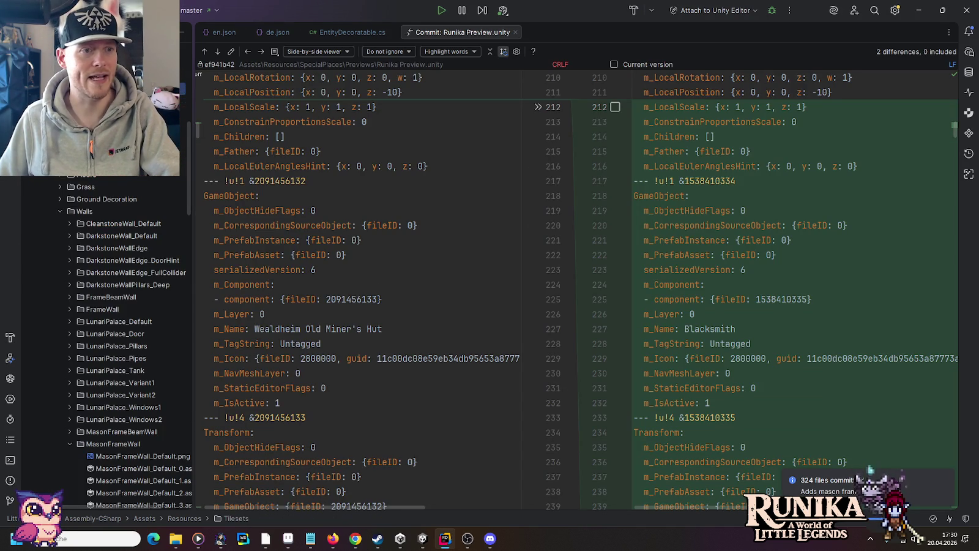
# Collapse the Tilesets folder and start a Commit Directory for the whole project.
pyautogui.scroll(5, 63, 367)
pyautogui.click(49, 307)
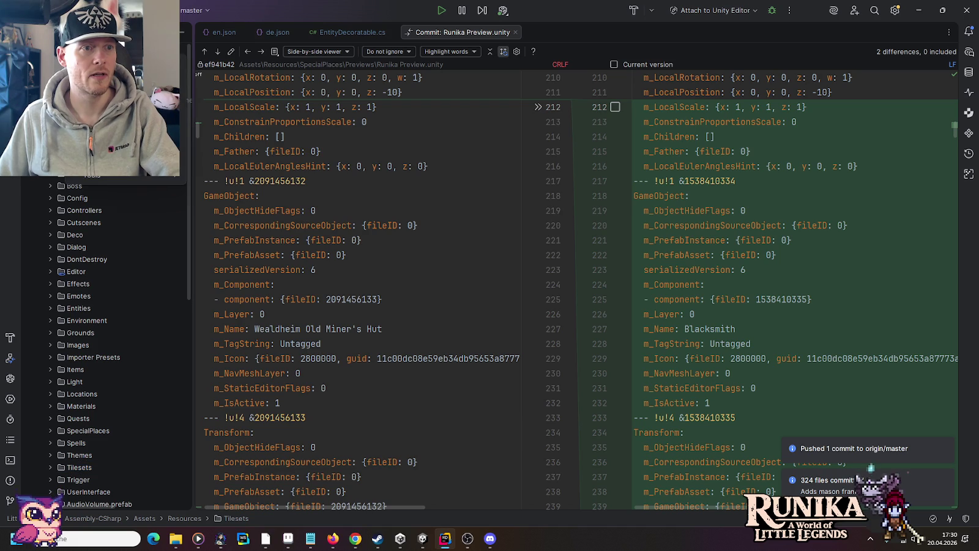
pyautogui.rightClick(58, 49)
pyautogui.moveTo(183, 106)
pyautogui.click(270, 106)
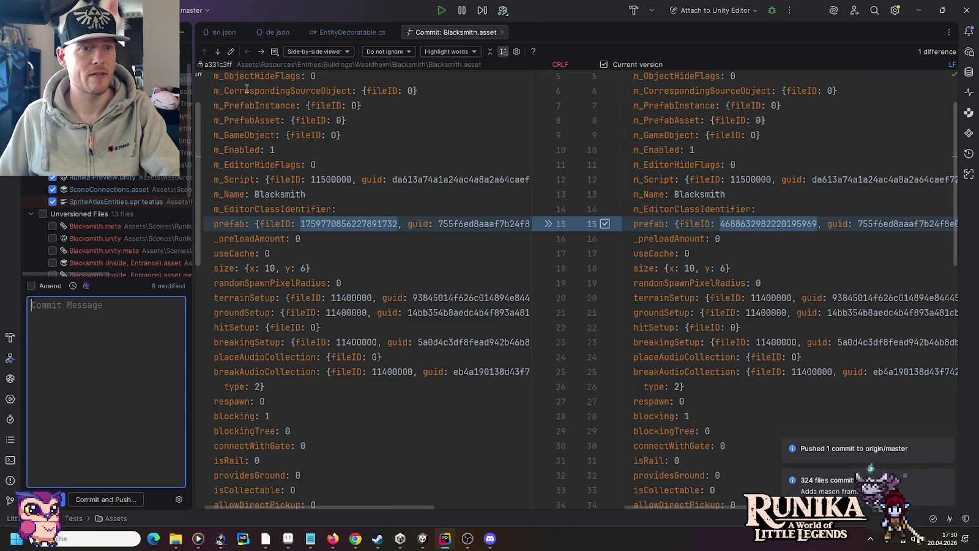
# Review diffs for Blacksmith.prefab, de.json, default-2022.dwlt, EditorBuildSettings.asset and EditorUserSettings.asset.
pyautogui.click(218, 54)
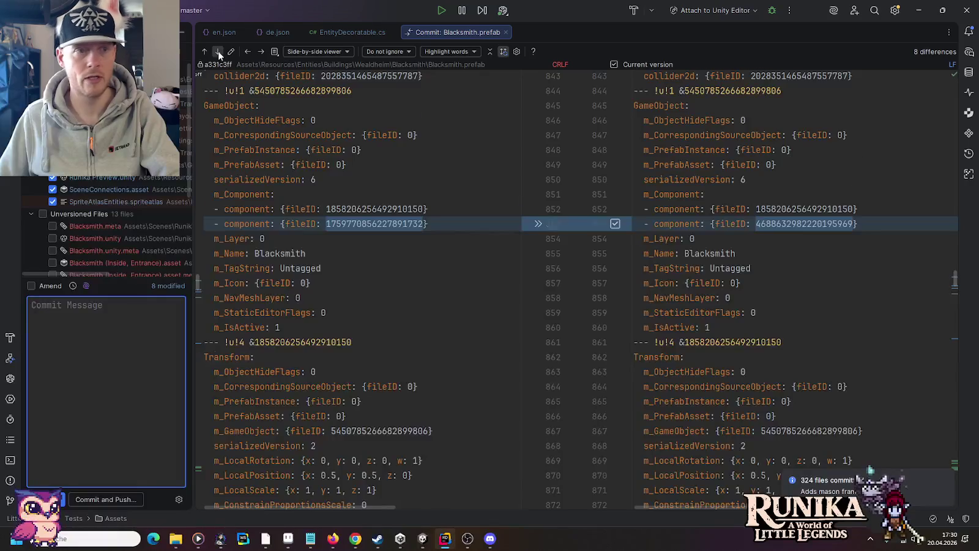
pyautogui.click(218, 54)
pyautogui.click(261, 53)
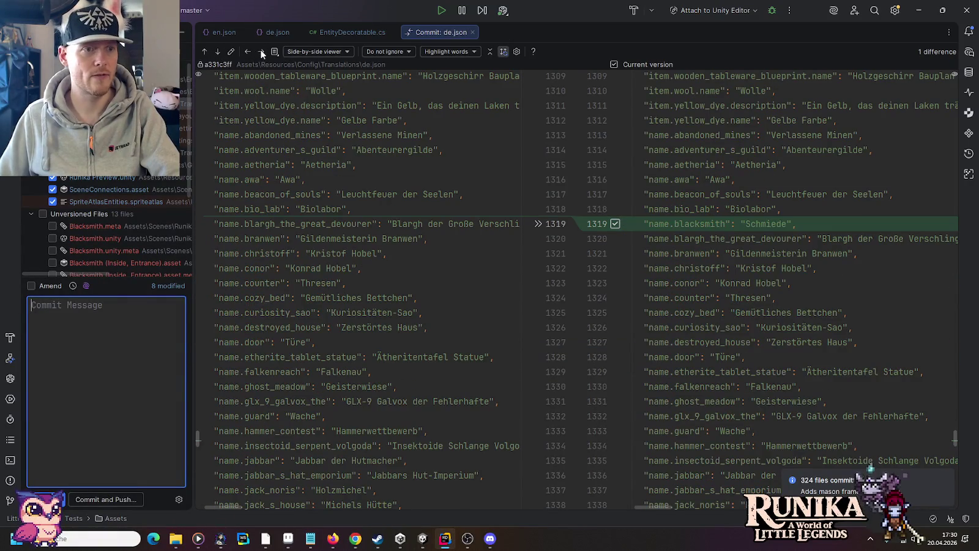
pyautogui.click(216, 53)
pyautogui.click(217, 54)
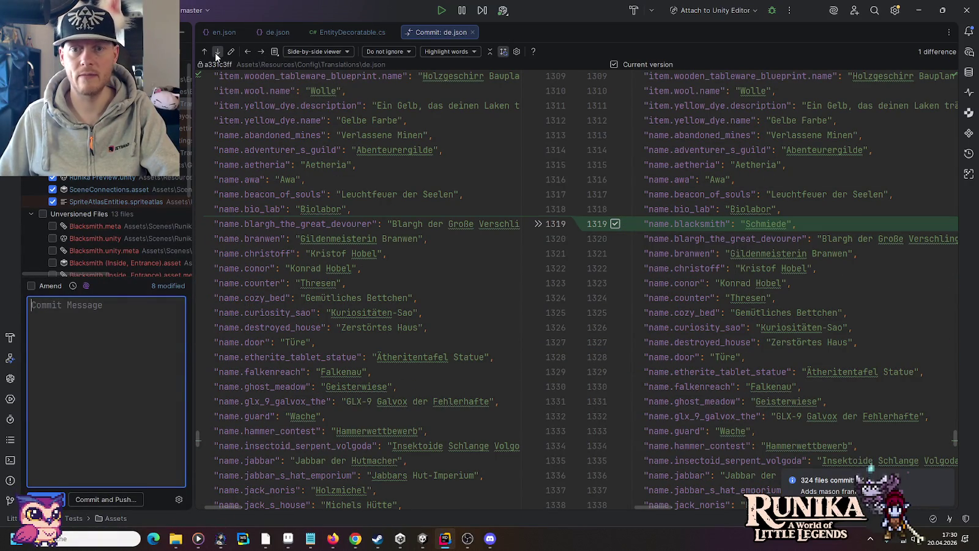
pyautogui.click(259, 52)
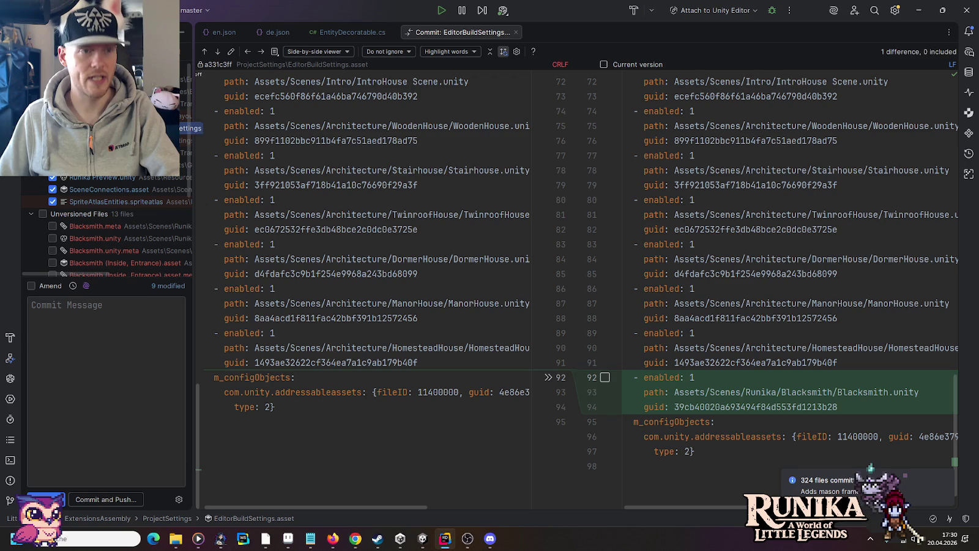
pyautogui.click(260, 50)
pyautogui.click(259, 51)
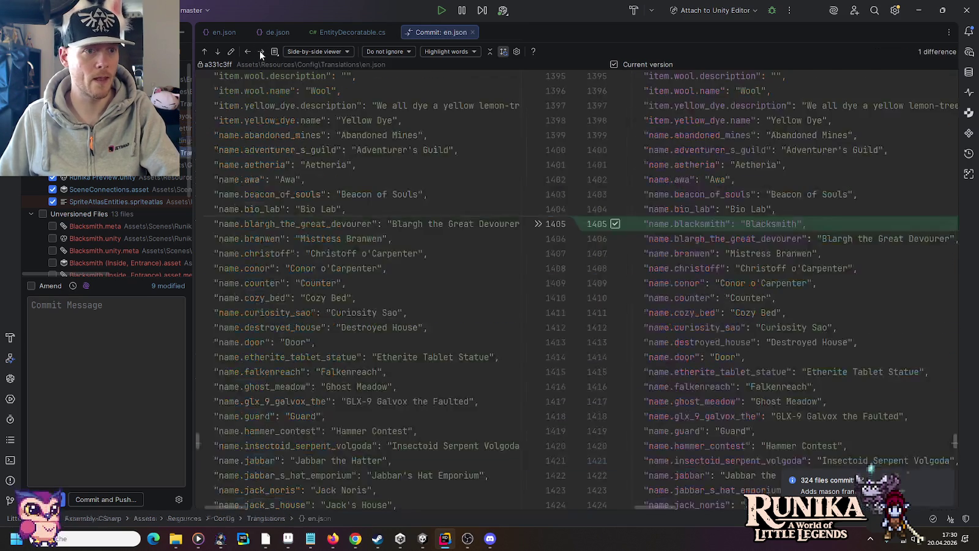
pyautogui.click(260, 50)
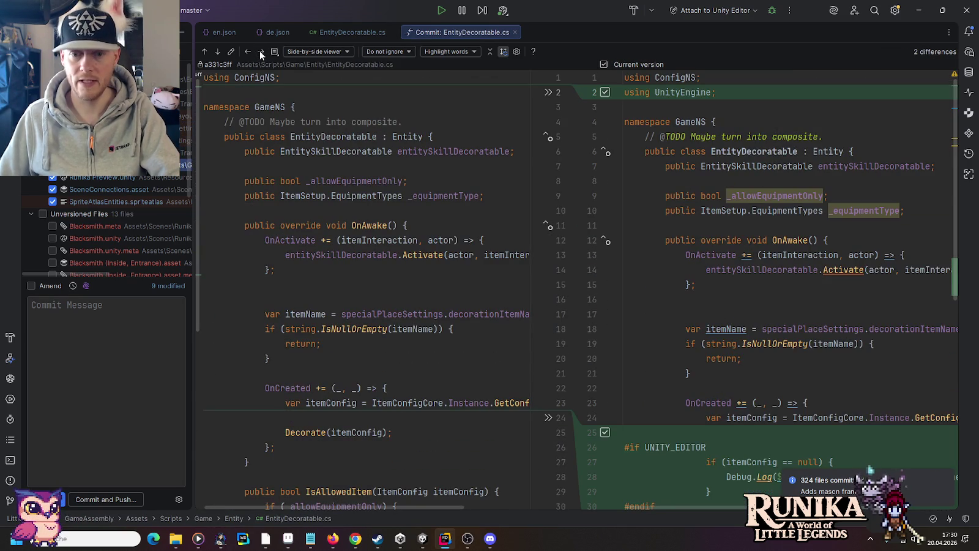
# Review diffs for EntityDecoratable.cs, Runika Preview.unity, SceneConnections.asset and SpriteAtlasEntities.spriteatlas.
pyautogui.scroll(-4, 601, 267)
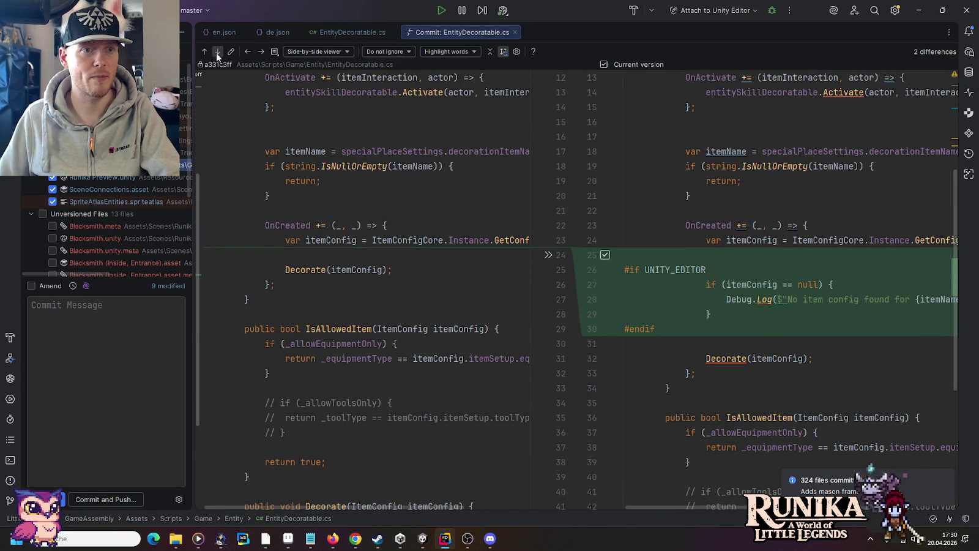
pyautogui.click(217, 52)
pyautogui.click(216, 53)
pyautogui.click(217, 52)
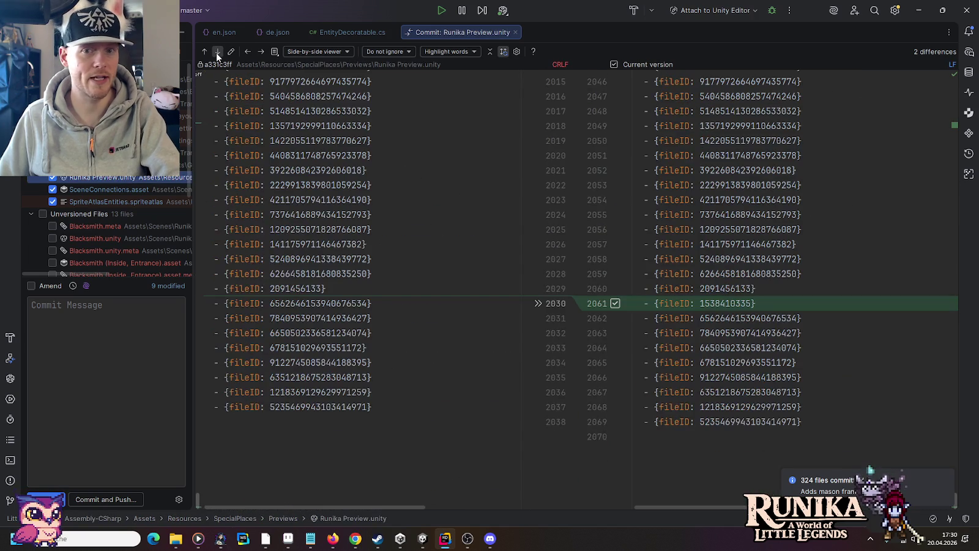
pyautogui.click(260, 51)
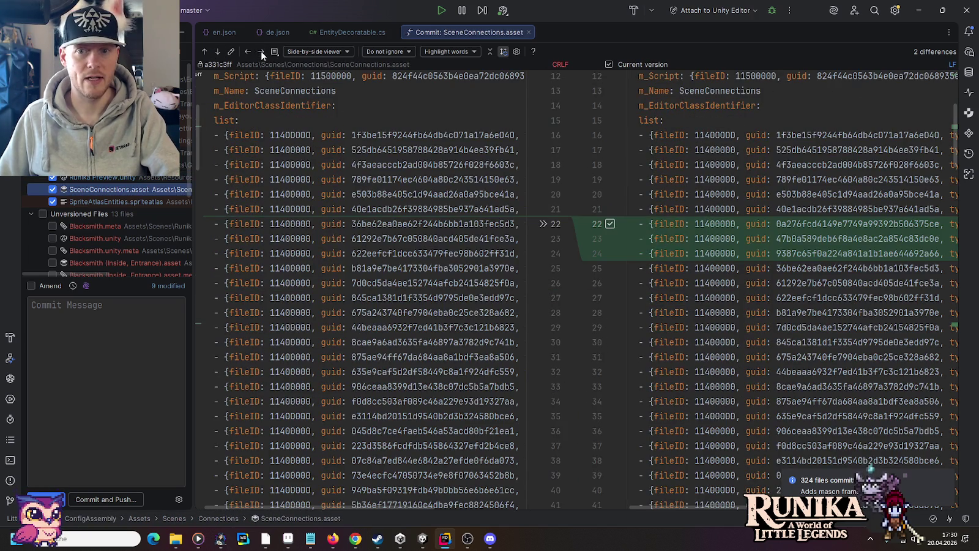
pyautogui.click(260, 50)
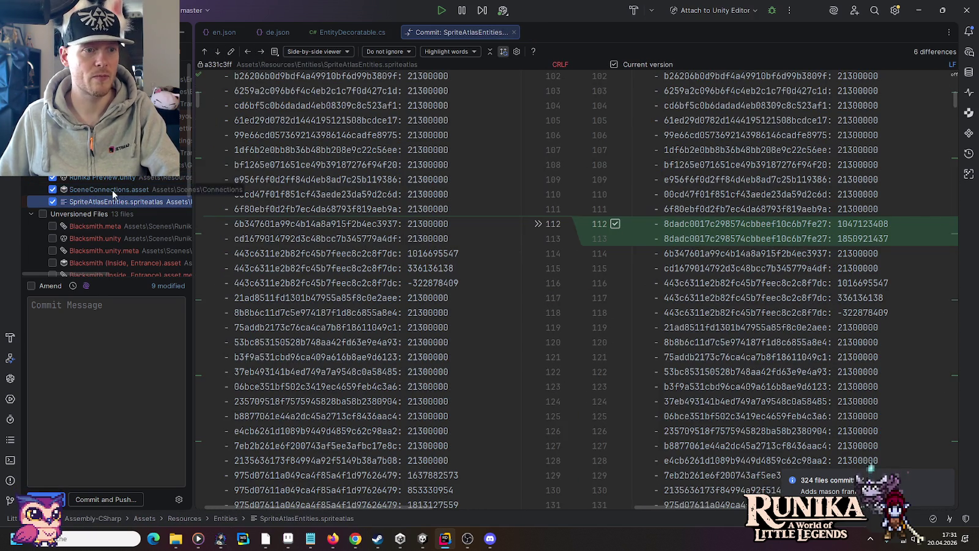
pyautogui.scroll(-1, 112, 194)
# Include the 13 unversioned Blacksmith, DecorativeSwords and WeaponBarrel files and enter message 'Adds blacksmith (WIP).'.
pyautogui.click(53, 189)
pyautogui.click(52, 202)
pyautogui.click(52, 214)
pyautogui.click(53, 226)
pyautogui.click(53, 238)
pyautogui.click(53, 250)
pyautogui.scroll(-2, 52, 245)
pyautogui.click(53, 176)
pyautogui.click(53, 188)
pyautogui.click(53, 200)
pyautogui.click(53, 212)
pyautogui.click(51, 224)
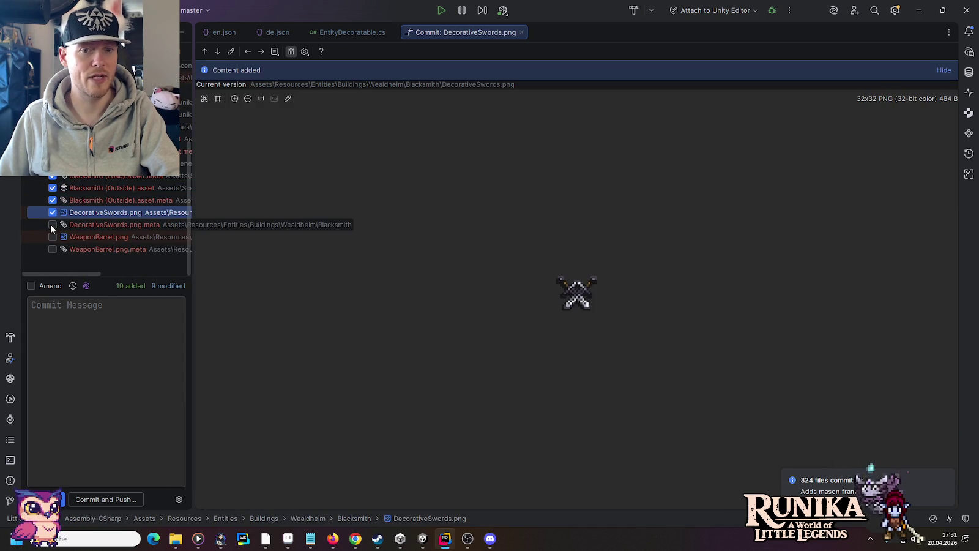
pyautogui.click(52, 236)
pyautogui.click(52, 249)
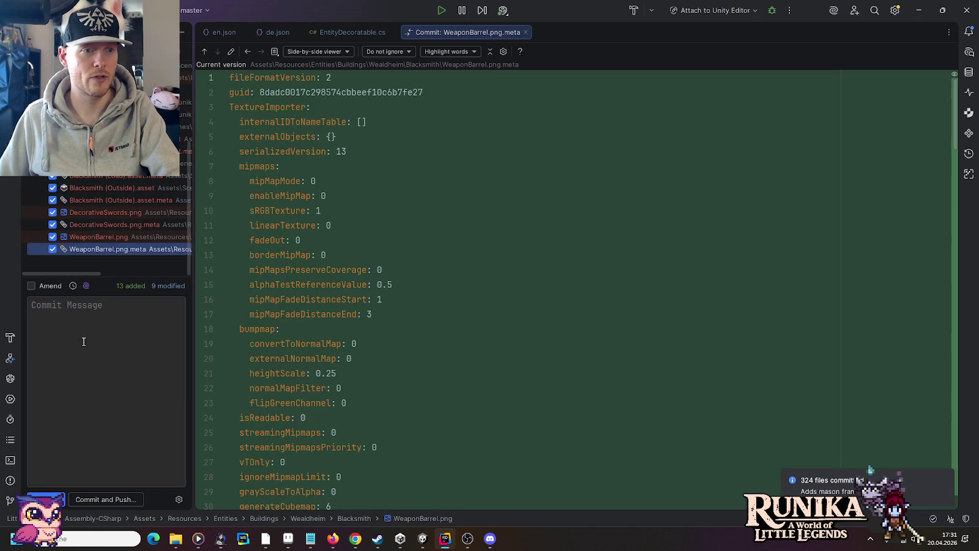
pyautogui.click(82, 342)
pyautogui.write('Adds b')
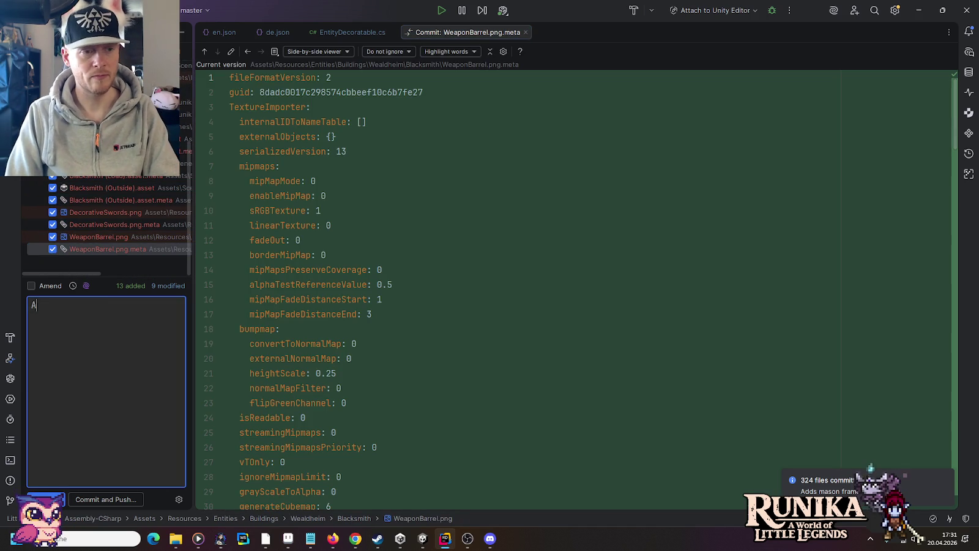
pyautogui.write('lacksm')
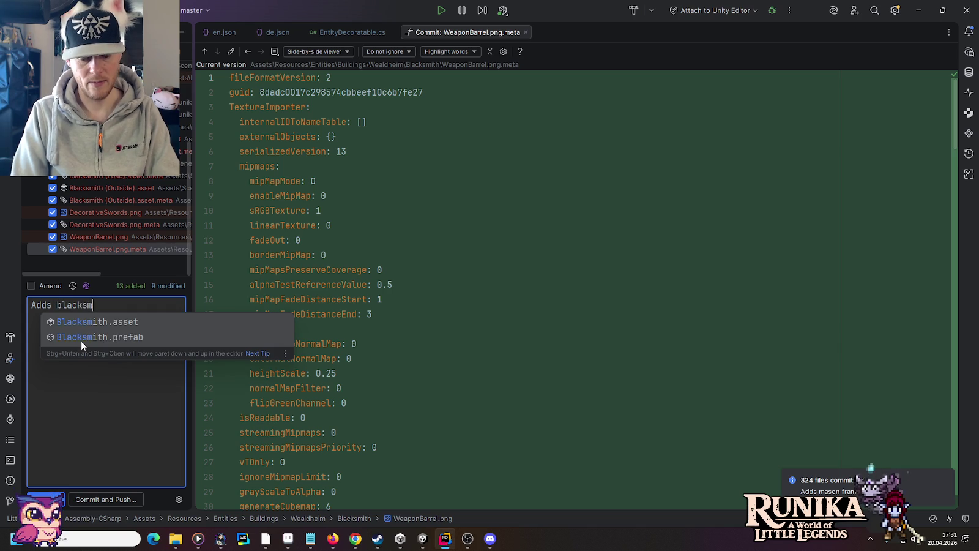
pyautogui.write('ith (WIP).')
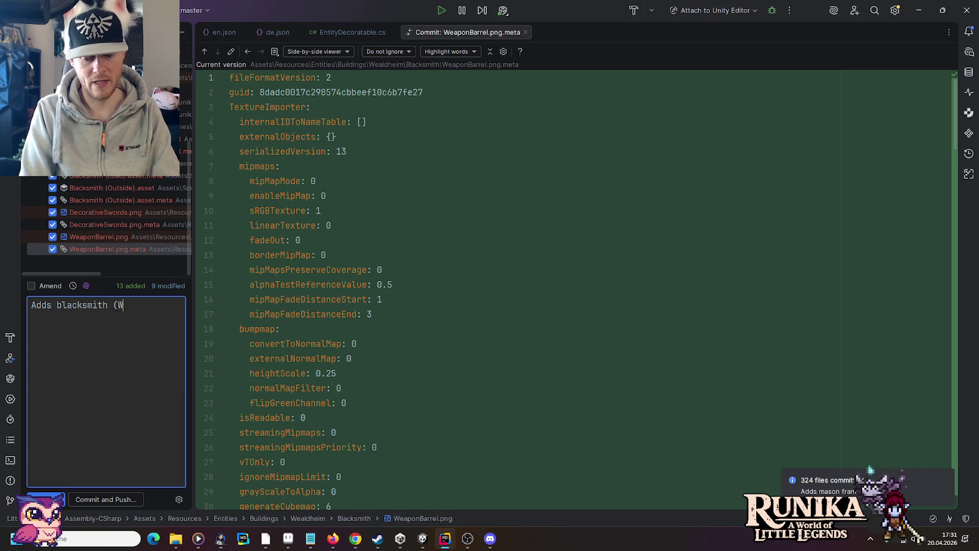
# Commit the 22 blacksmith files and push them to origin/master, then switch to Firefox.
pyautogui.click(97, 498)
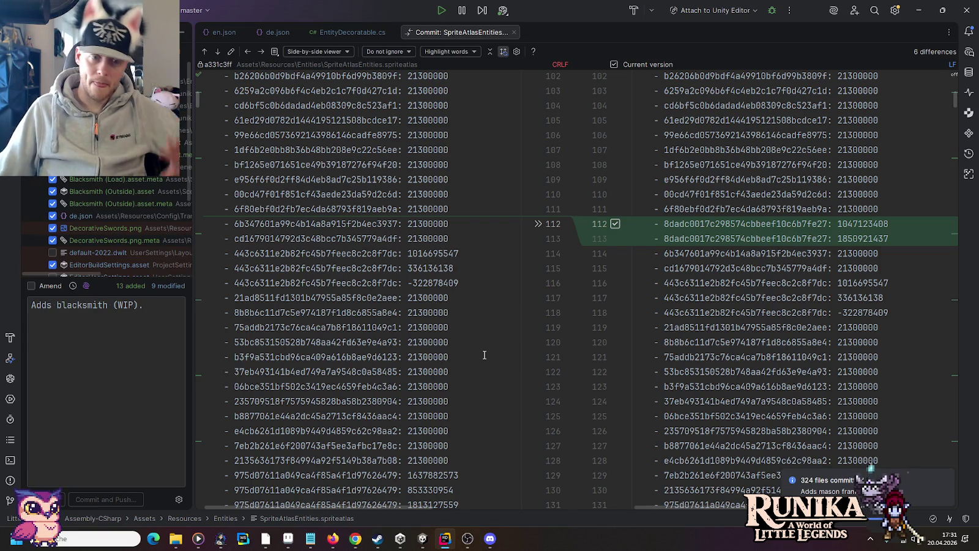
pyautogui.click(597, 381)
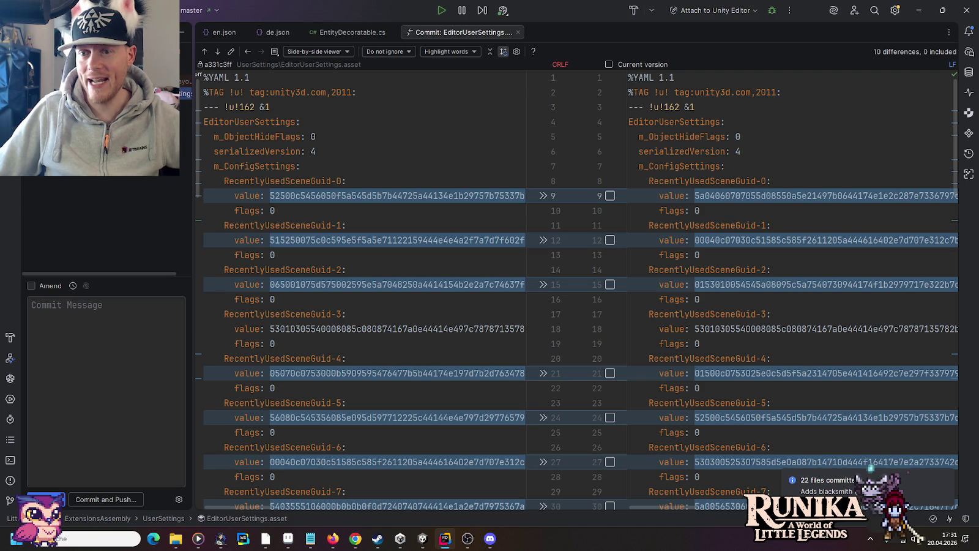
pyautogui.hotkey('alt', 'Tab')
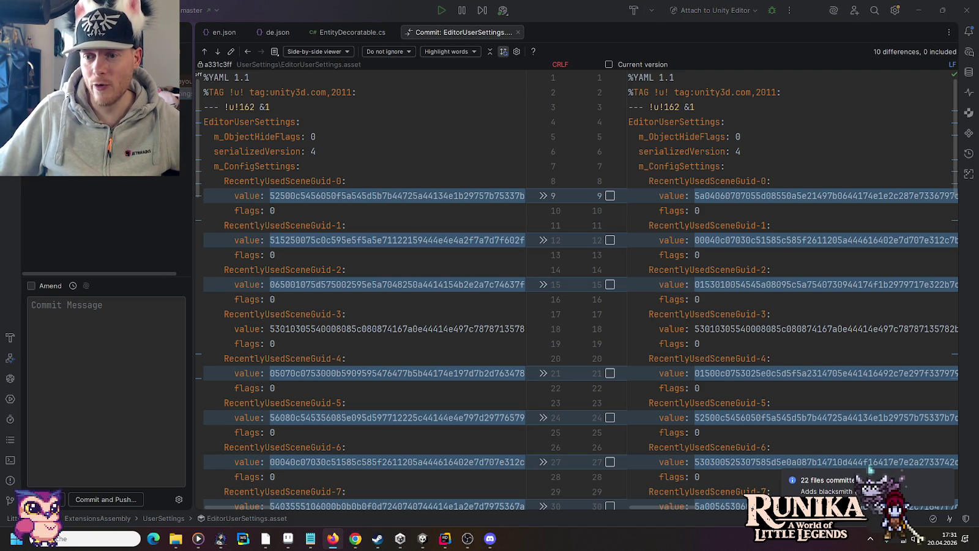